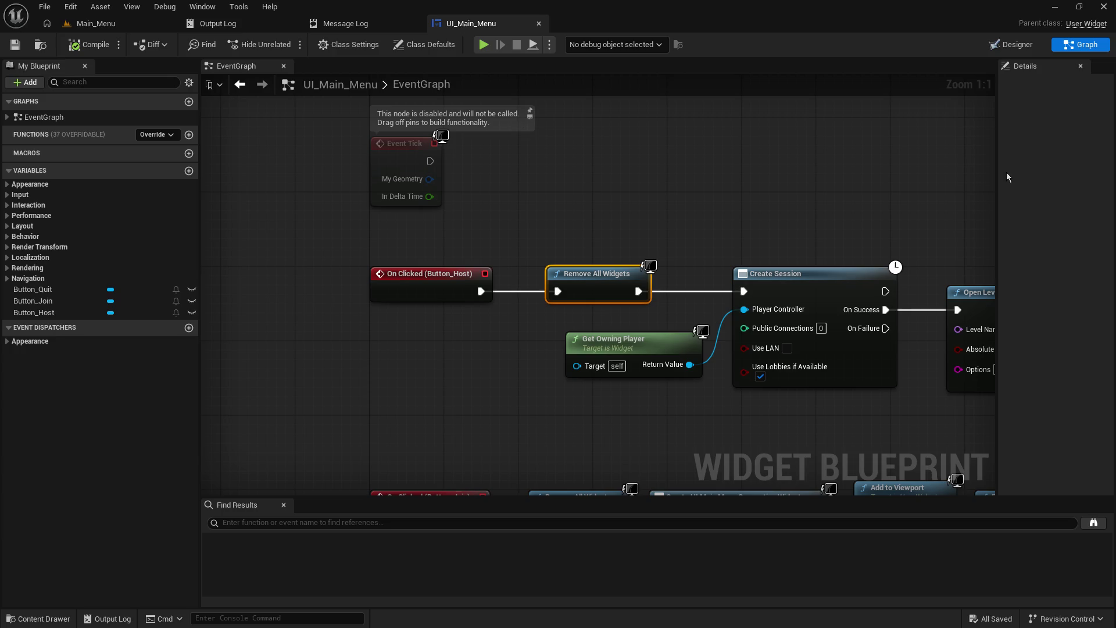
- Review the Open Level and Button_Join nodes, then return to the Main_Menu level editor
{"action": "left_click_drag", "start_coordinate": [876, 174], "coordinate": [706, 155]}
{"action": "left_click_drag", "start_coordinate": [447, 351], "coordinate": [515, 183]}
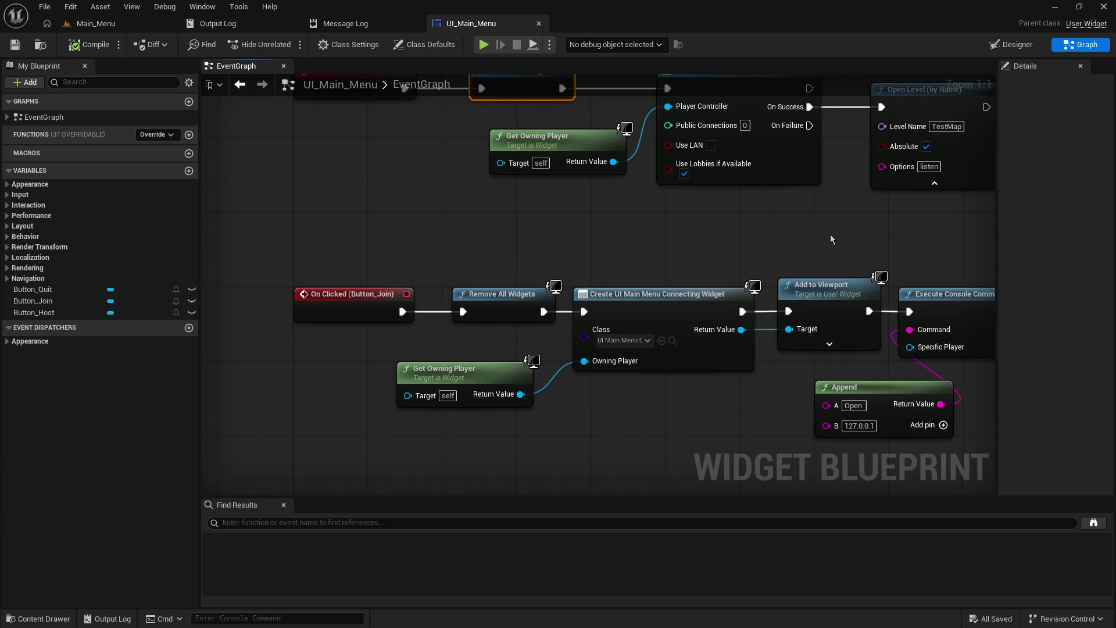
{"action": "scroll", "coordinate": [771, 293], "scroll_direction": "down", "scroll_amount": 2}
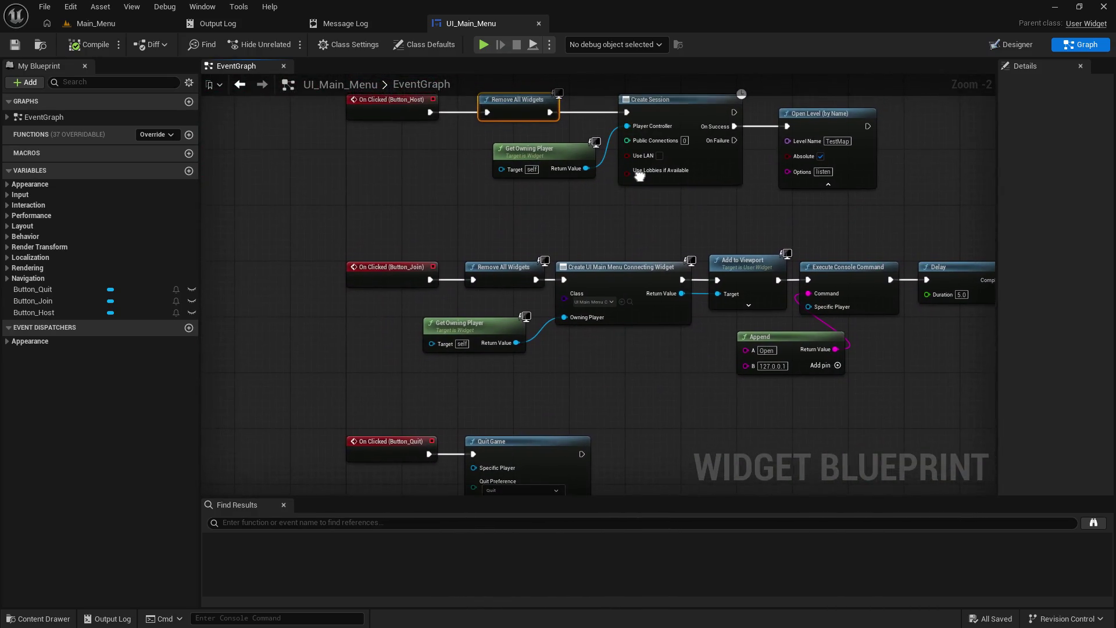
{"action": "left_click", "coordinate": [637, 175]}
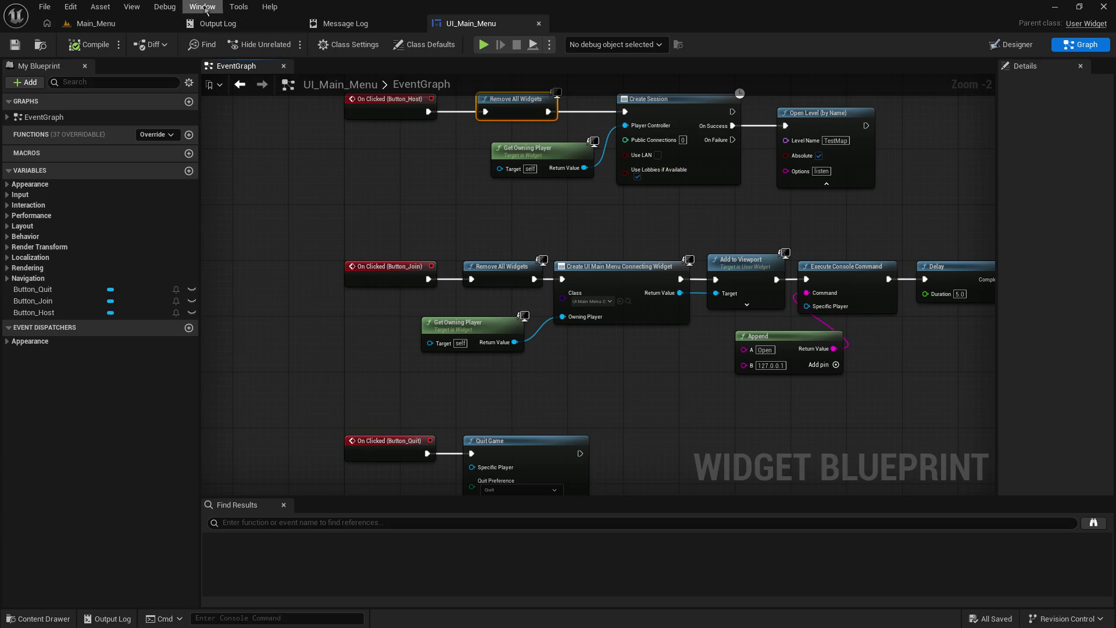
{"action": "left_click", "coordinate": [133, 24]}
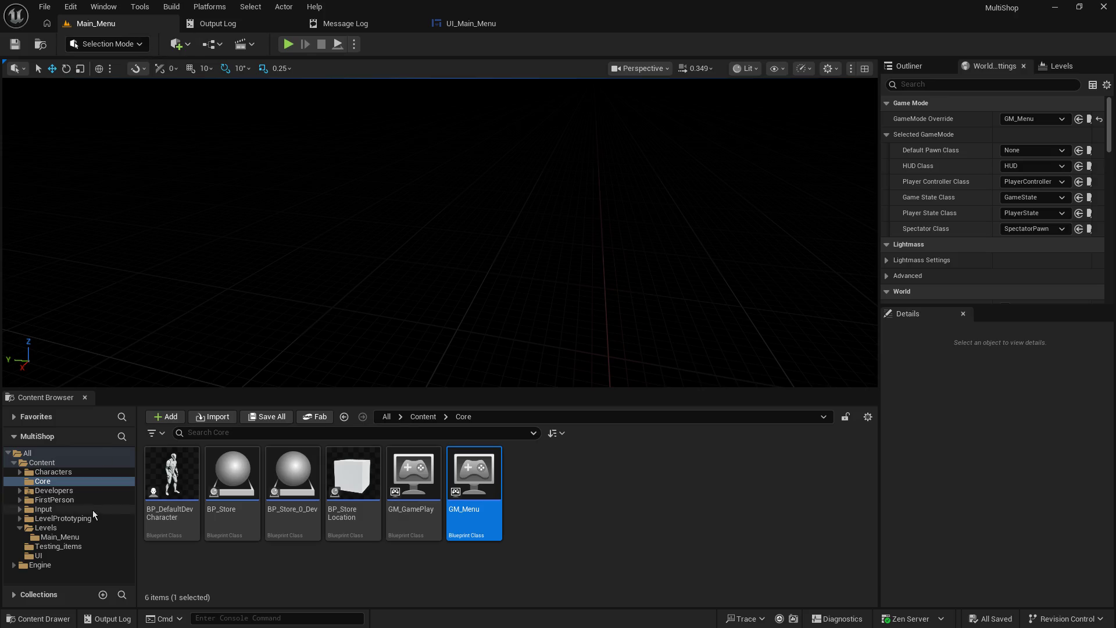
- Open TestMap from the Levels folder, enlarge the viewport, and start Play-in-Editor
{"action": "left_click", "coordinate": [45, 527]}
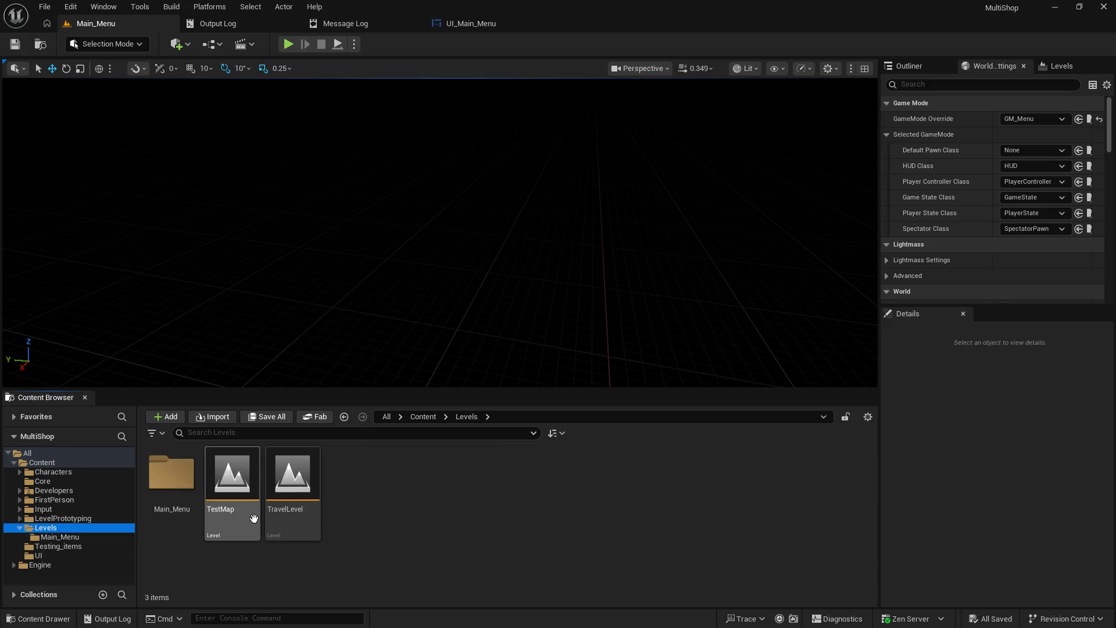
{"action": "double_click", "coordinate": [232, 488]}
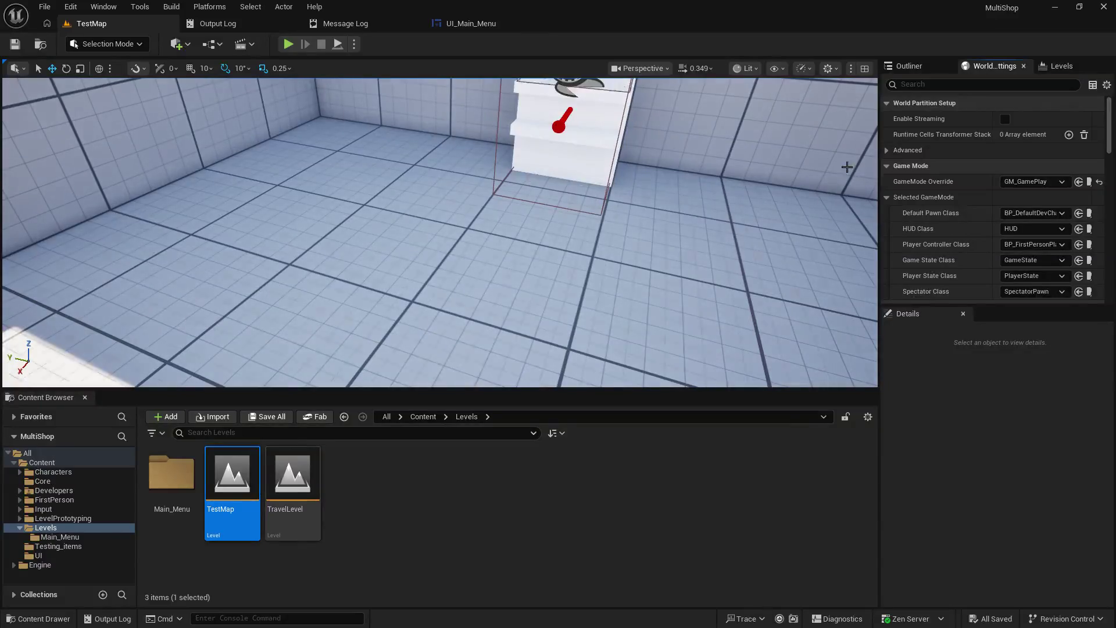
{"action": "left_click_drag", "start_coordinate": [813, 391], "coordinate": [827, 519]}
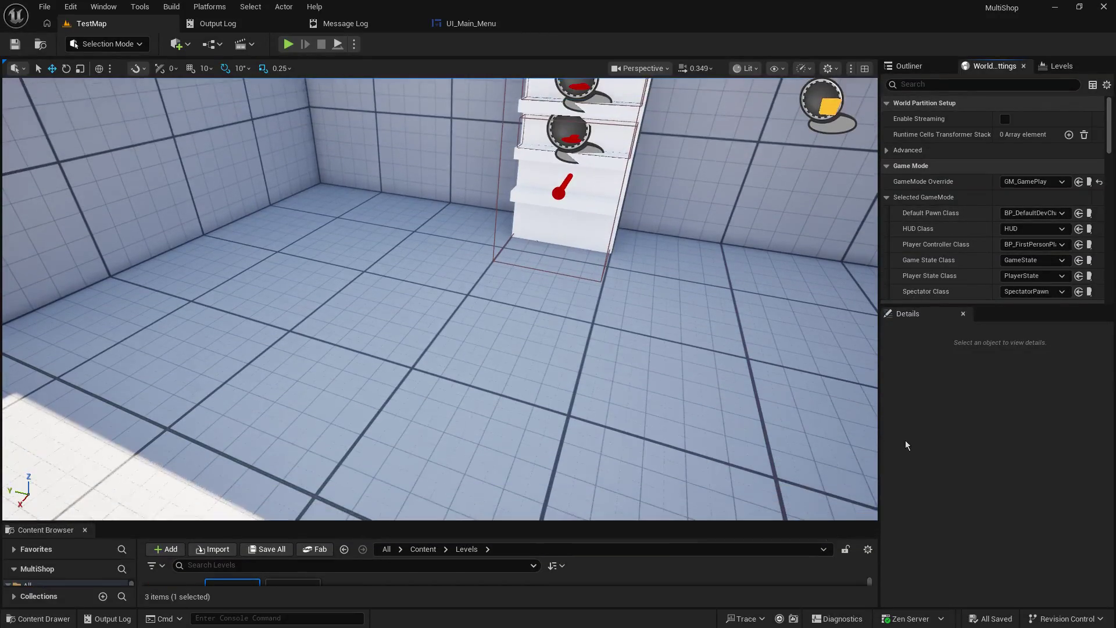
{"action": "left_click_drag", "start_coordinate": [878, 378], "coordinate": [981, 377]}
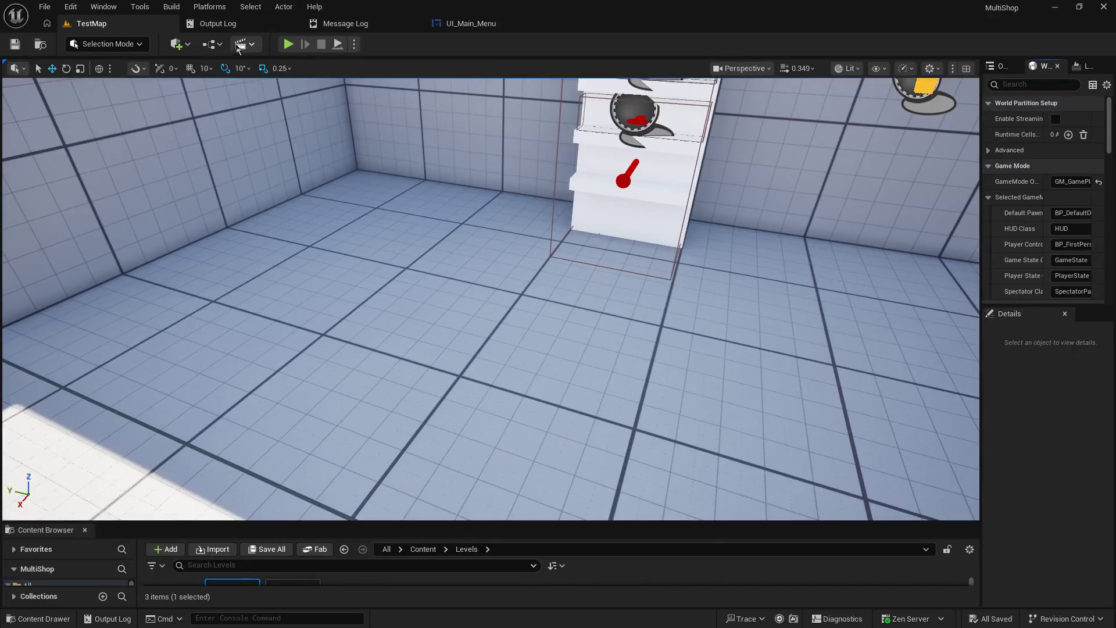
{"action": "left_click", "coordinate": [288, 44]}
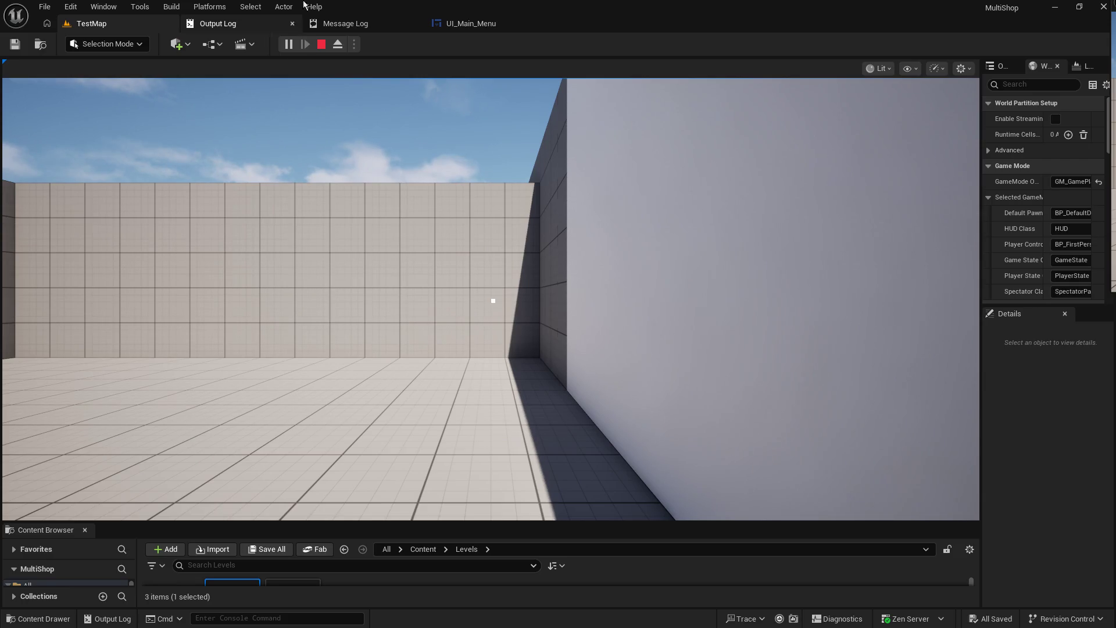
- Capture the mouse and walk around the DevShelf and ItemStorage shelves while carrying the item
{"action": "left_click", "coordinate": [295, 174]}
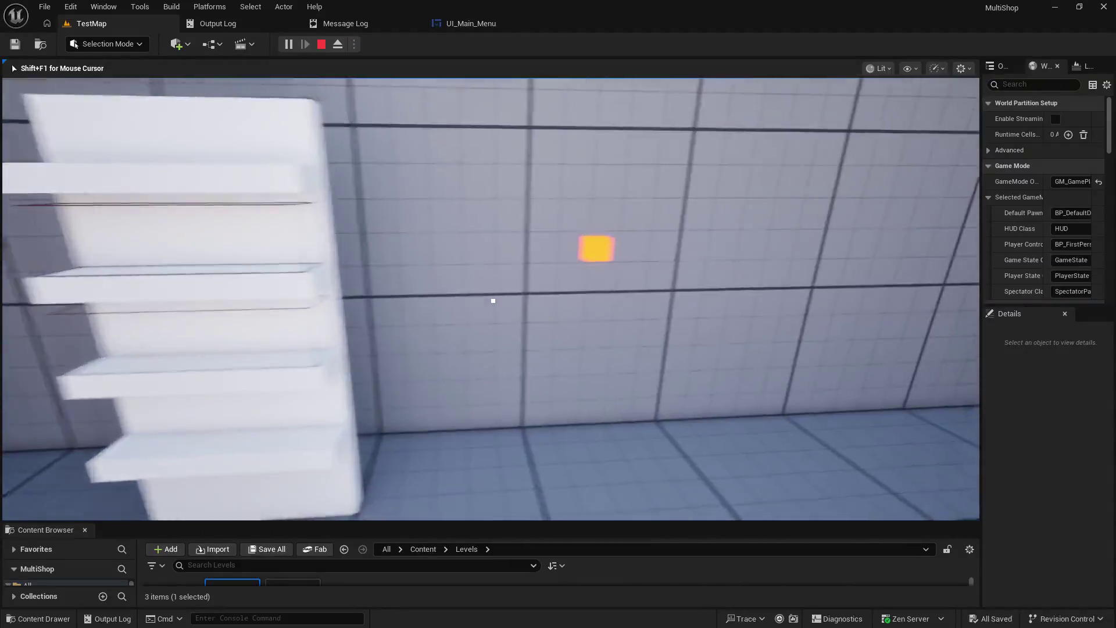
{"action": "key", "text": "s"}
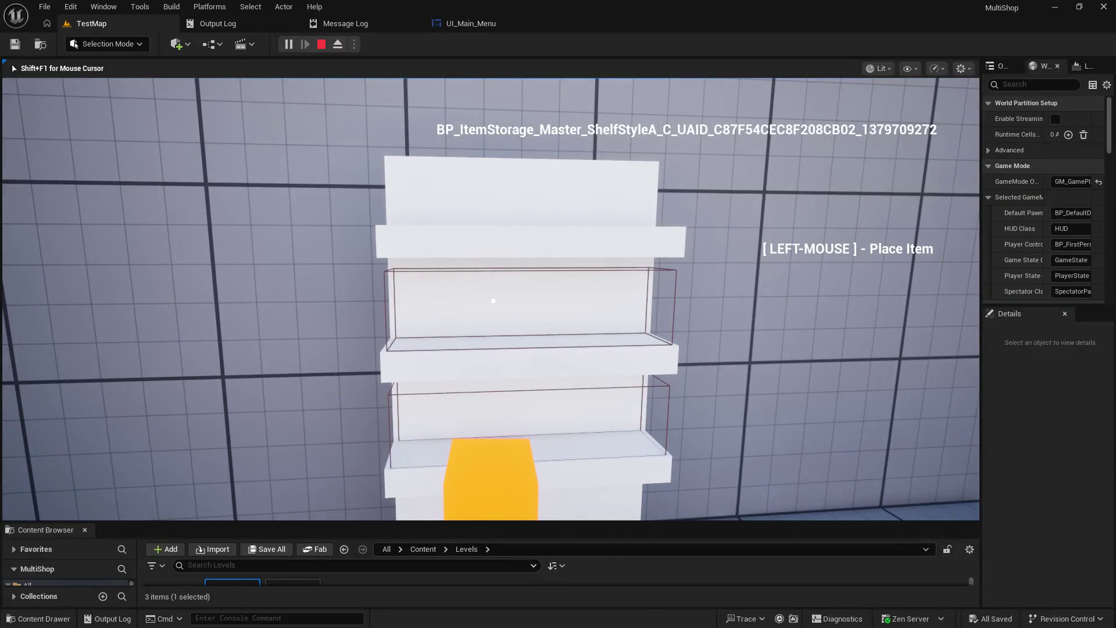
{"action": "key", "text": "w"}
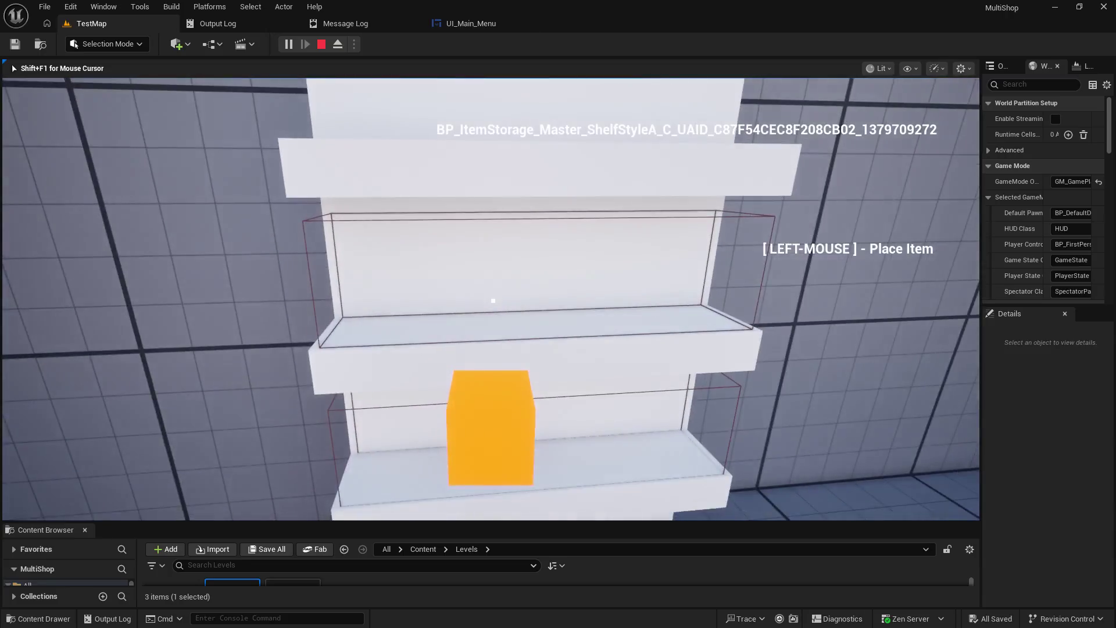
{"action": "key", "text": "d"}
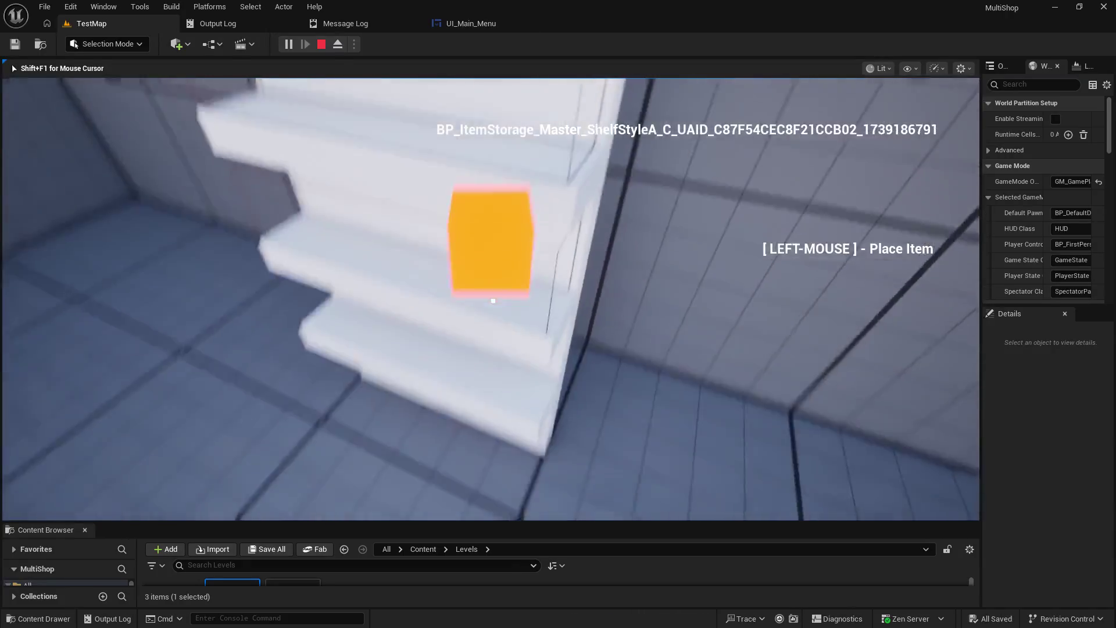
{"action": "key", "text": "w"}
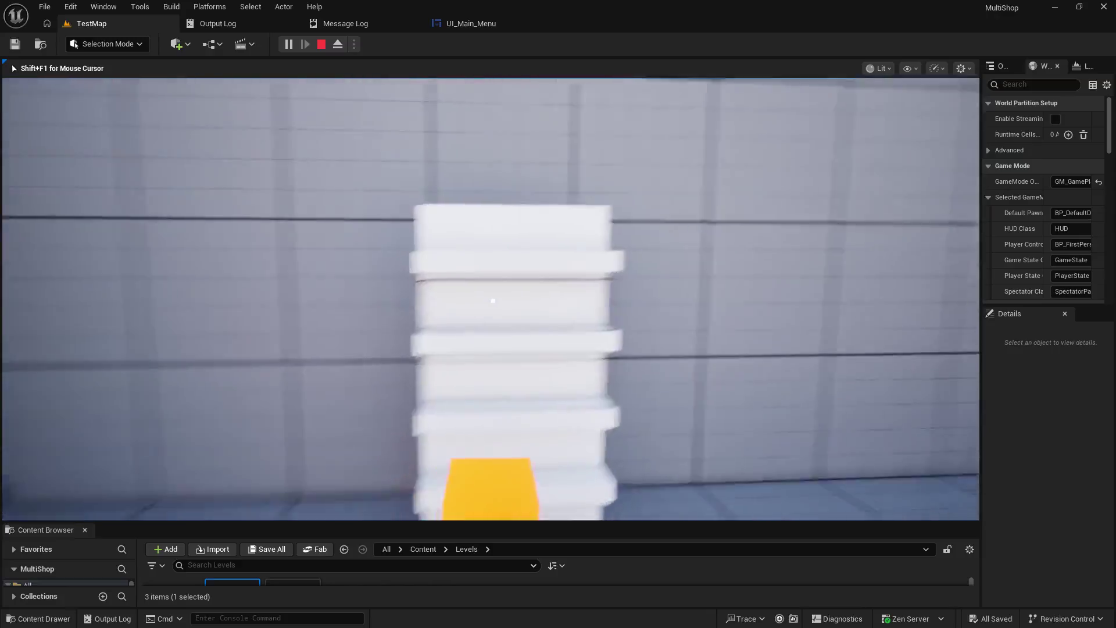
{"action": "key", "text": "d"}
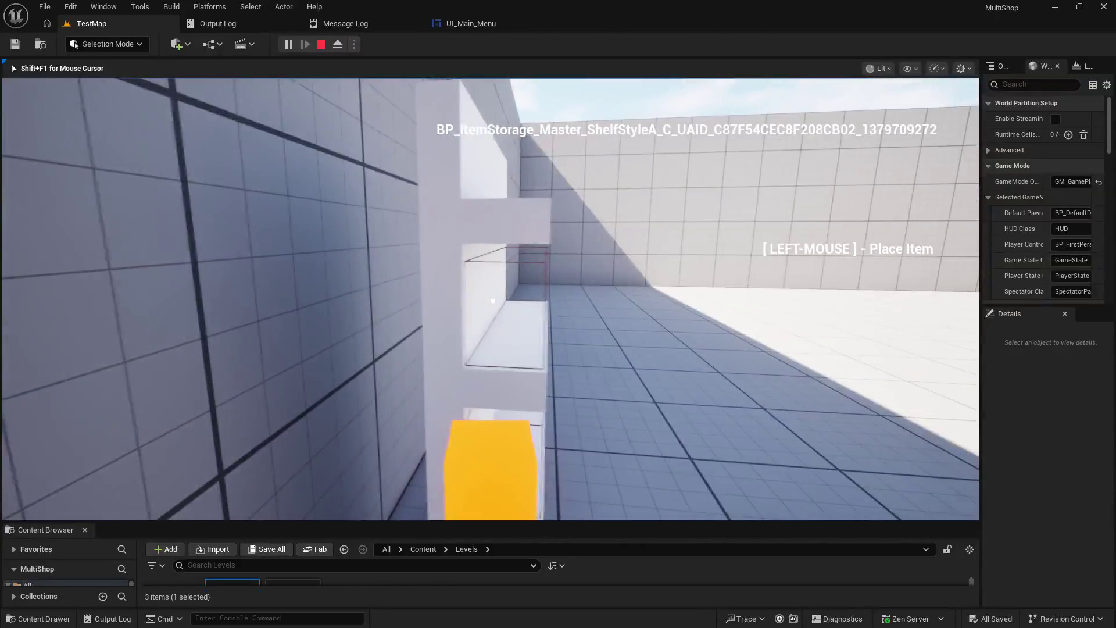
{"action": "key", "text": "w"}
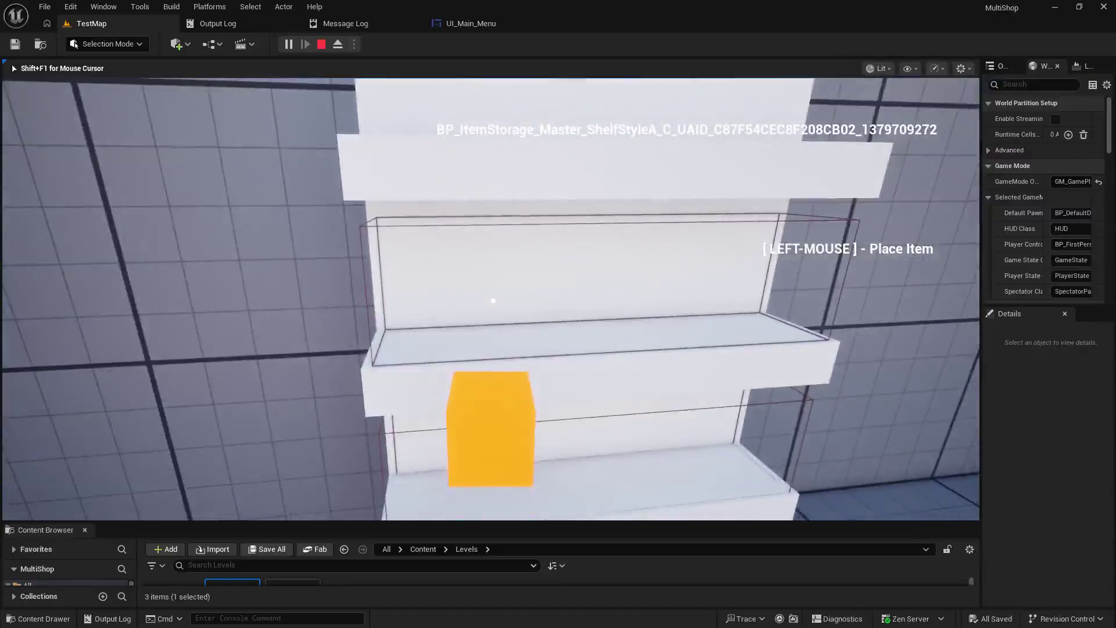
{"action": "key", "text": "s"}
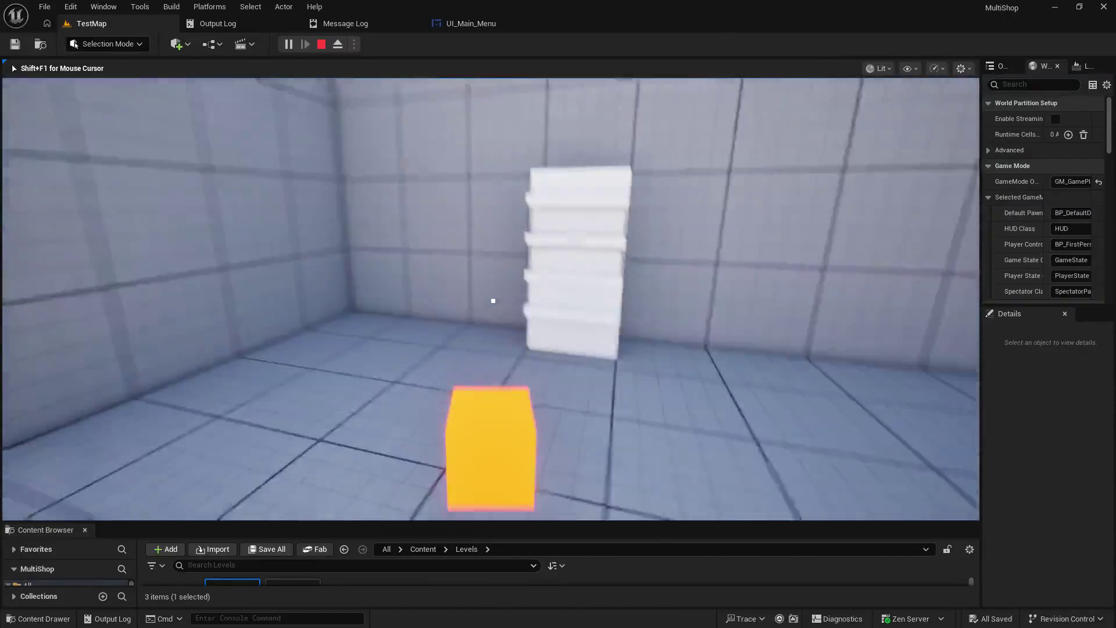
{"action": "key", "text": "d"}
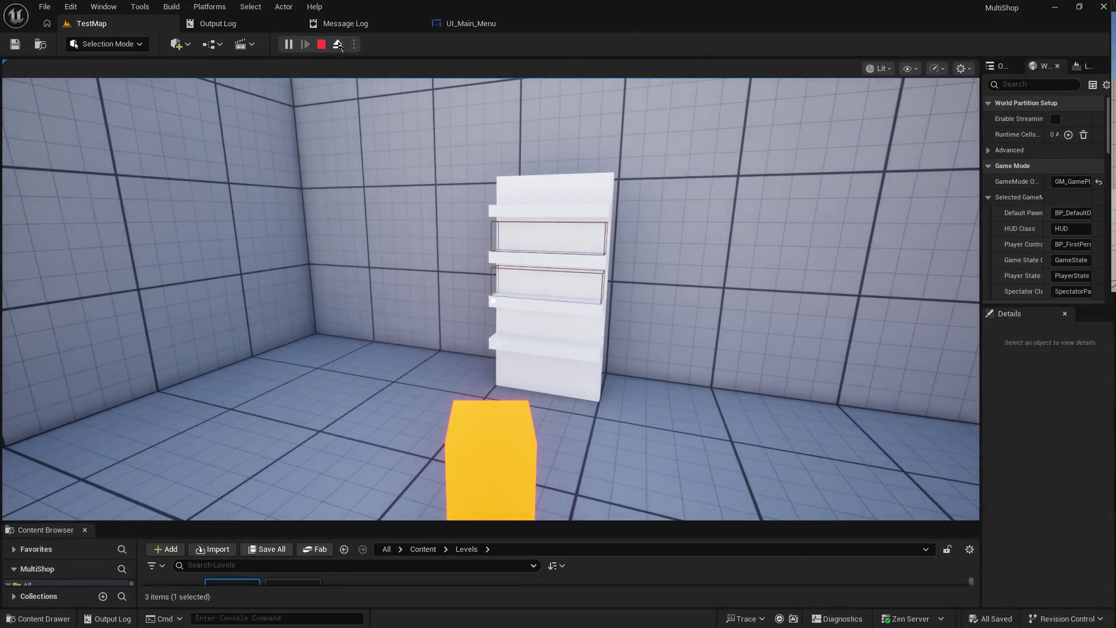
- Stop the session, look over the play mode options, and restart Play-in-Editor
{"action": "key", "text": "Escape"}
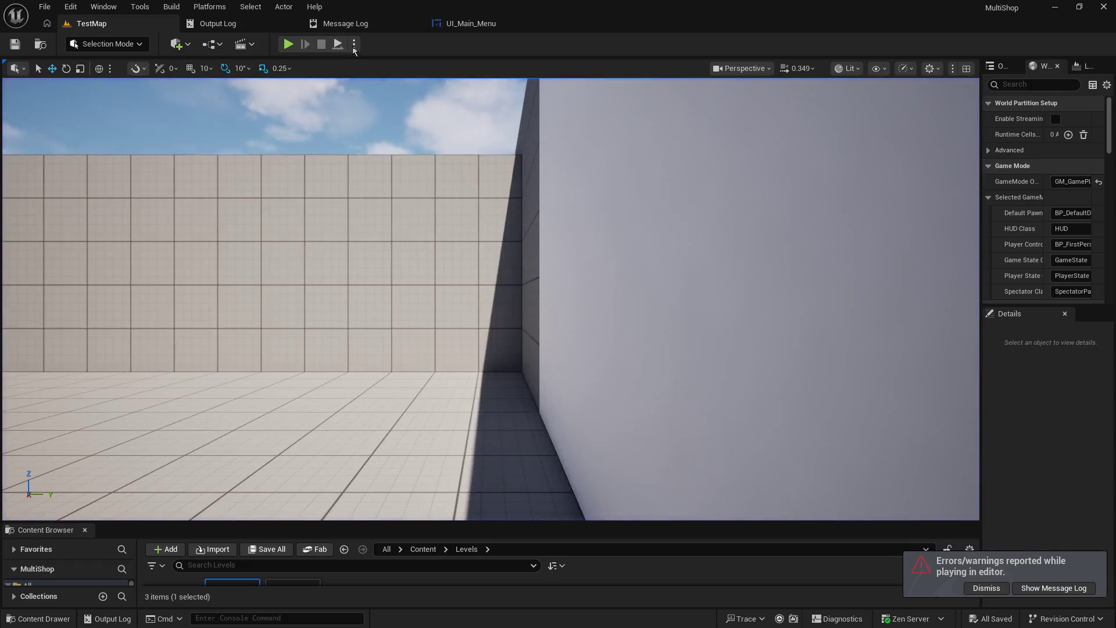
{"action": "left_click", "coordinate": [354, 44]}
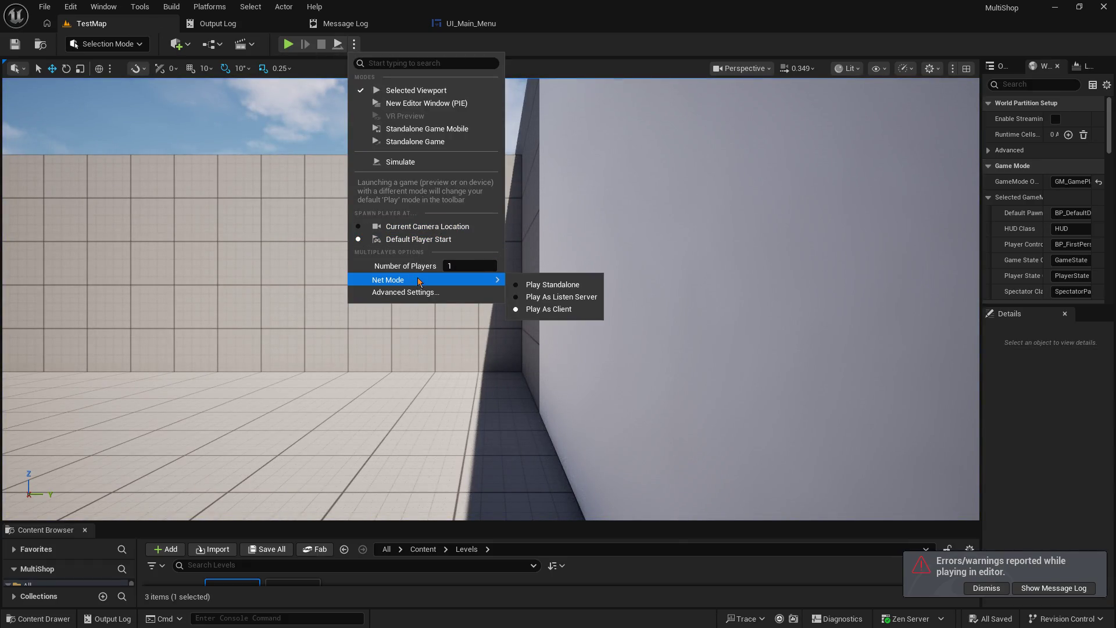
{"action": "left_click", "coordinate": [569, 295]}
{"action": "left_click", "coordinate": [288, 44]}
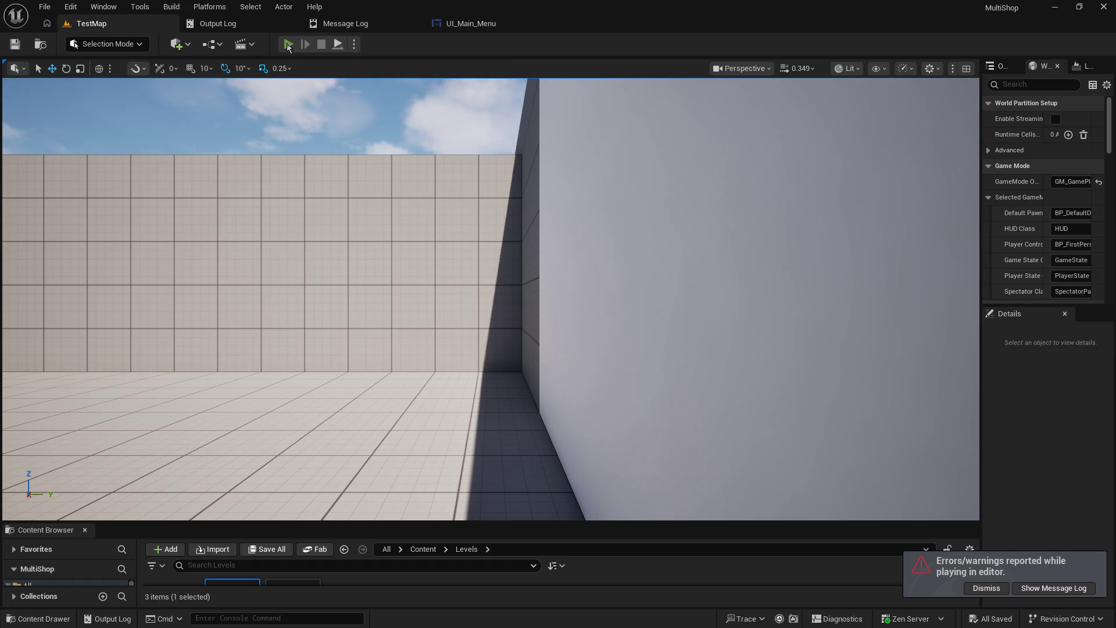
- Pick up the orange box, place it on the shelf, and walk around the shelf
{"action": "left_click", "coordinate": [475, 227]}
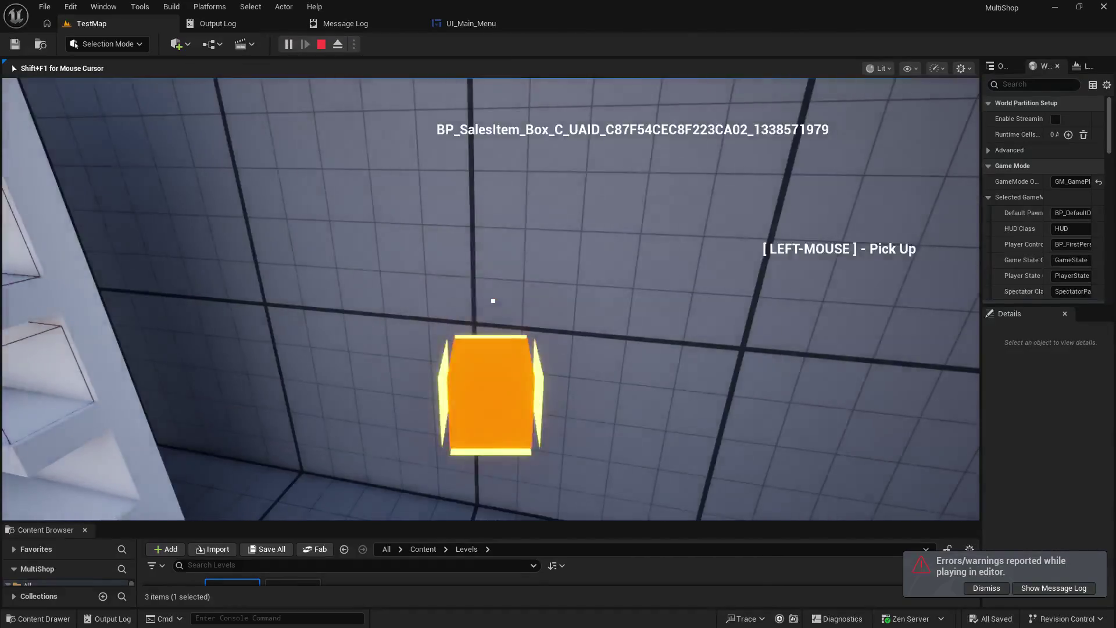
{"action": "left_click", "coordinate": [493, 300]}
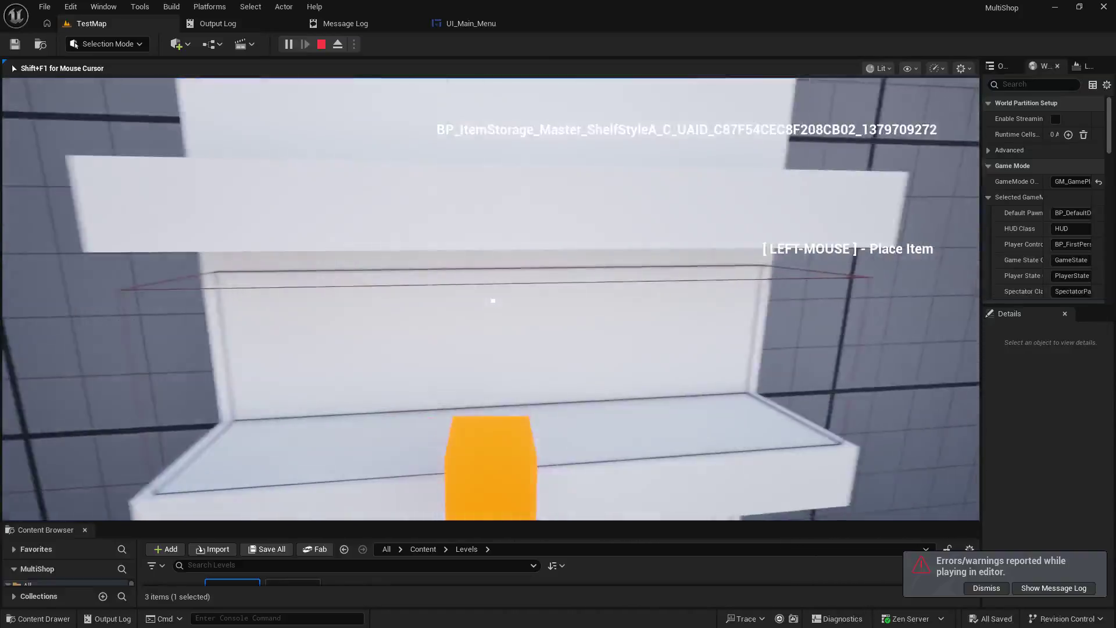
{"action": "left_click", "coordinate": [493, 300]}
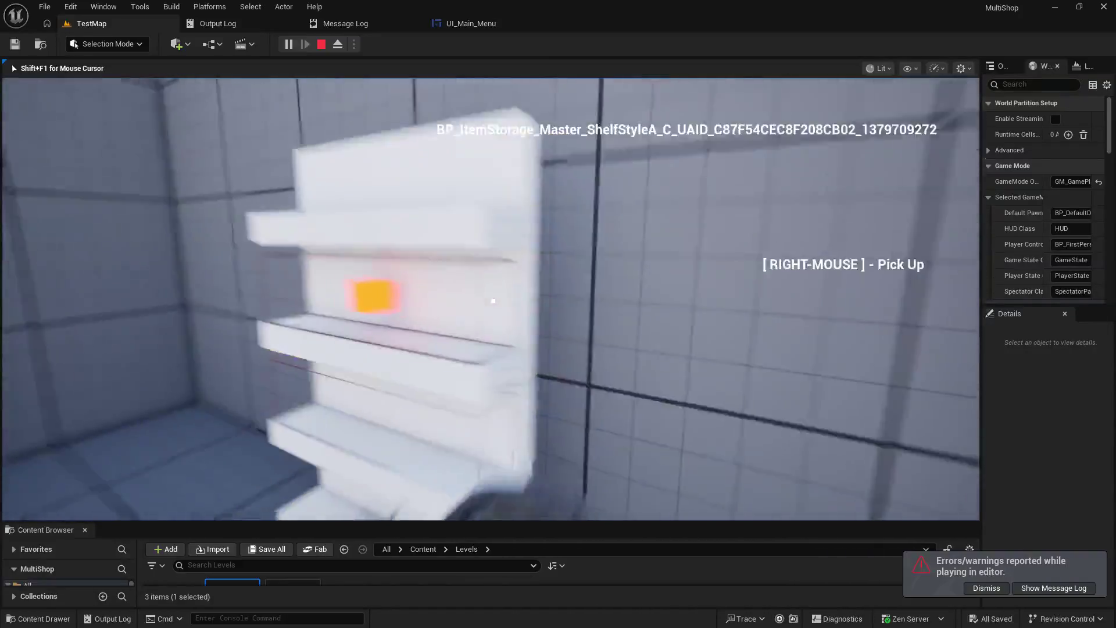
{"action": "key", "text": "s"}
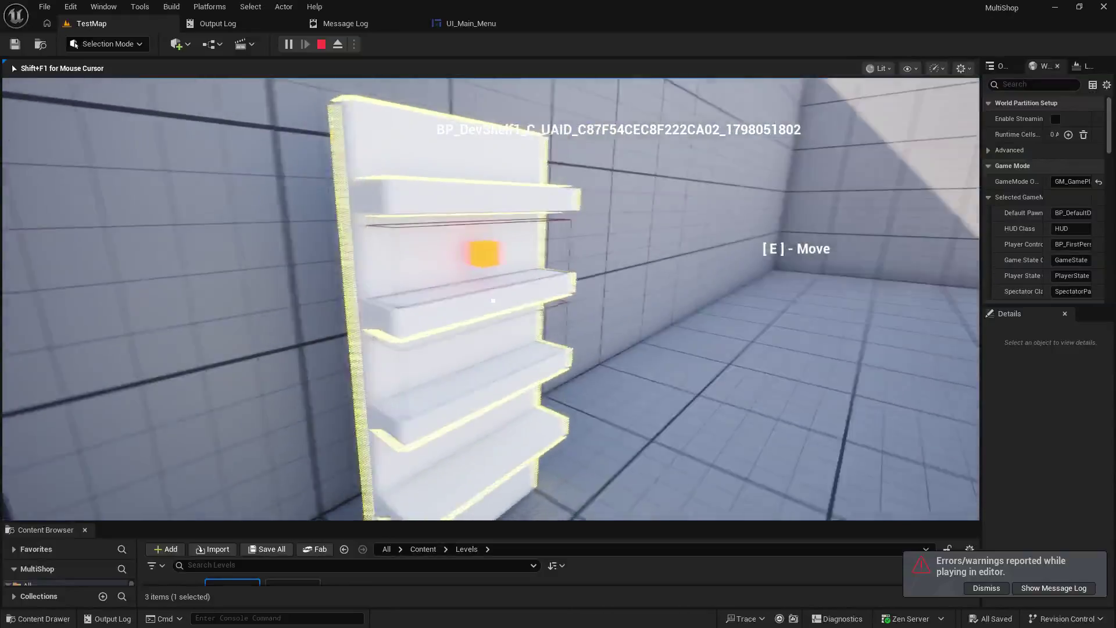
{"action": "key", "text": "w"}
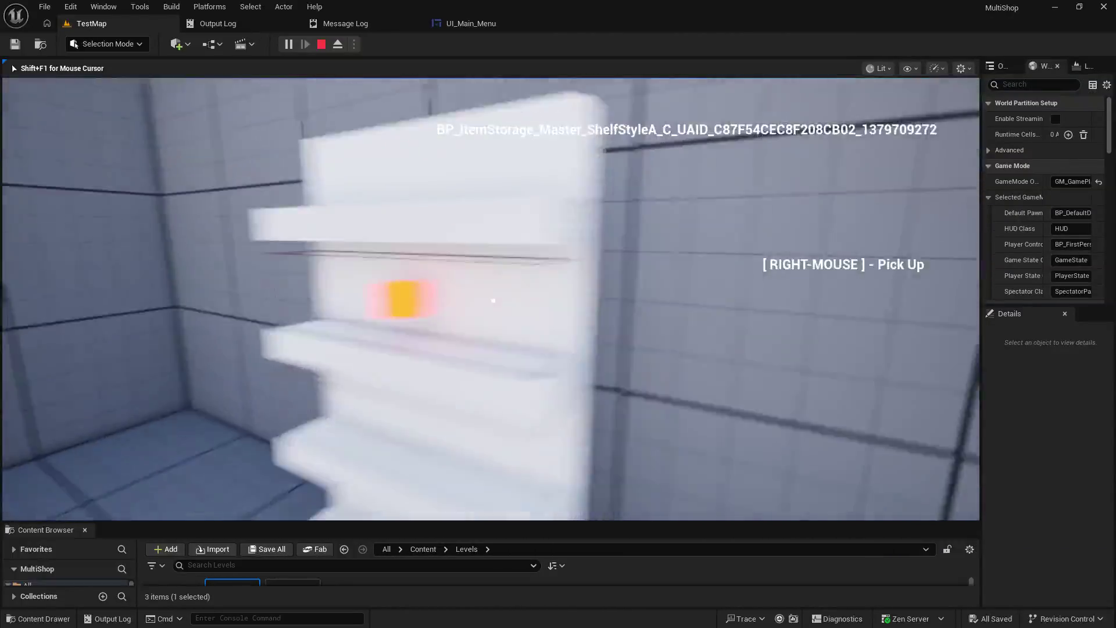
{"action": "key", "text": "a"}
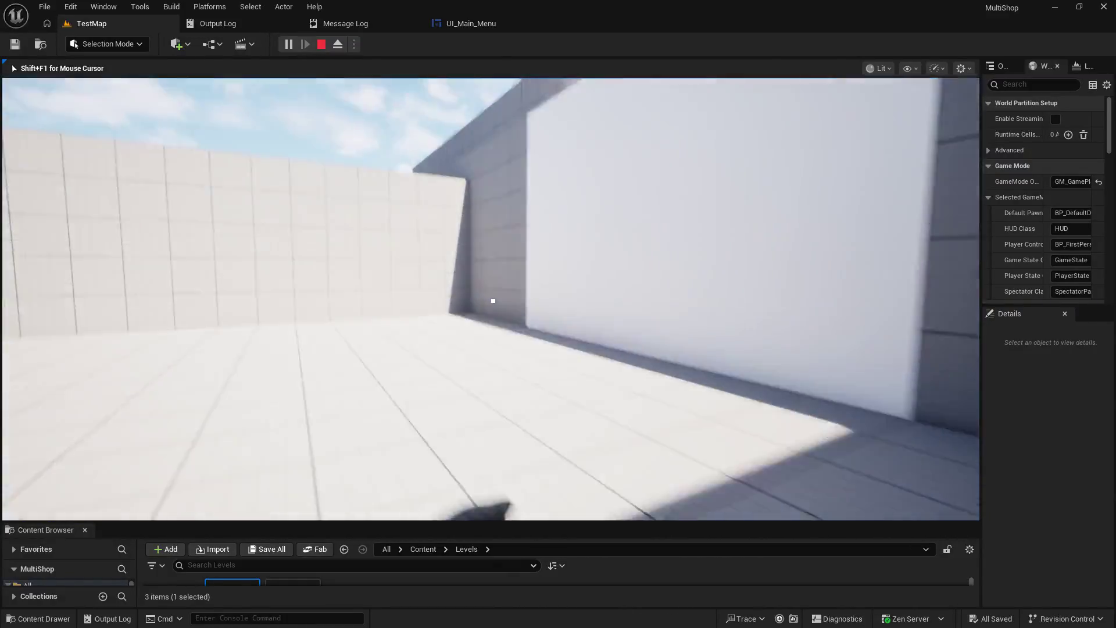
{"action": "key", "text": "w"}
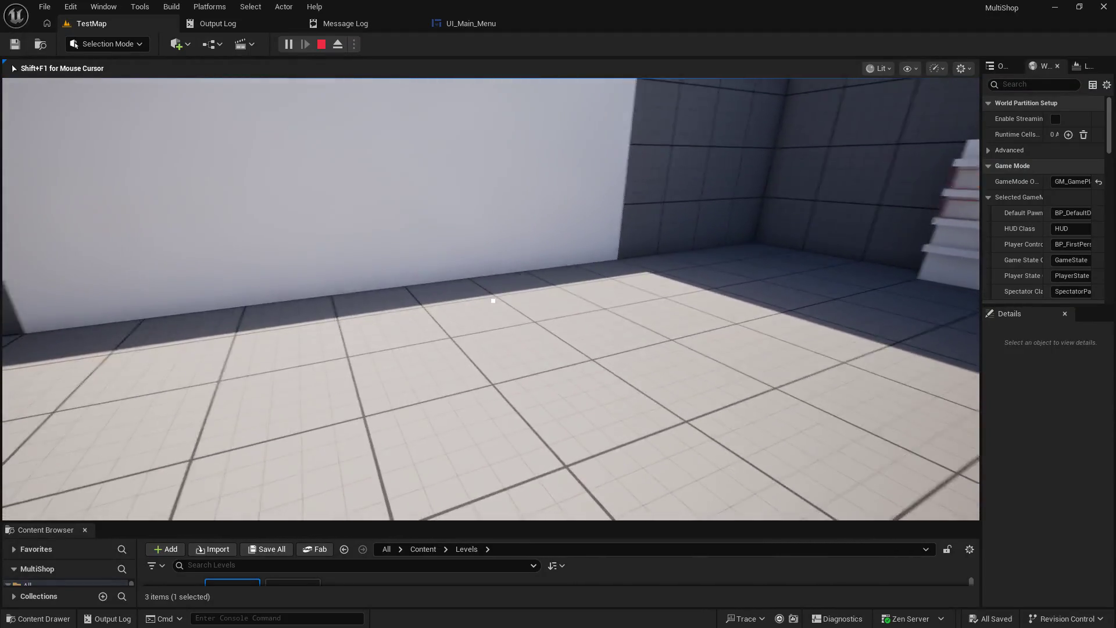
{"action": "key", "text": "w"}
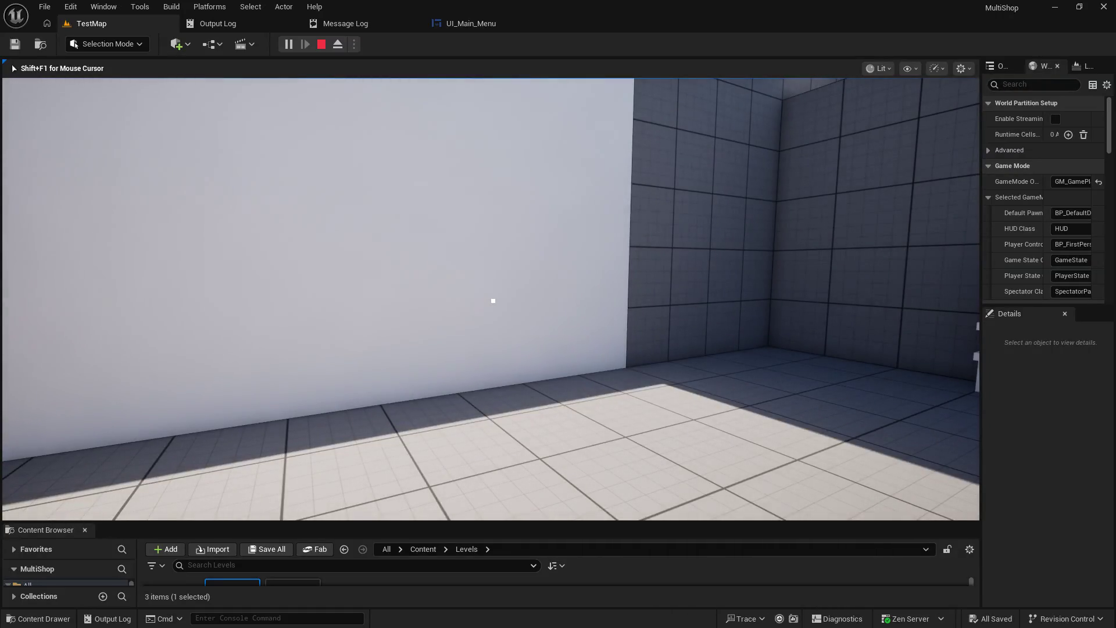
{"action": "mouse_move", "coordinate": [493, 300]}
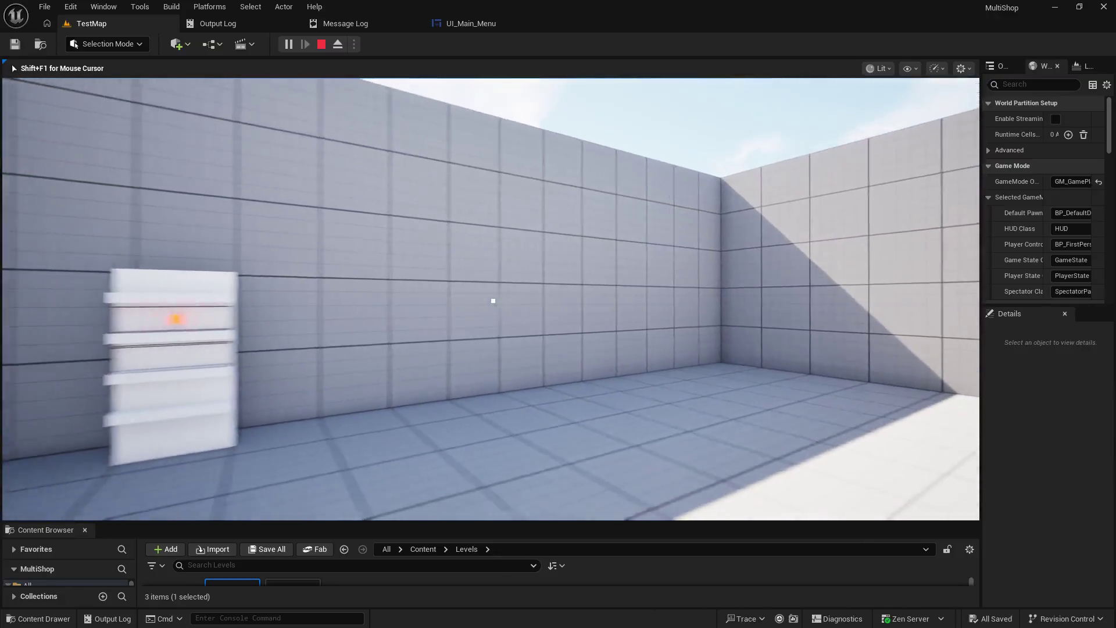
- Walk back and forth between the shelf unit and far wall to inspect the placed orange item
{"action": "key", "text": "w"}
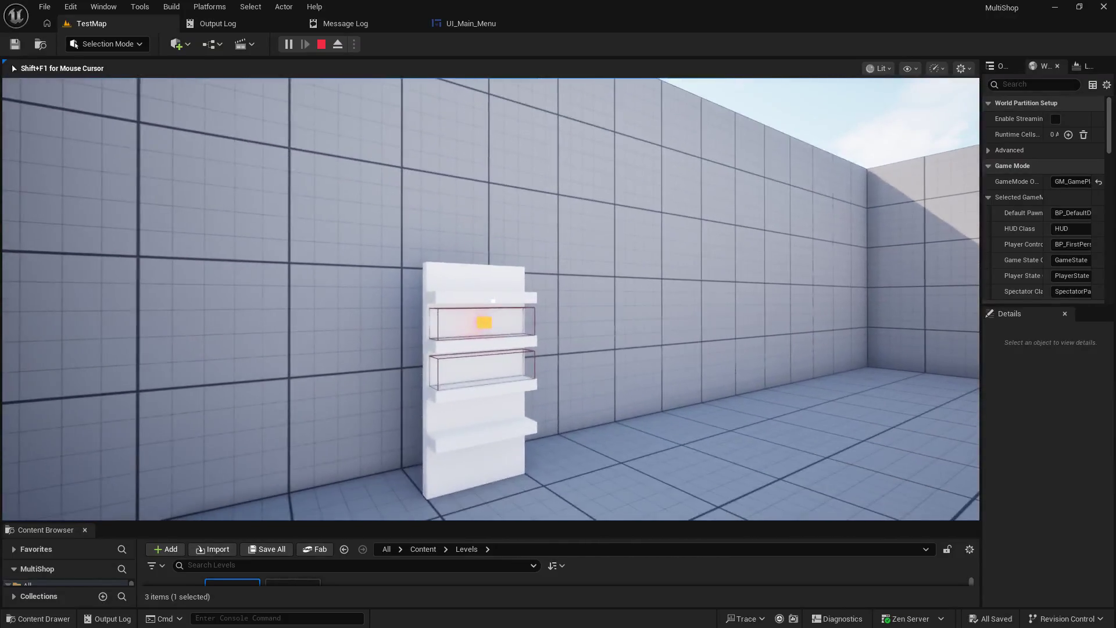
{"action": "key", "text": "w"}
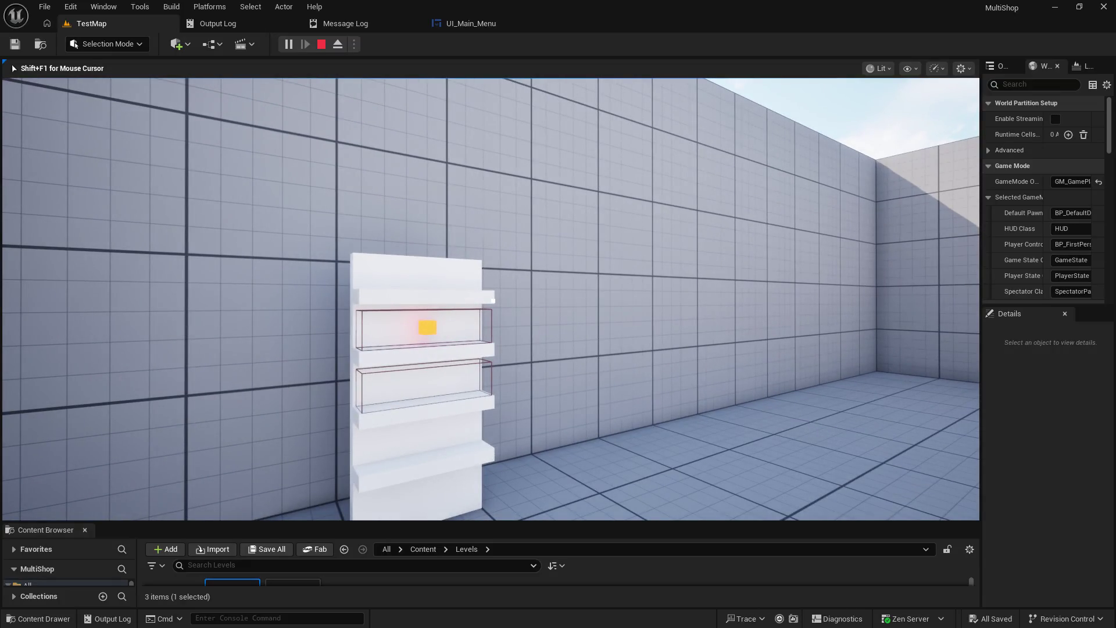
{"action": "key", "text": "s"}
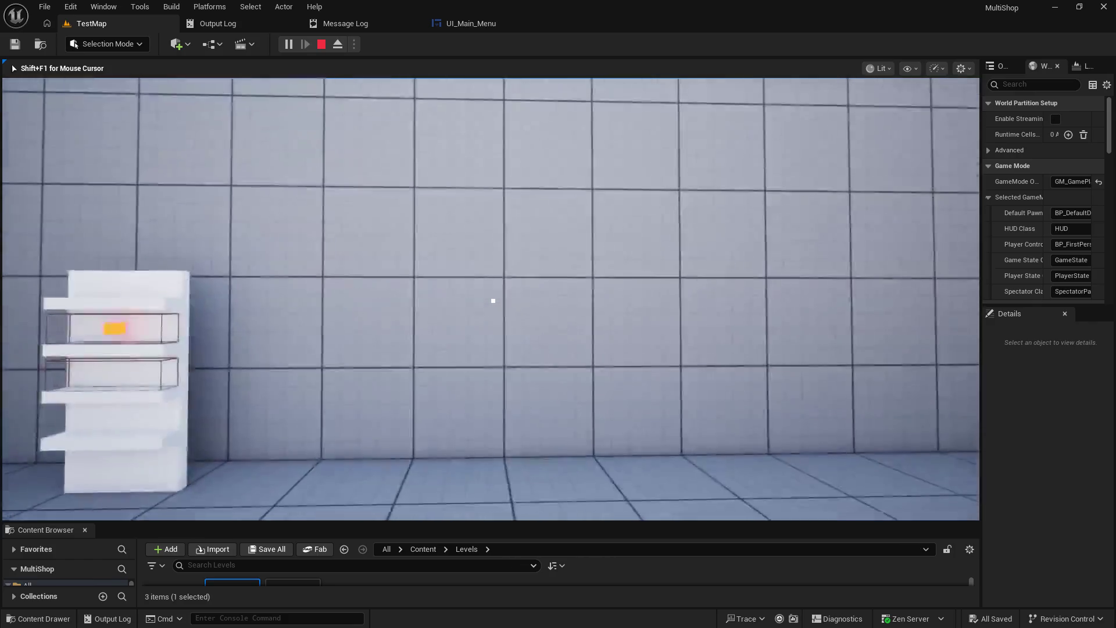
{"action": "key", "text": "s"}
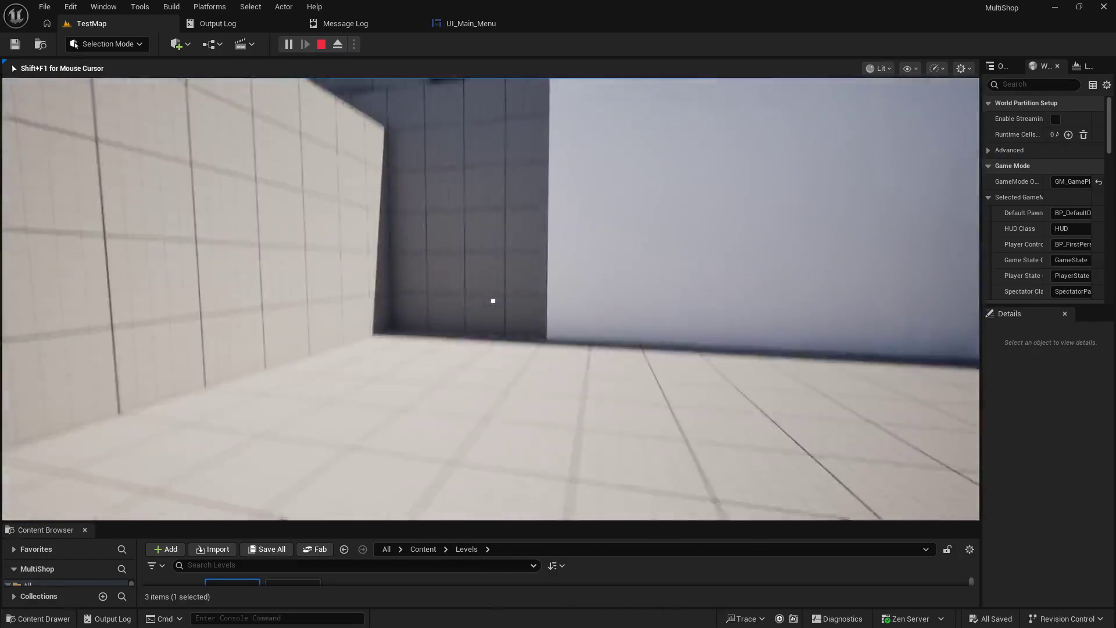
{"action": "key", "text": "w"}
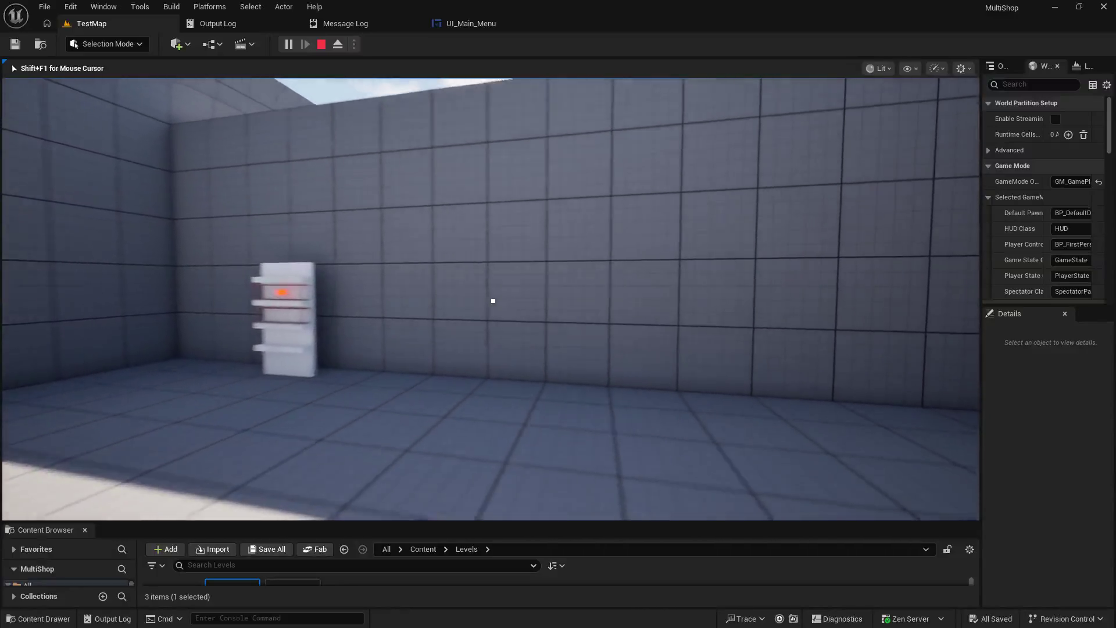
{"action": "key", "text": "s"}
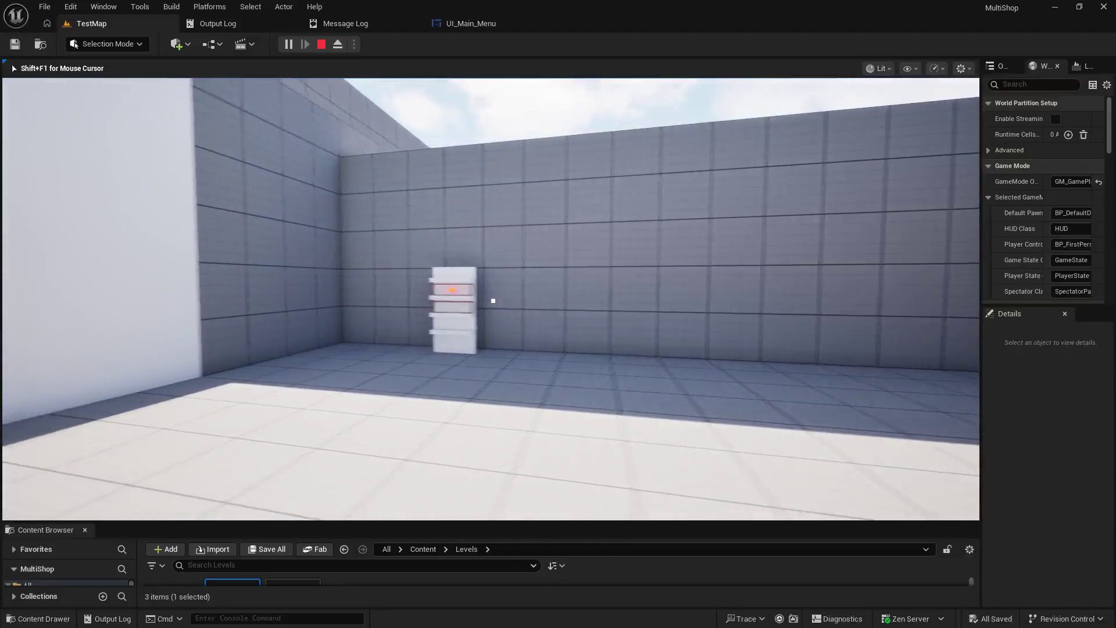
{"action": "key", "text": "w"}
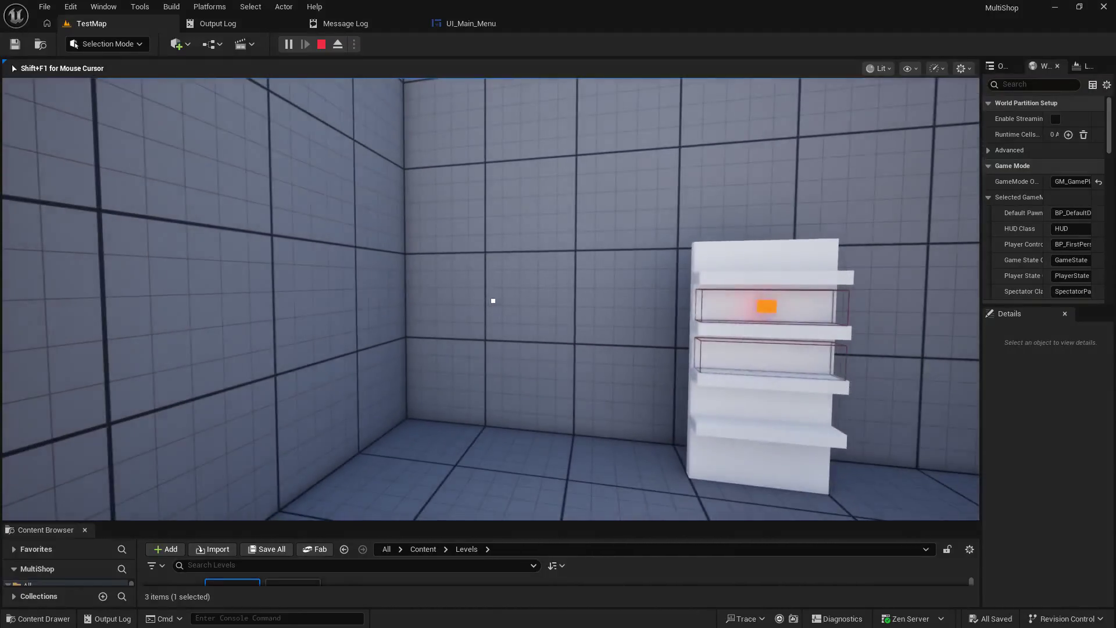
{"action": "key", "text": "s"}
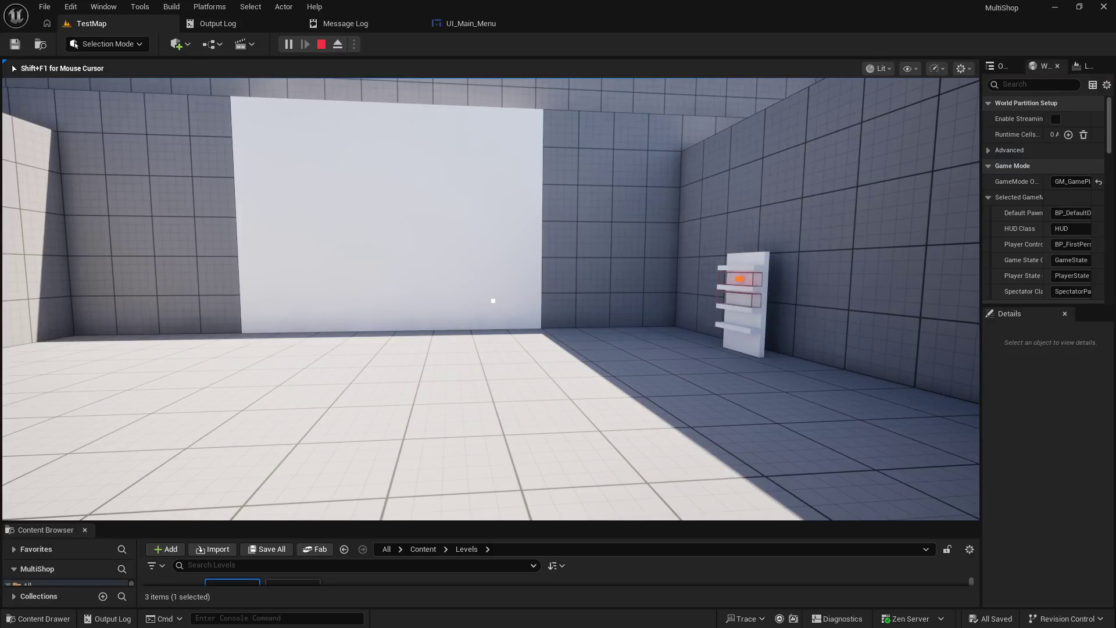
{"action": "key", "text": "w"}
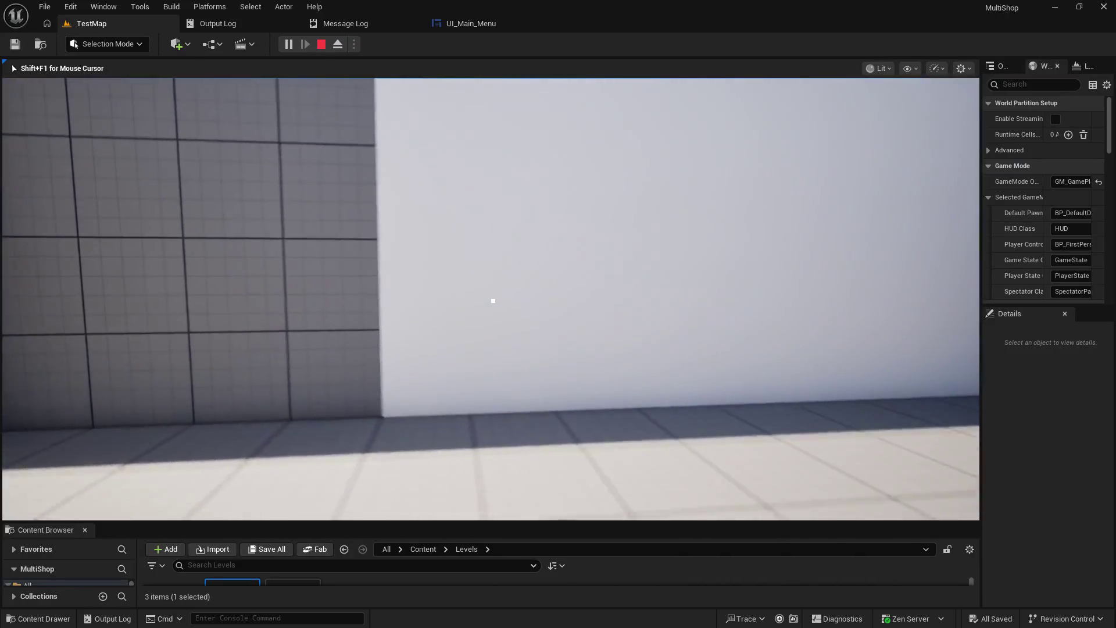
{"action": "key", "text": "w"}
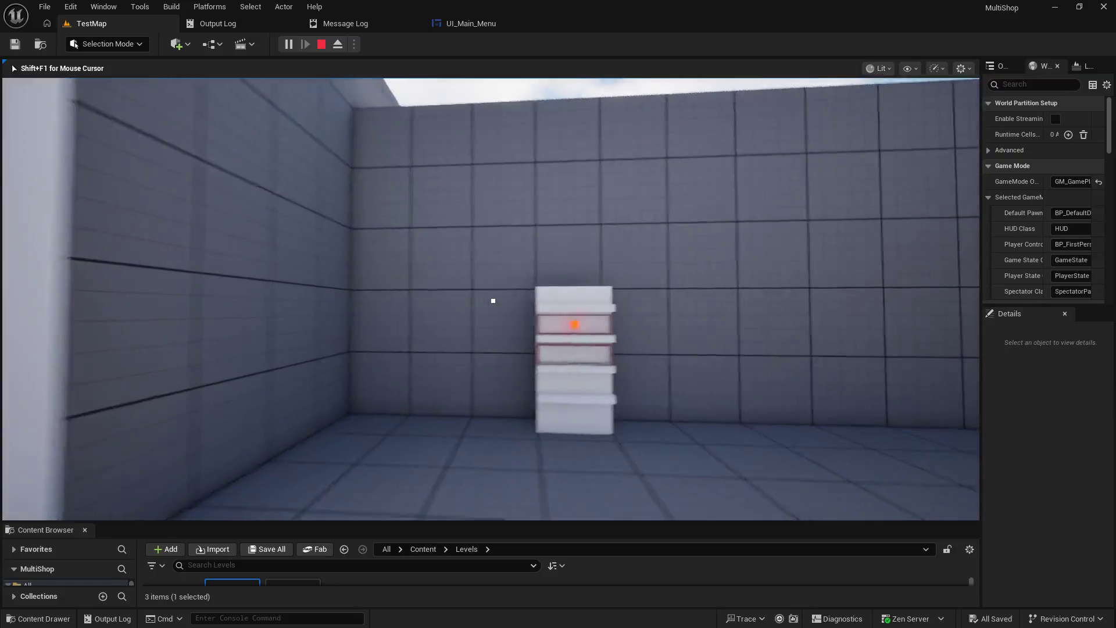
{"action": "key", "text": "w"}
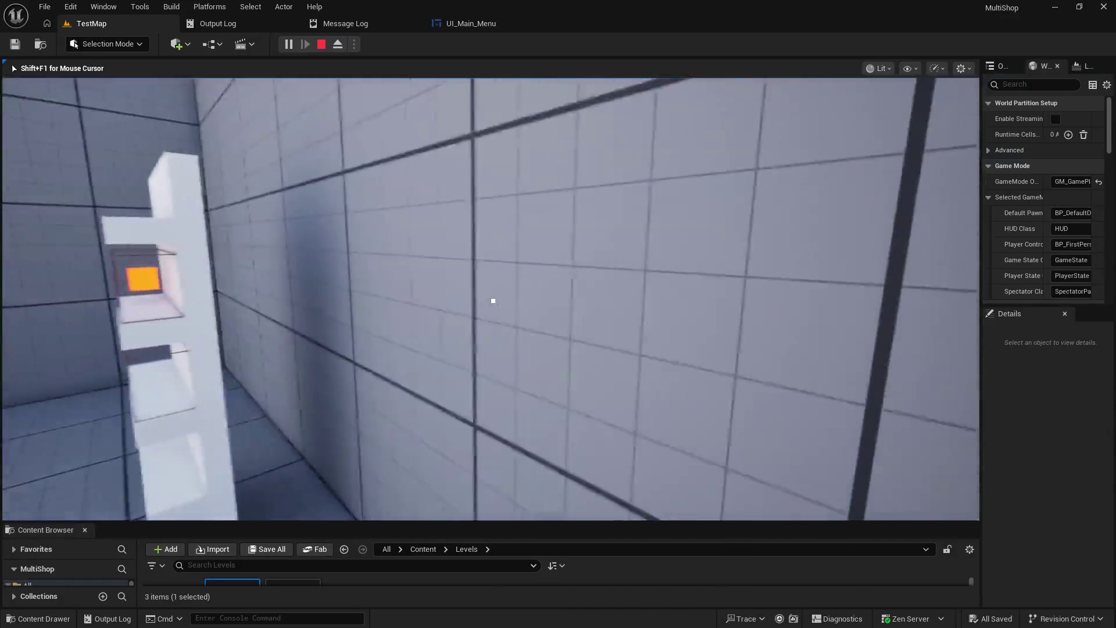
{"action": "key", "text": "s"}
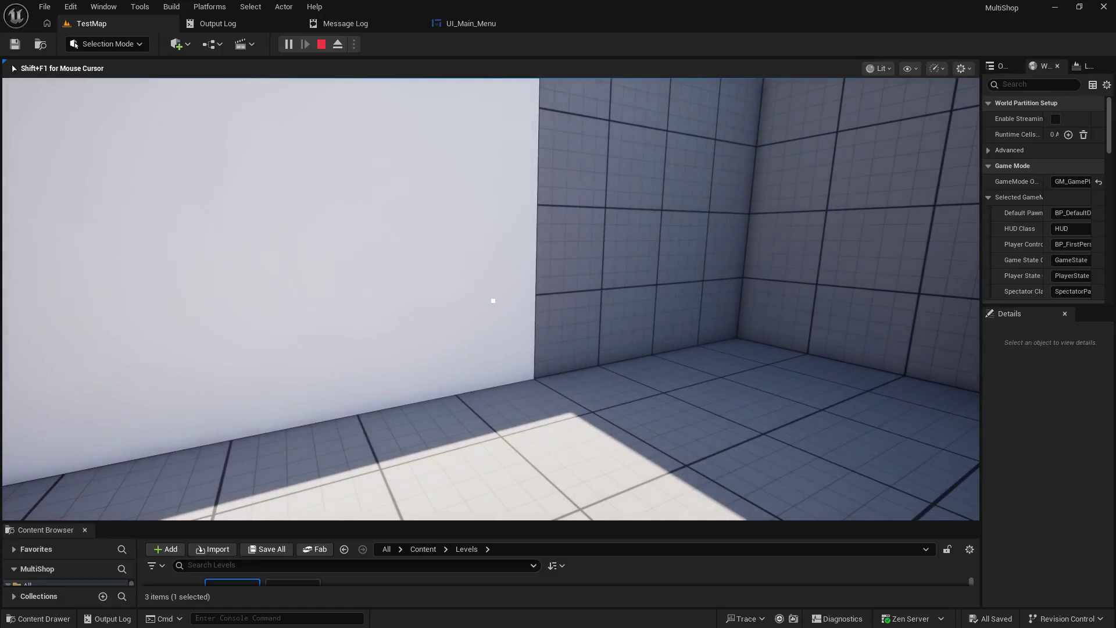
- Stop play and enlarge the Content Browser to show the Levels folder
{"action": "key", "text": "Escape"}
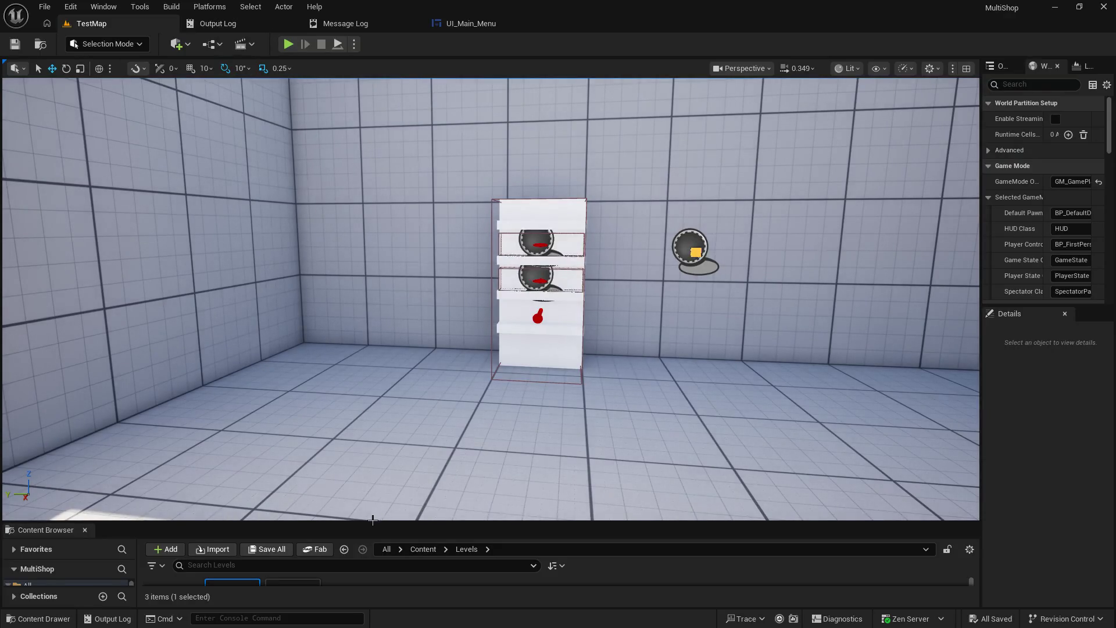
{"action": "mouse_move", "coordinate": [373, 519]}
{"action": "left_mouse_down"}
{"action": "mouse_move", "coordinate": [403, 398]}
{"action": "mouse_move", "coordinate": [395, 407]}
{"action": "left_mouse_up"}
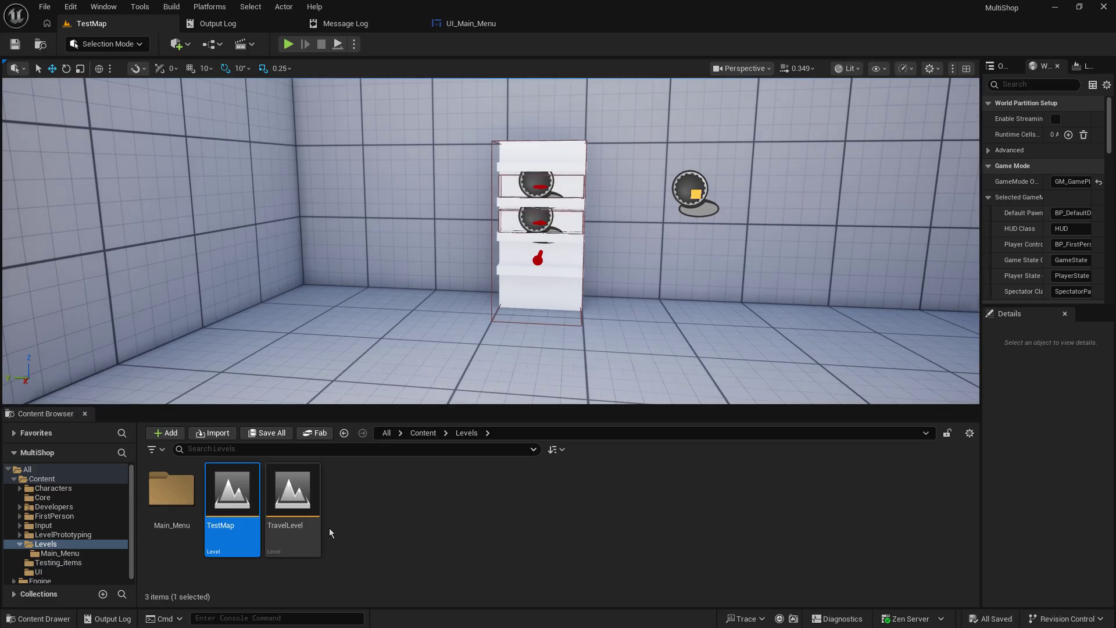
- Open the Main_Menu level from its folder, shrink the Content Browser, and play it
{"action": "double_click", "coordinate": [192, 504]}
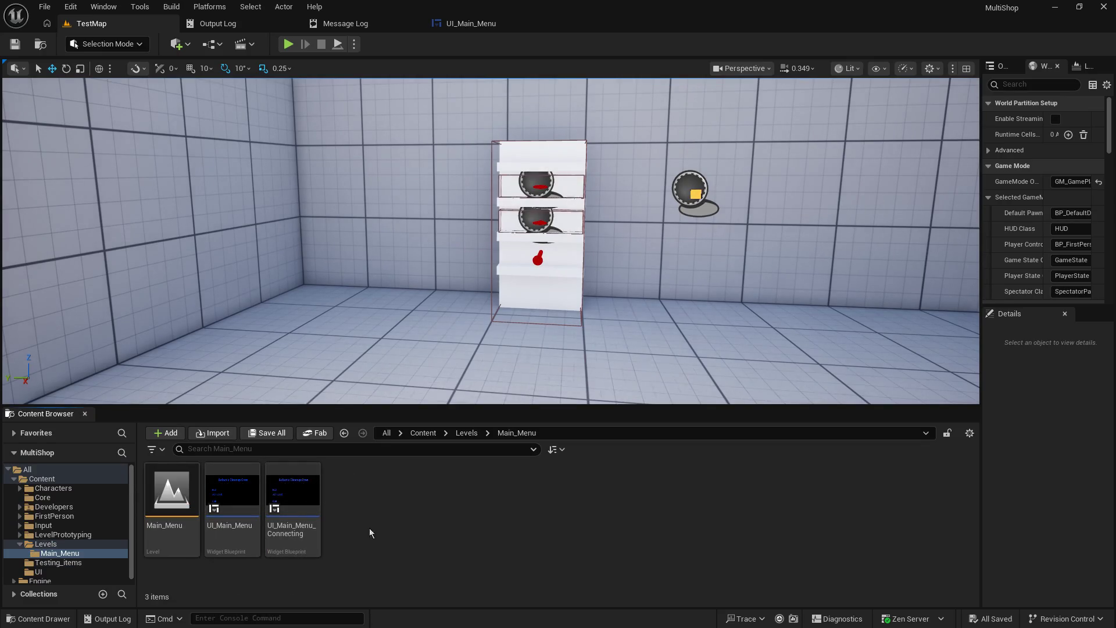
{"action": "double_click", "coordinate": [233, 494]}
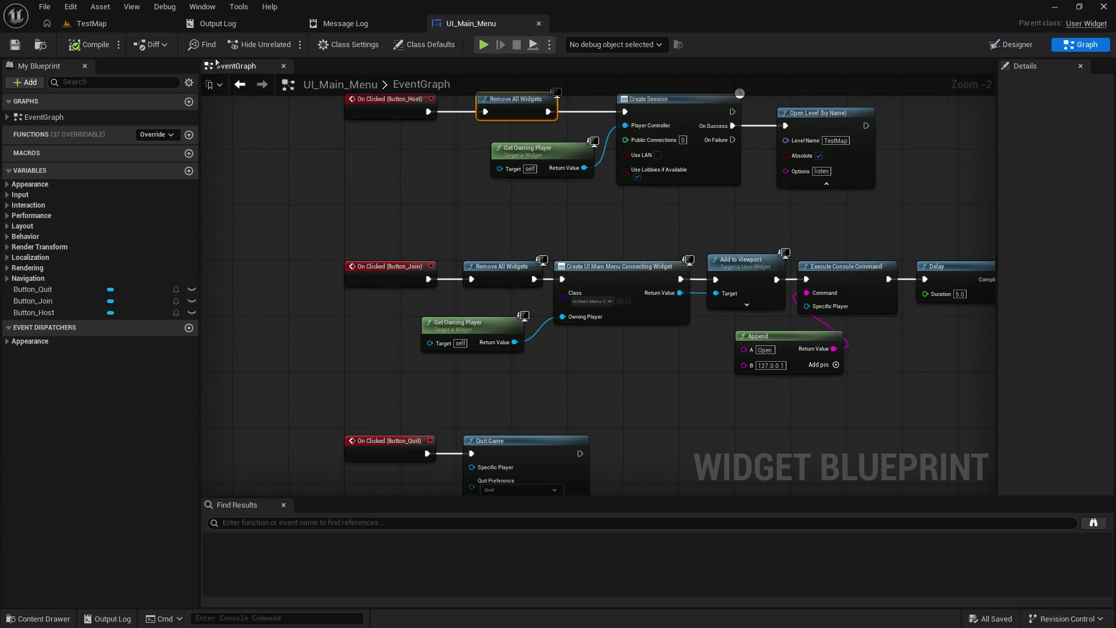
{"action": "left_click", "coordinate": [89, 25]}
{"action": "left_click", "coordinate": [173, 486]}
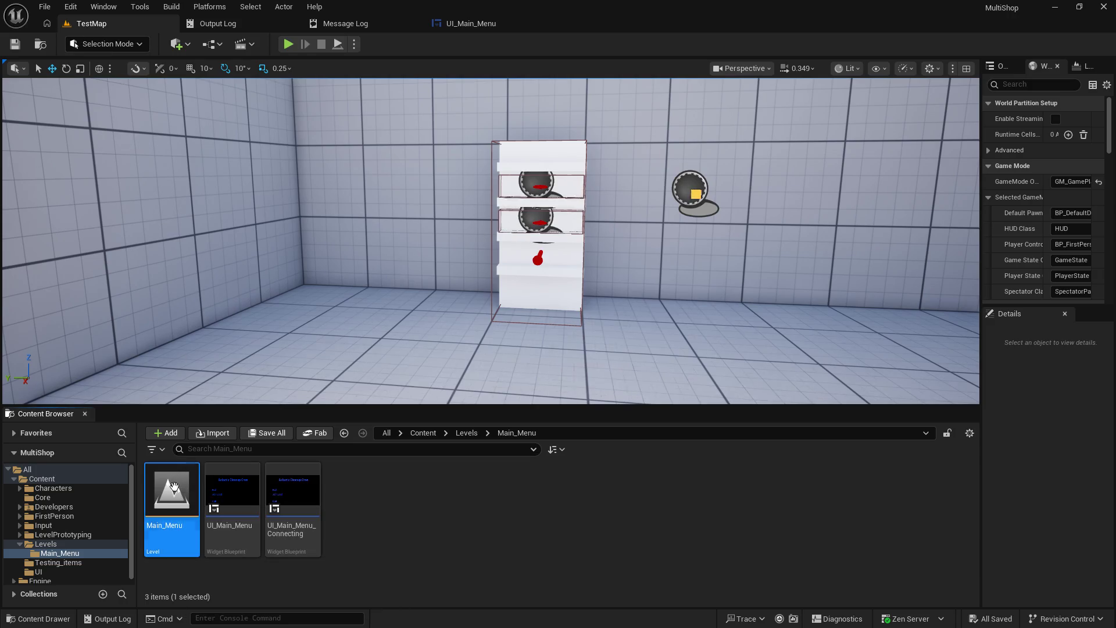
{"action": "double_click", "coordinate": [177, 492]}
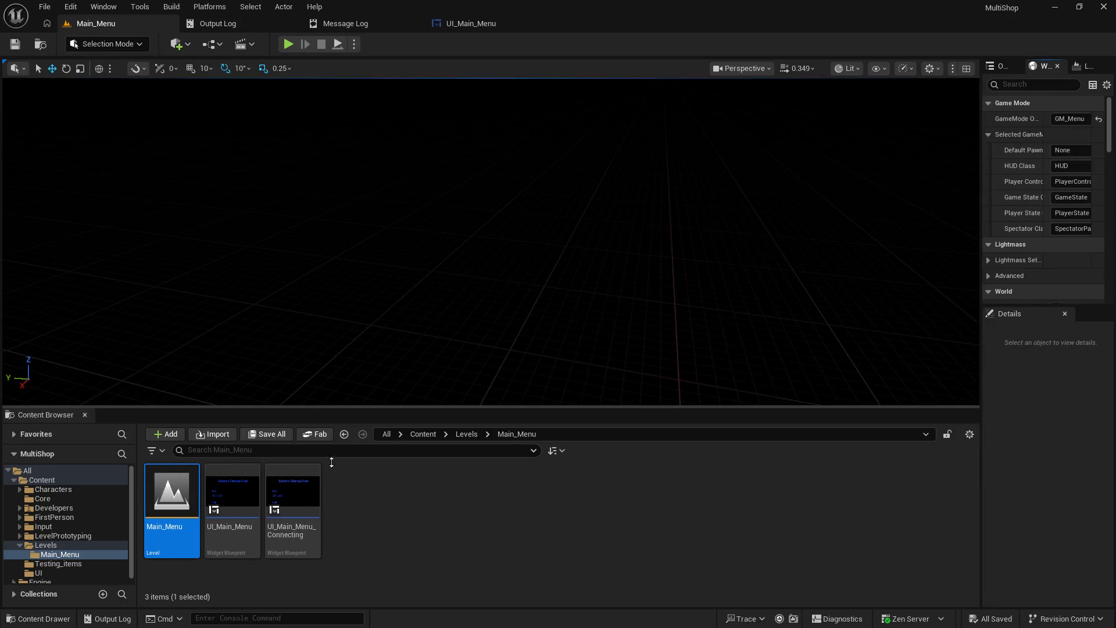
{"action": "left_click_drag", "start_coordinate": [319, 406], "coordinate": [338, 507]}
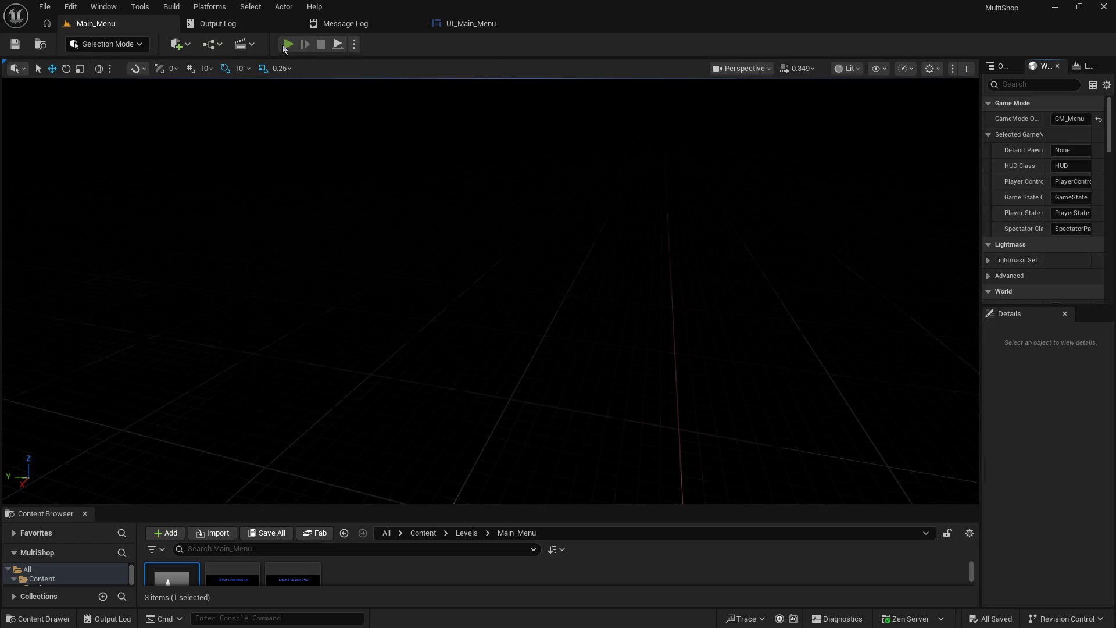
{"action": "left_click", "coordinate": [287, 45]}
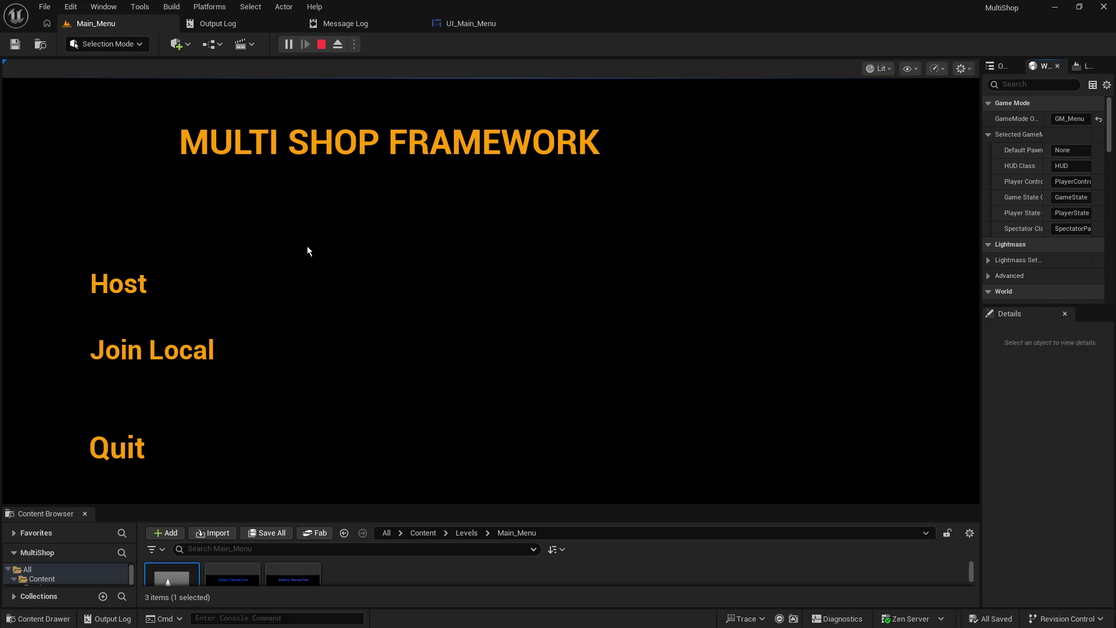
- Stop play, set Net Mode to Play As Client, and start a two-player session
{"action": "left_click", "coordinate": [321, 44]}
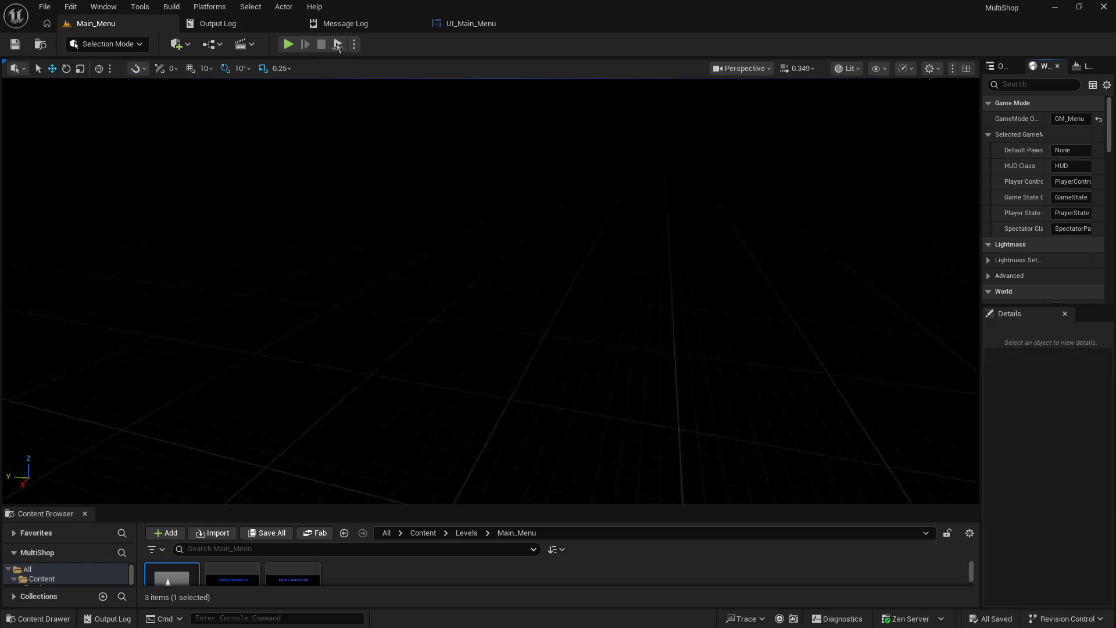
{"action": "left_click", "coordinate": [354, 44]}
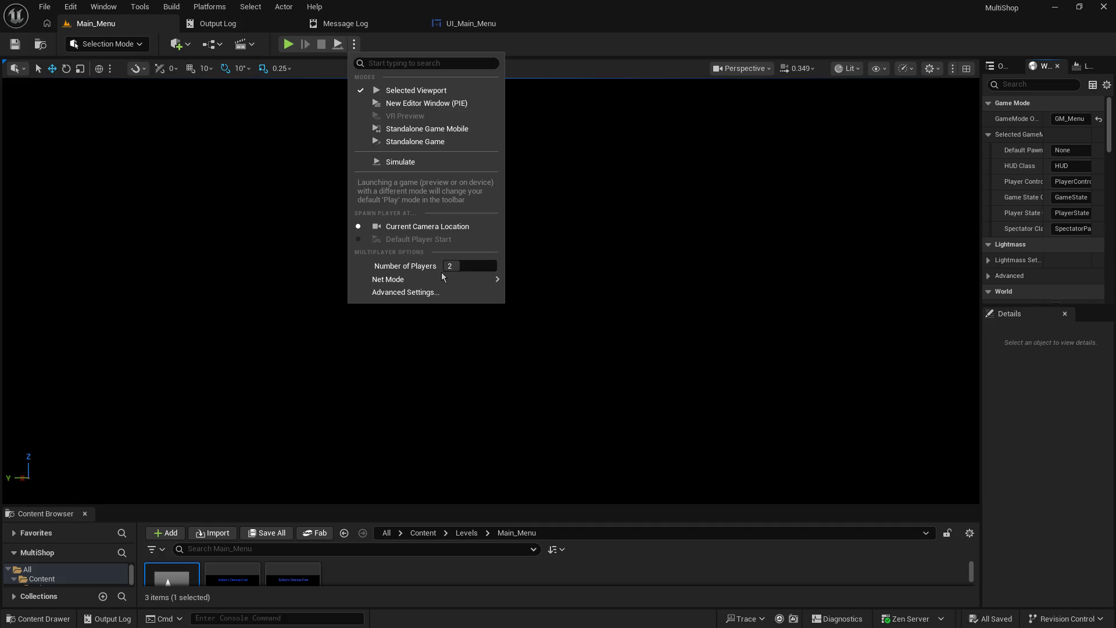
{"action": "mouse_move", "coordinate": [443, 278]}
{"action": "left_click", "coordinate": [556, 308]}
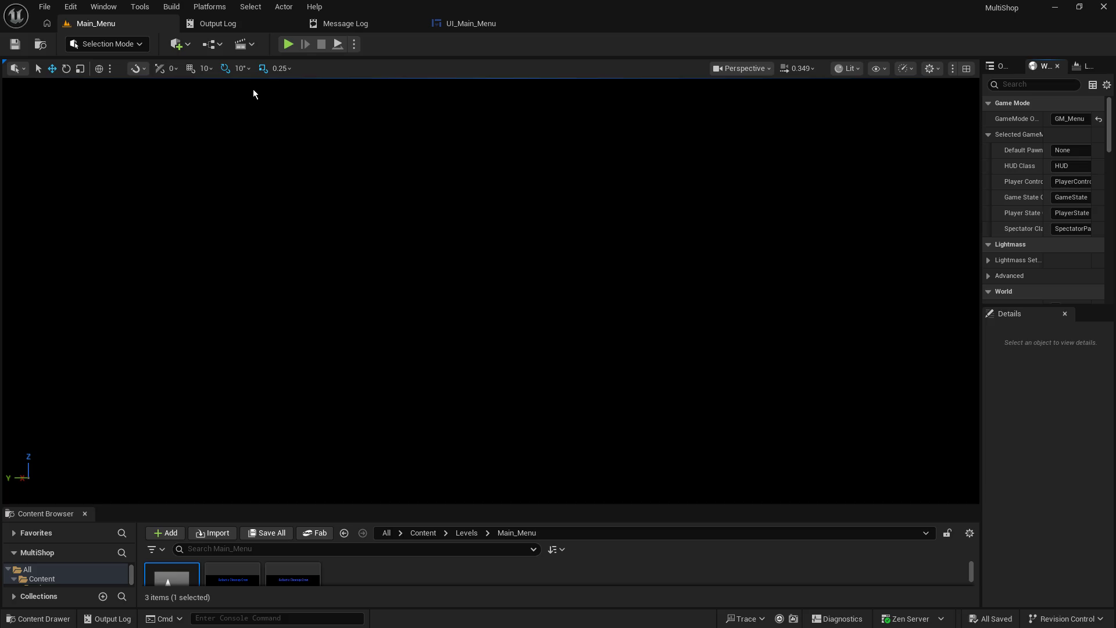
{"action": "left_click", "coordinate": [287, 45]}
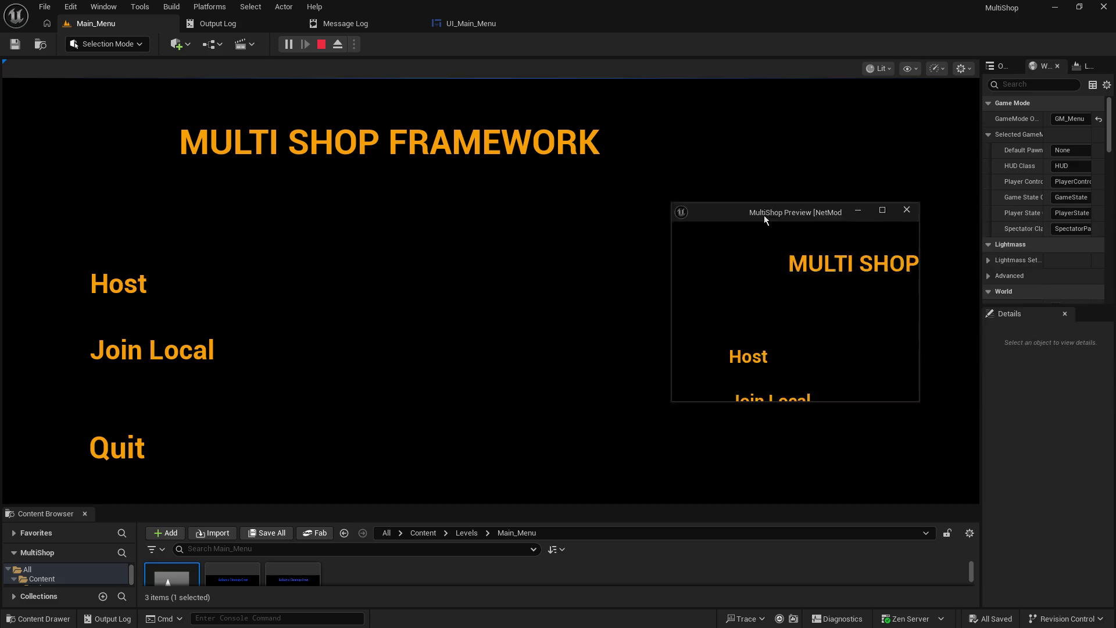
- Move the client window aside and choose Host in the game's main menu
{"action": "mouse_move", "coordinate": [773, 187]}
{"action": "left_mouse_down"}
{"action": "mouse_move", "coordinate": [714, 192]}
{"action": "mouse_move", "coordinate": [1035, 168]}
{"action": "mouse_move", "coordinate": [1005, 93]}
{"action": "mouse_move", "coordinate": [949, 125]}
{"action": "left_mouse_up"}
{"action": "left_click", "coordinate": [775, 36]}
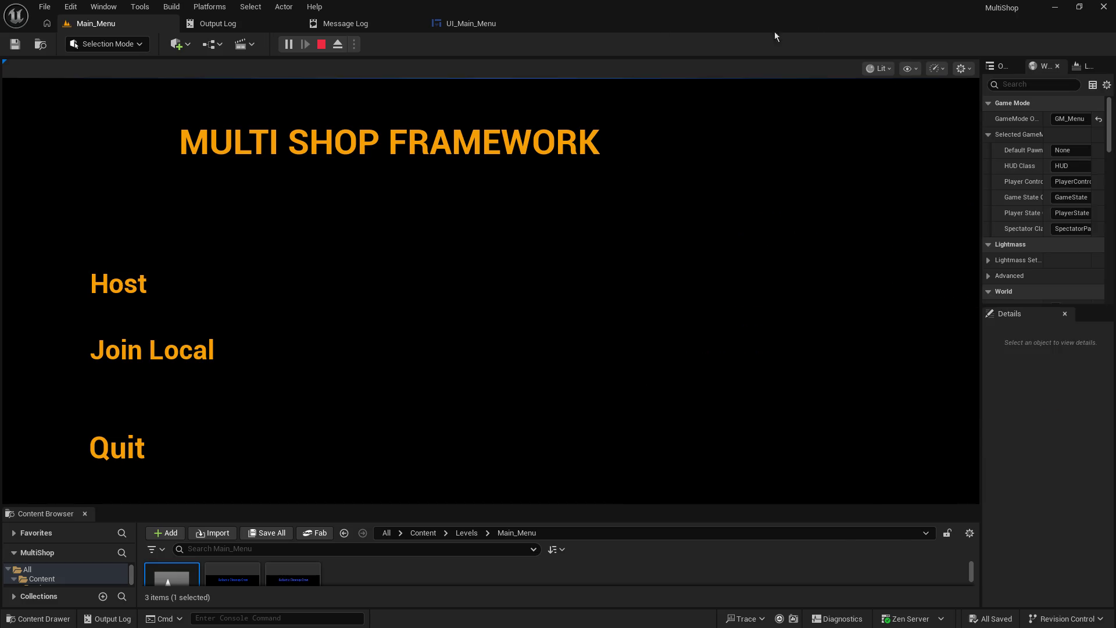
{"action": "left_click", "coordinate": [131, 285]}
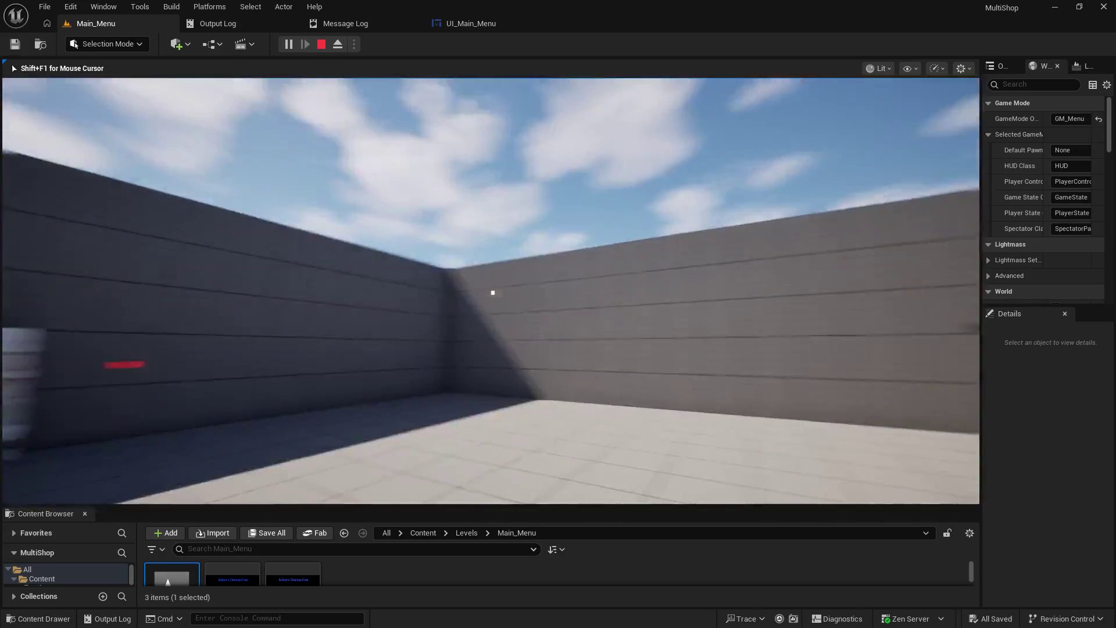
- Release game control and rearrange the client preview and maximized editor windows
{"action": "key", "text": "shift+F1"}
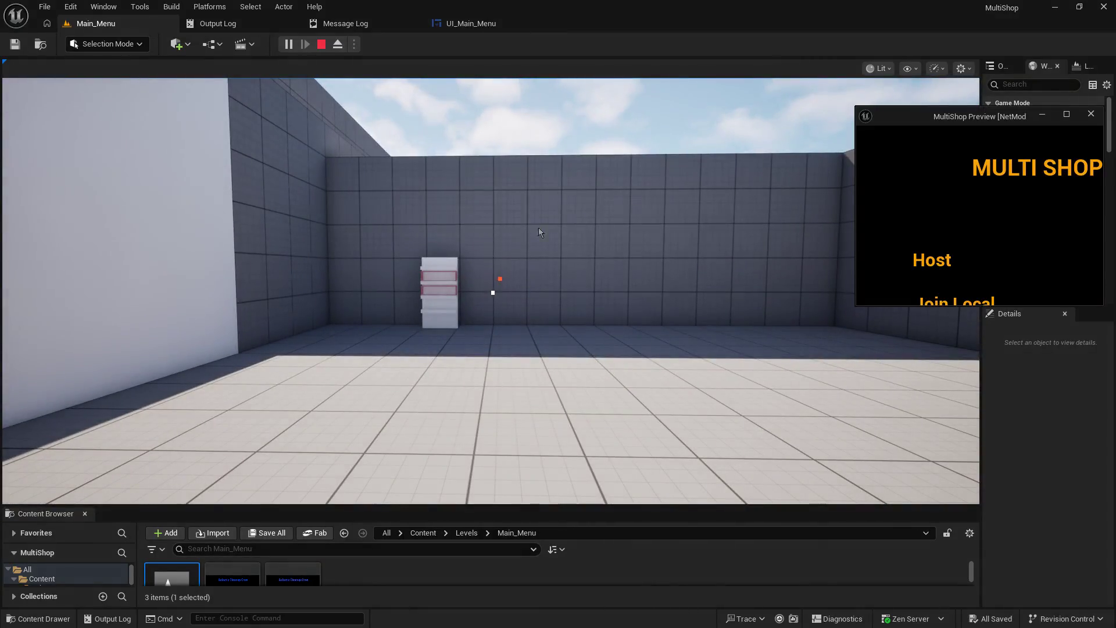
{"action": "mouse_move", "coordinate": [893, 116]}
{"action": "left_mouse_down"}
{"action": "mouse_move", "coordinate": [512, 190]}
{"action": "mouse_move", "coordinate": [438, 12]}
{"action": "mouse_move", "coordinate": [800, 128]}
{"action": "mouse_move", "coordinate": [889, 172]}
{"action": "left_mouse_up"}
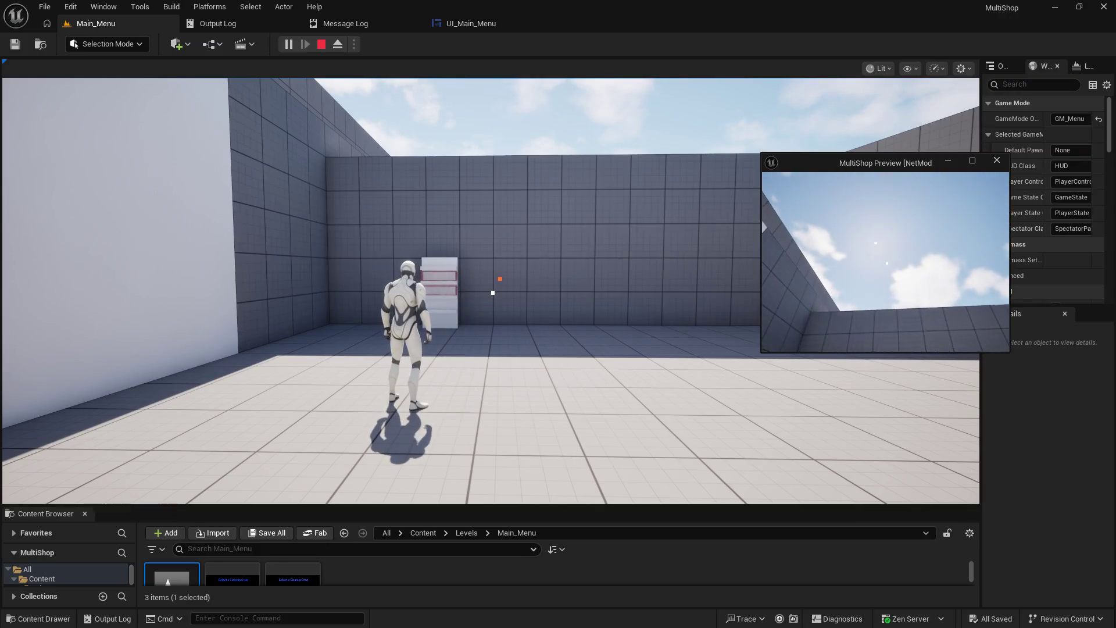
{"action": "left_click", "coordinate": [740, 23]}
{"action": "left_click_drag", "start_coordinate": [740, 23], "coordinate": [879, 30]}
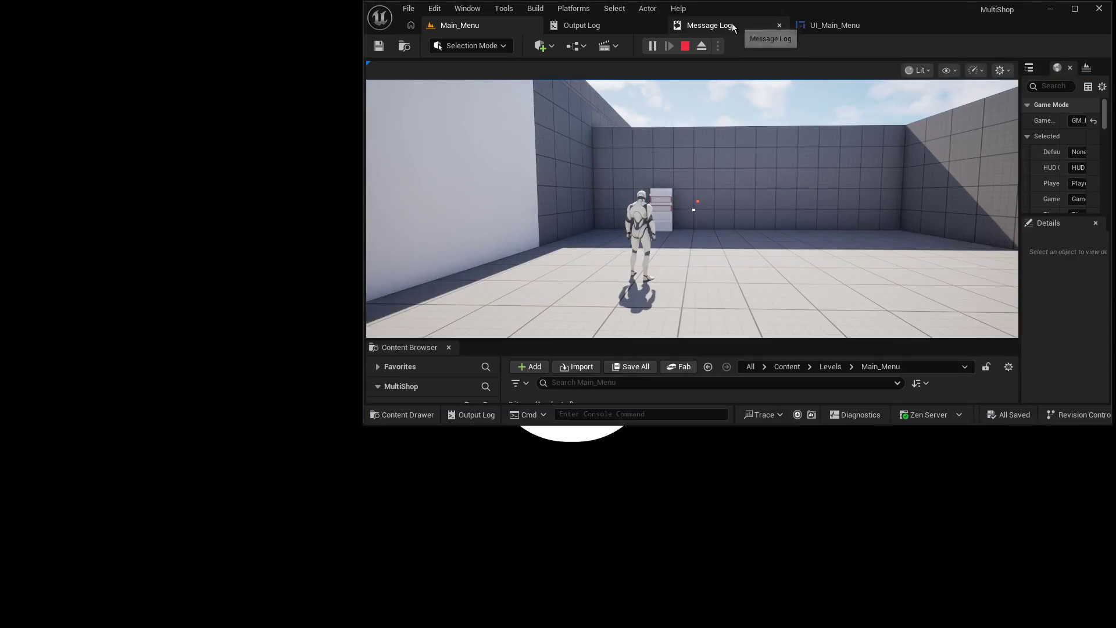
{"action": "double_click", "coordinate": [919, 15]}
- Walk the host to the yellow box and shelf, then place the client window over the game view
{"action": "left_click", "coordinate": [541, 282]}
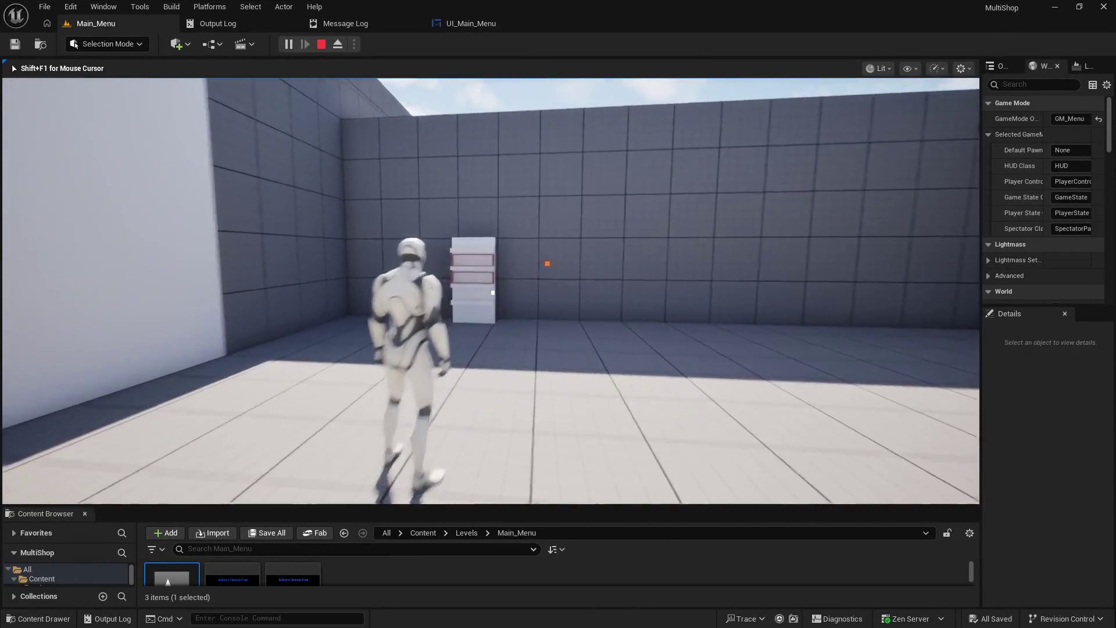
{"action": "key", "text": "w"}
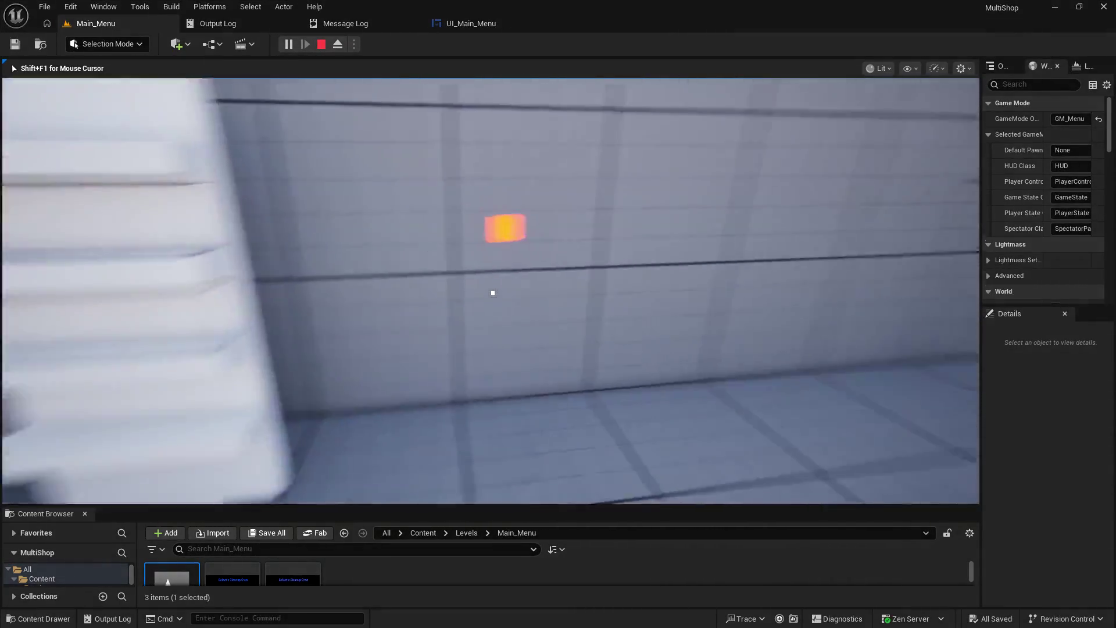
{"action": "key", "text": "s"}
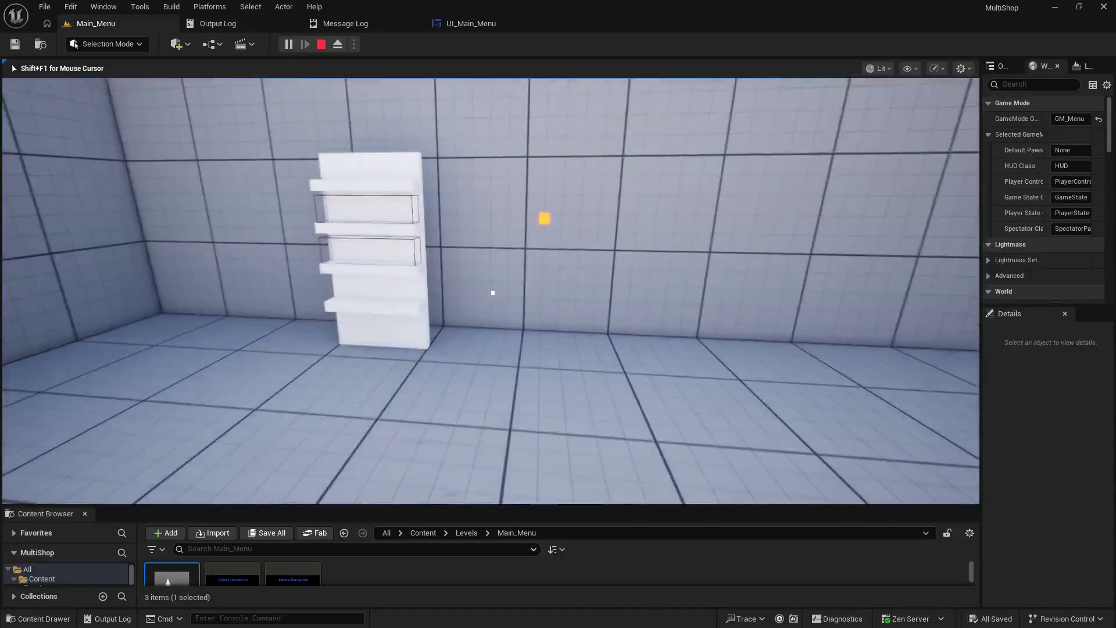
{"action": "key", "text": "shift+F1"}
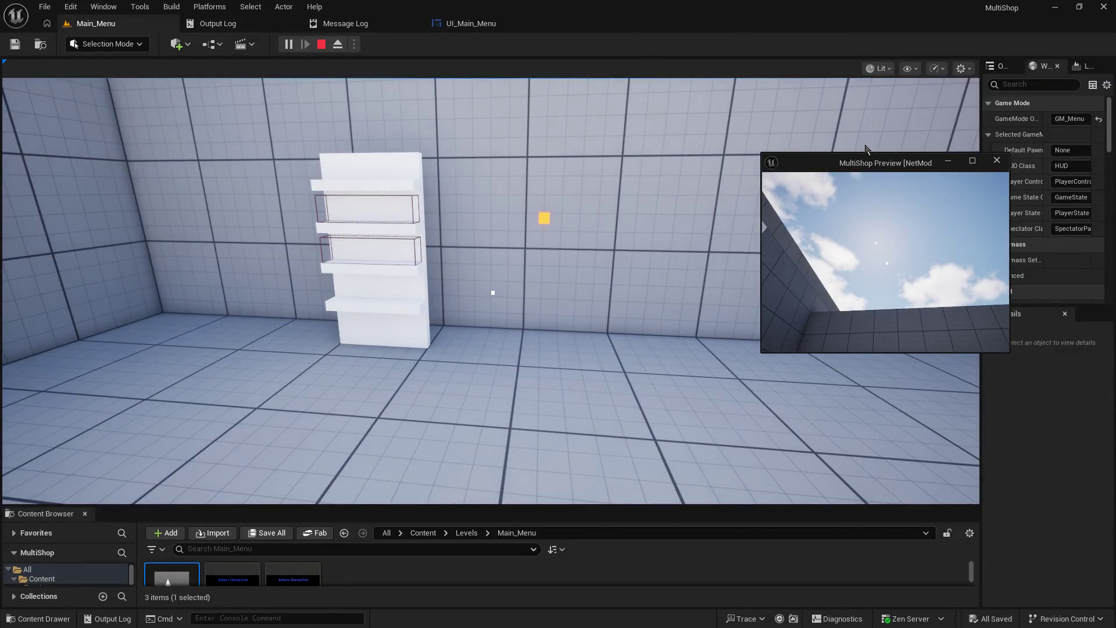
{"action": "left_click_drag", "start_coordinate": [866, 163], "coordinate": [677, 97]}
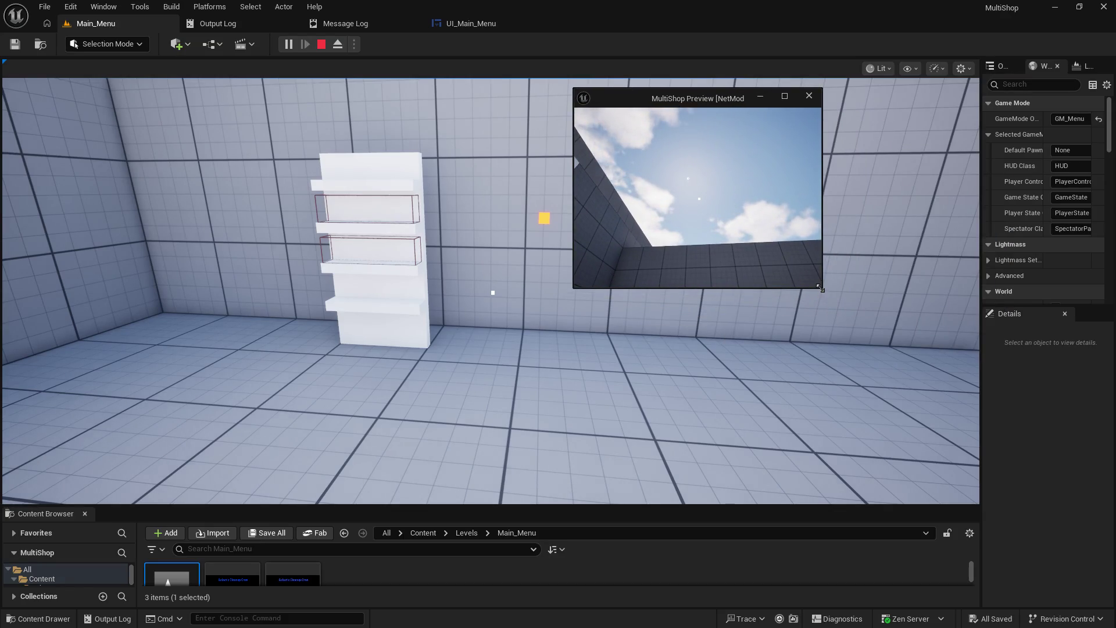
- Enlarge the client window and, as the client, pick up the yellow box and carry it
{"action": "mouse_move", "coordinate": [819, 287]}
{"action": "left_mouse_down"}
{"action": "mouse_move", "coordinate": [896, 374]}
{"action": "mouse_move", "coordinate": [979, 498]}
{"action": "mouse_move", "coordinate": [1082, 500]}
{"action": "left_mouse_up"}
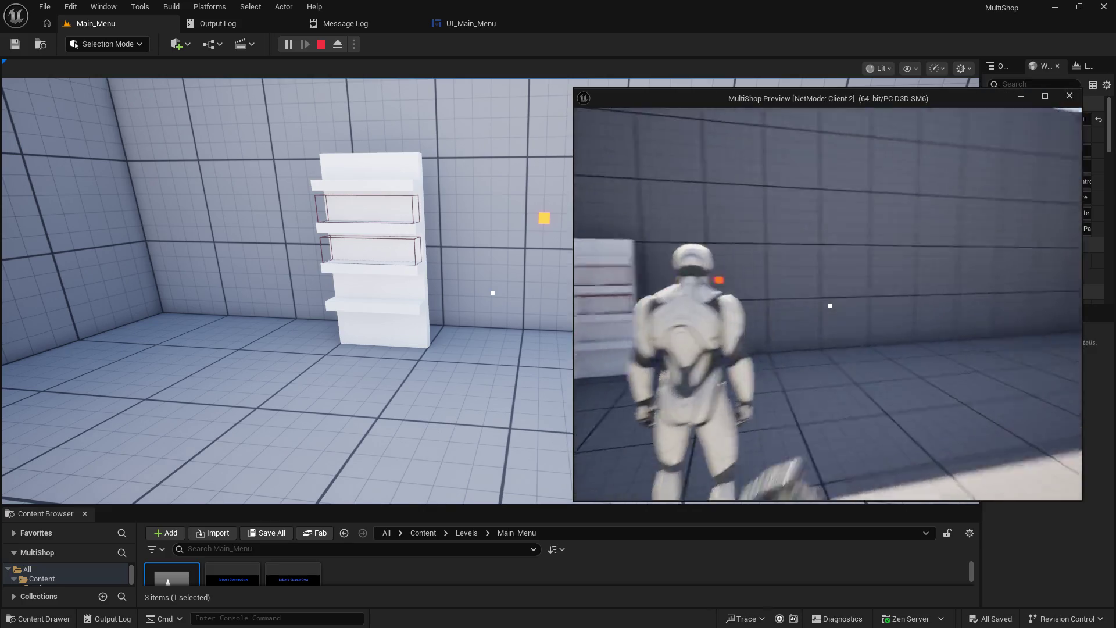
{"action": "key", "text": "w"}
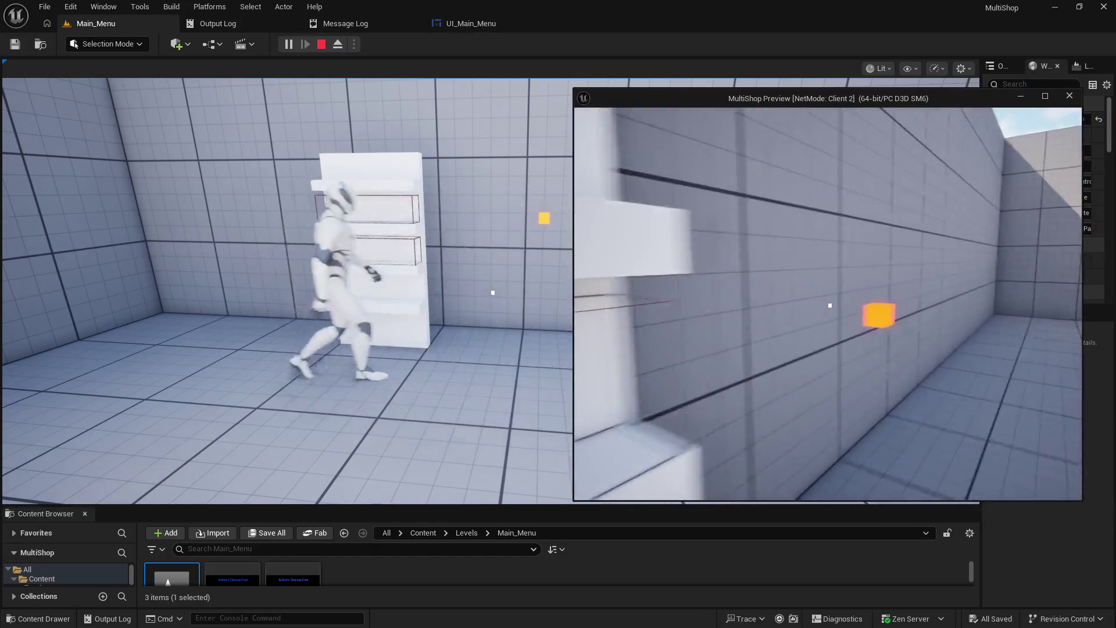
{"action": "key", "text": "w"}
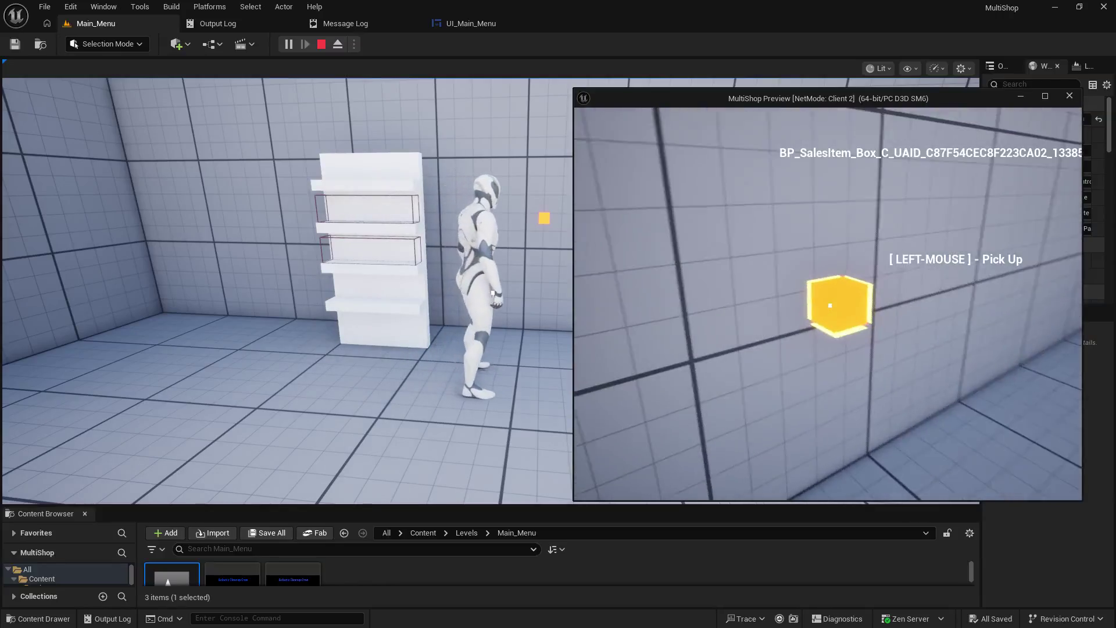
{"action": "left_click", "coordinate": [830, 305]}
{"action": "key", "text": "w"}
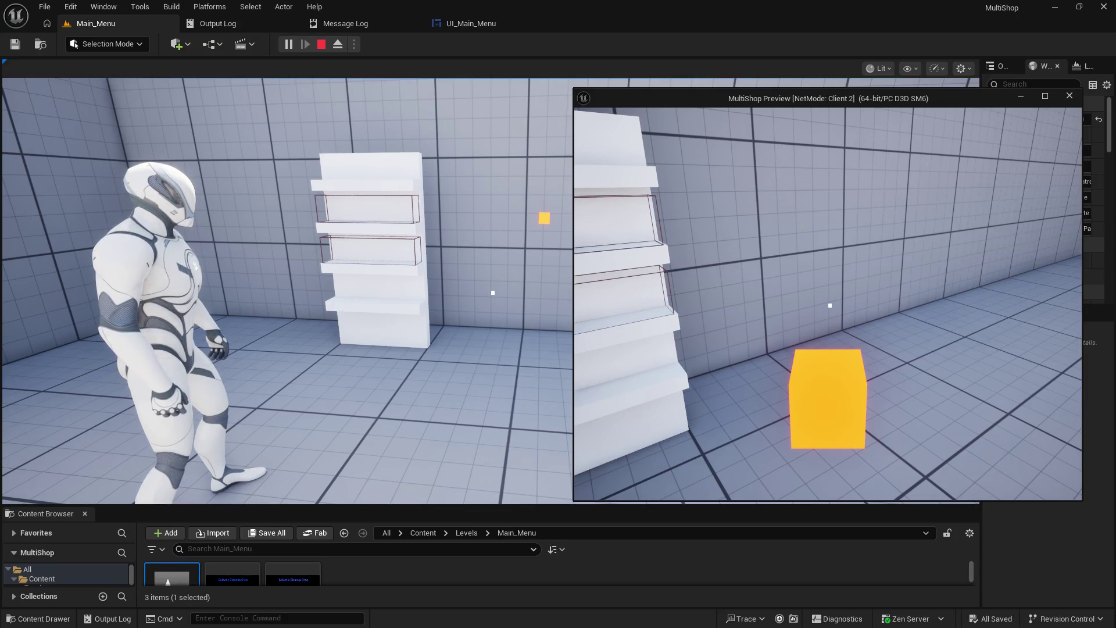
{"action": "key", "text": "w"}
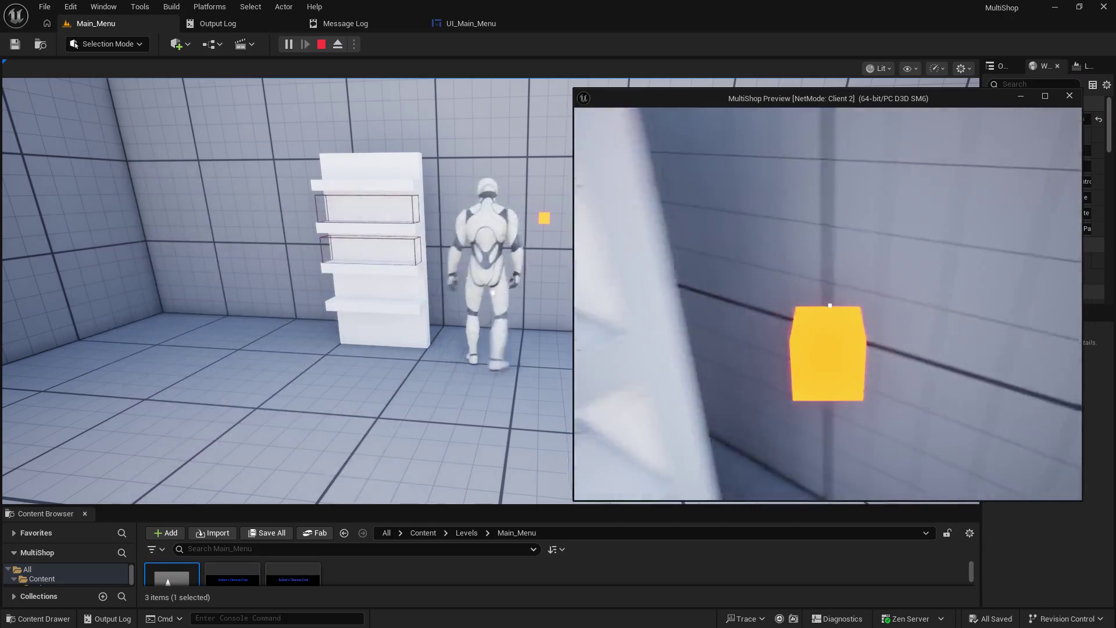
{"action": "key", "text": "a"}
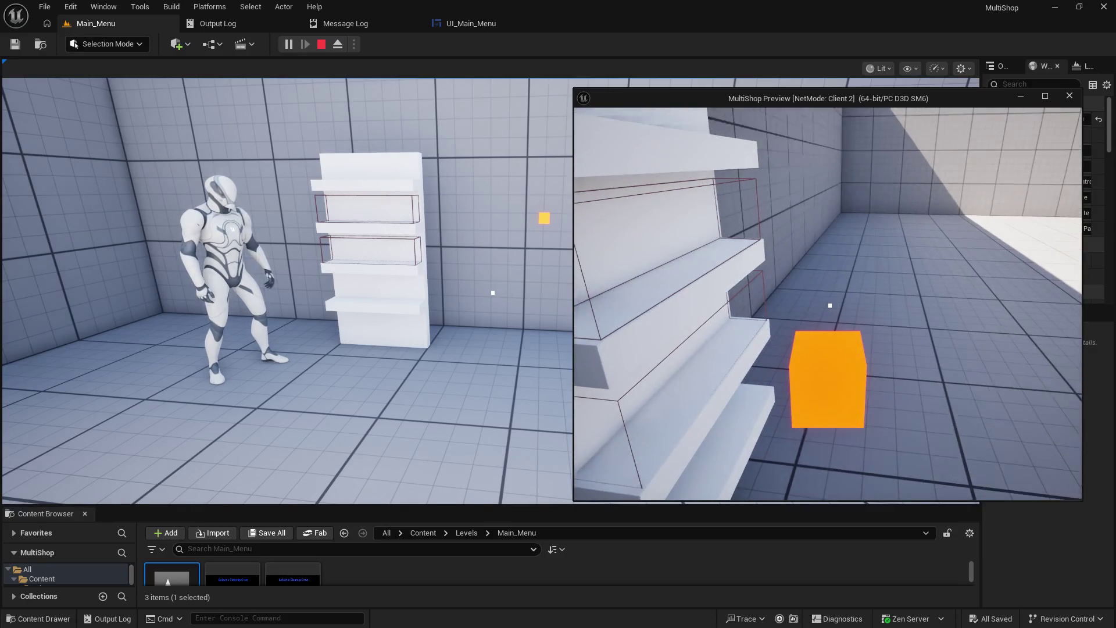
{"action": "key", "text": "d"}
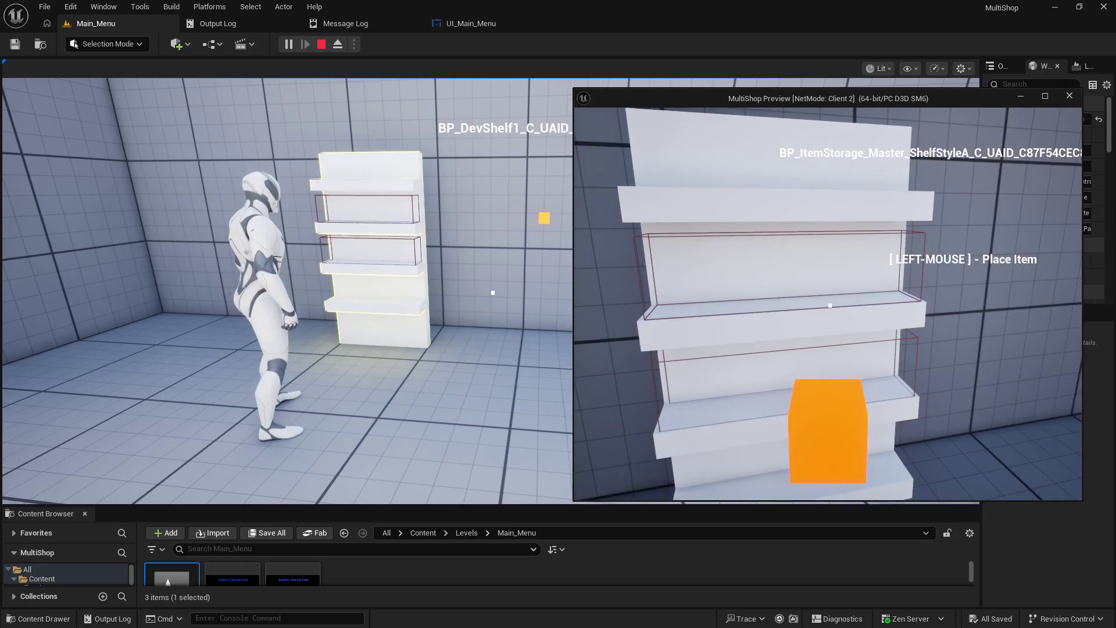
{"action": "key", "text": "s"}
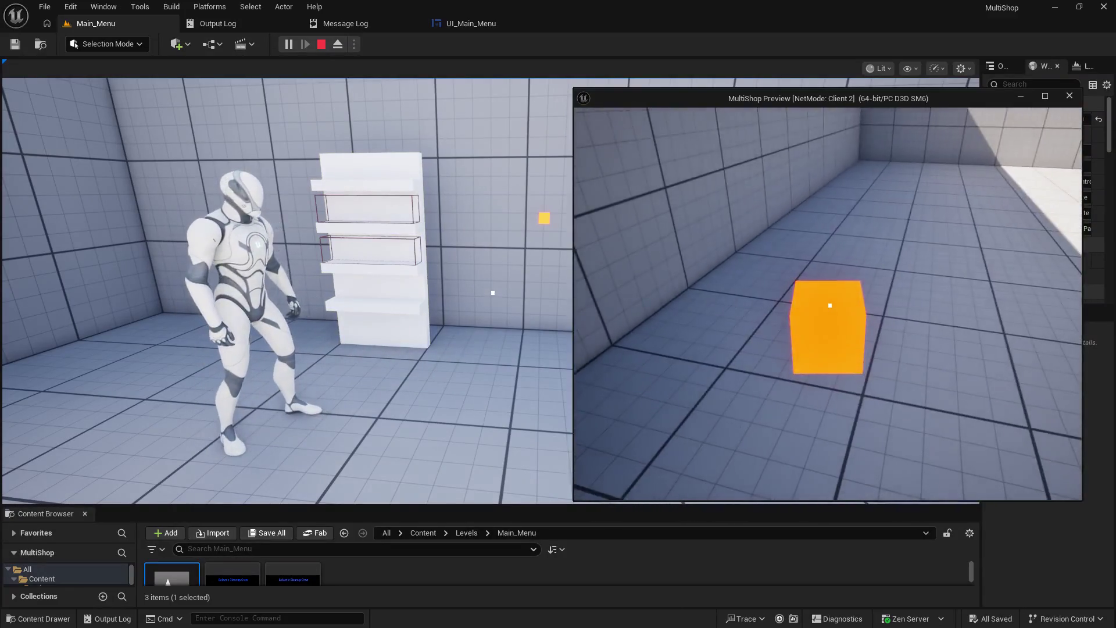
- Place the box on the shelf as the client, then take it back off with E
{"action": "key", "text": "w"}
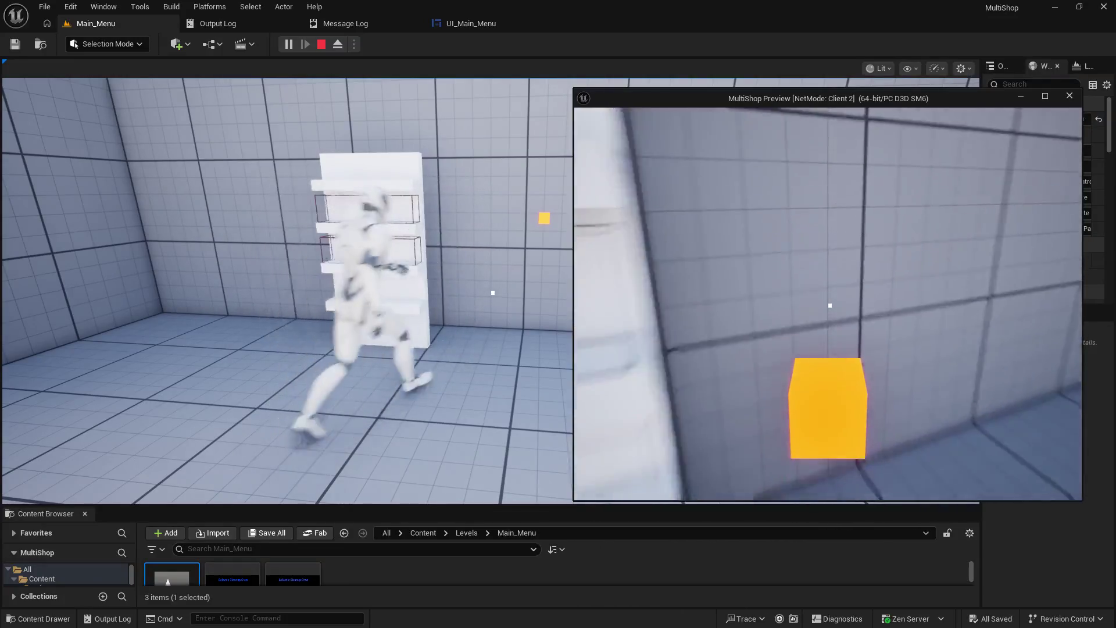
{"action": "key", "text": "w"}
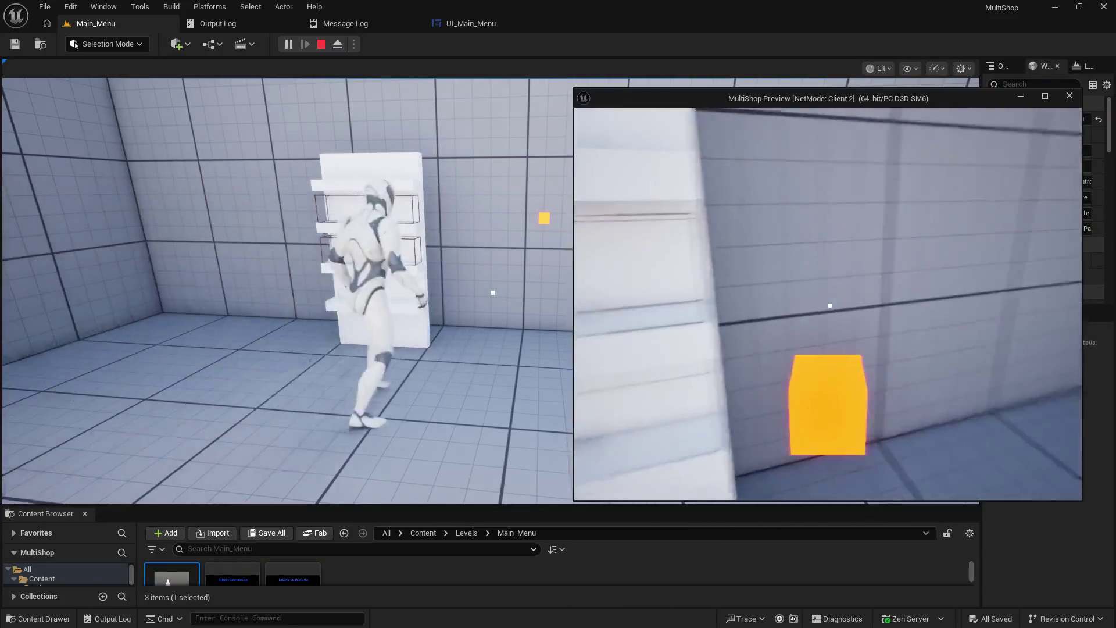
{"action": "key", "text": "w"}
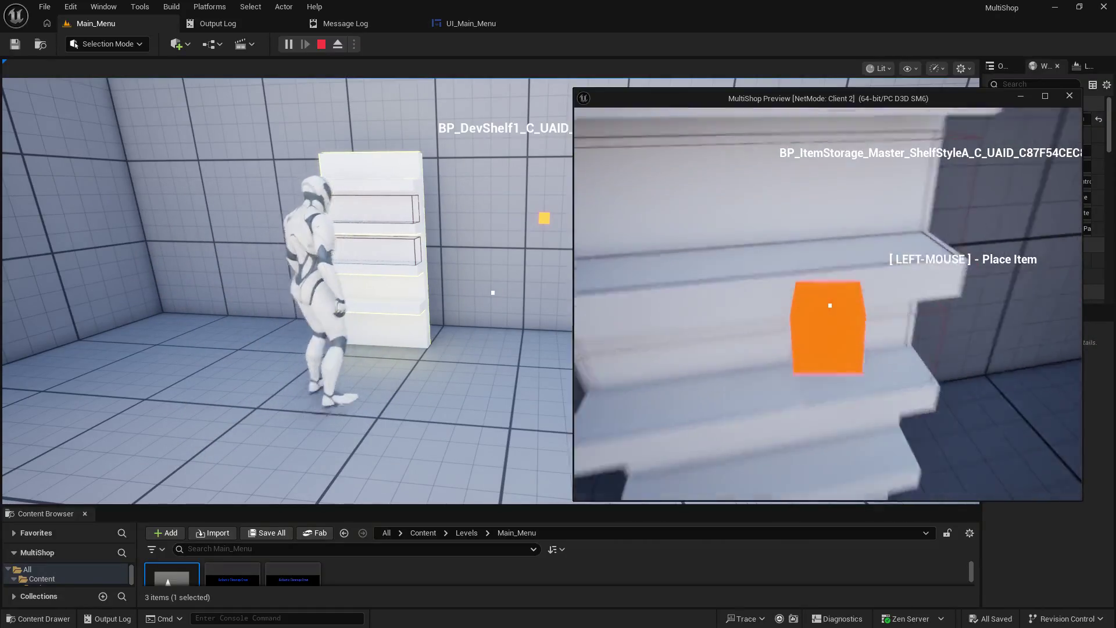
{"action": "key", "text": "s"}
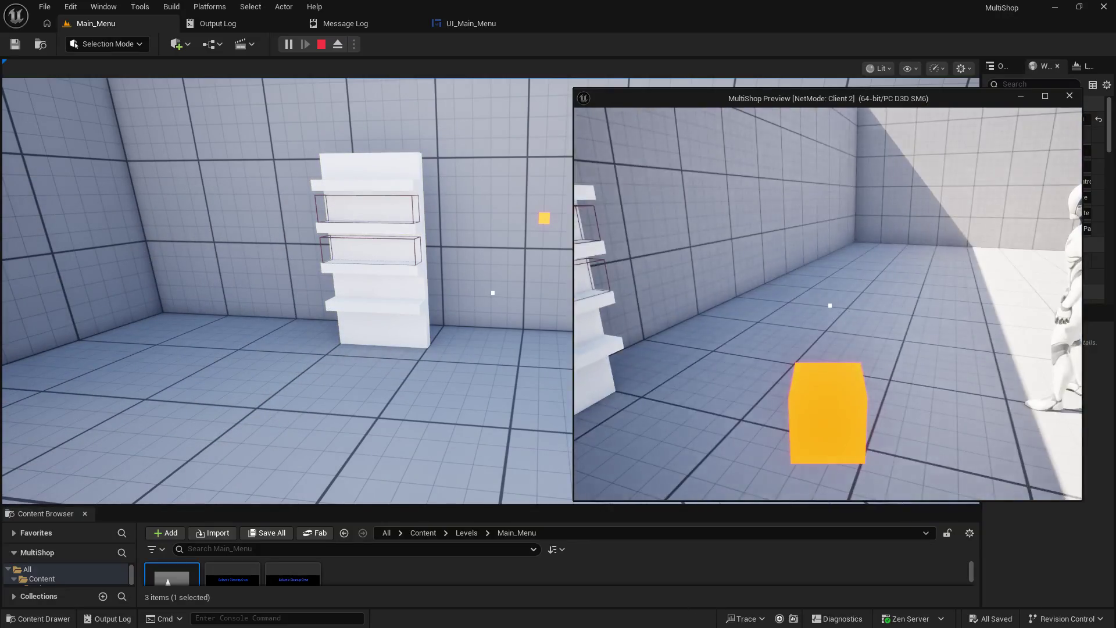
{"action": "key", "text": "w"}
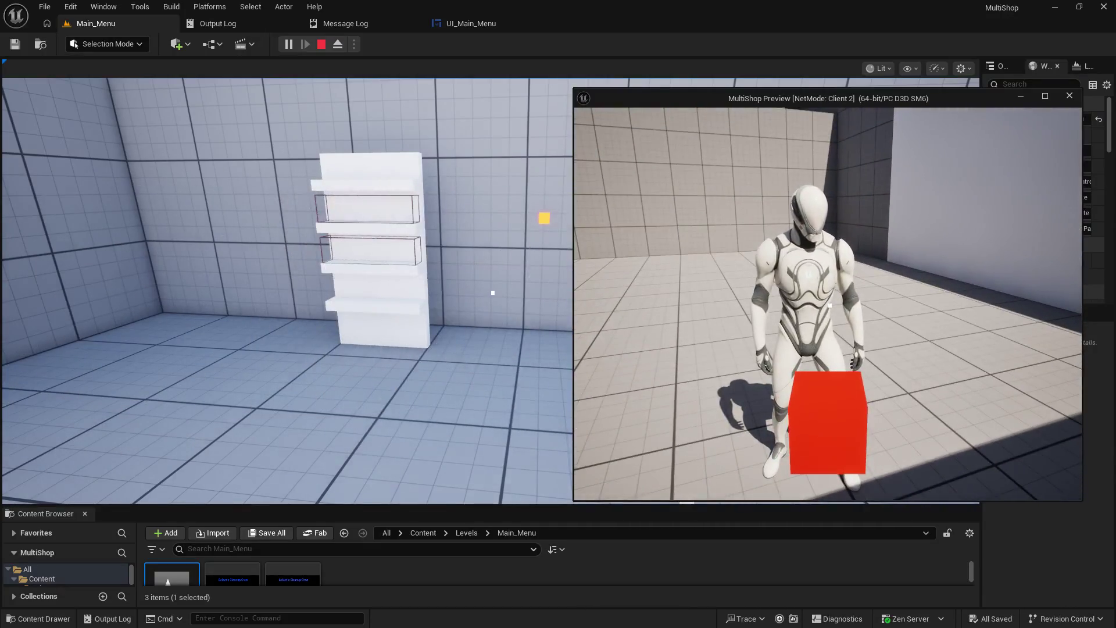
{"action": "key", "text": "w"}
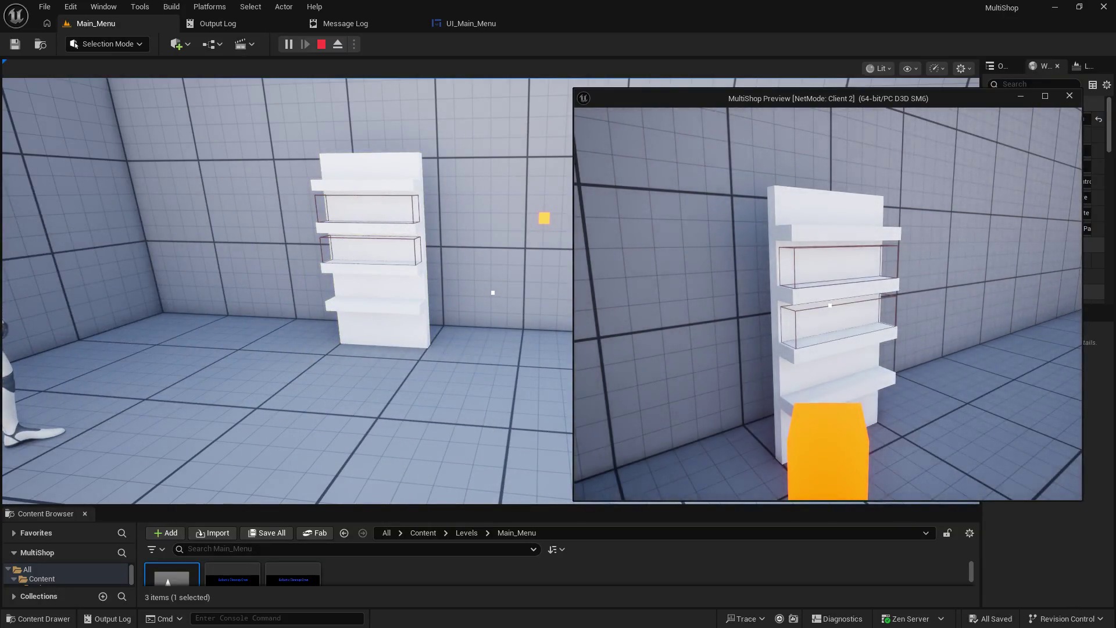
{"action": "key", "text": "w"}
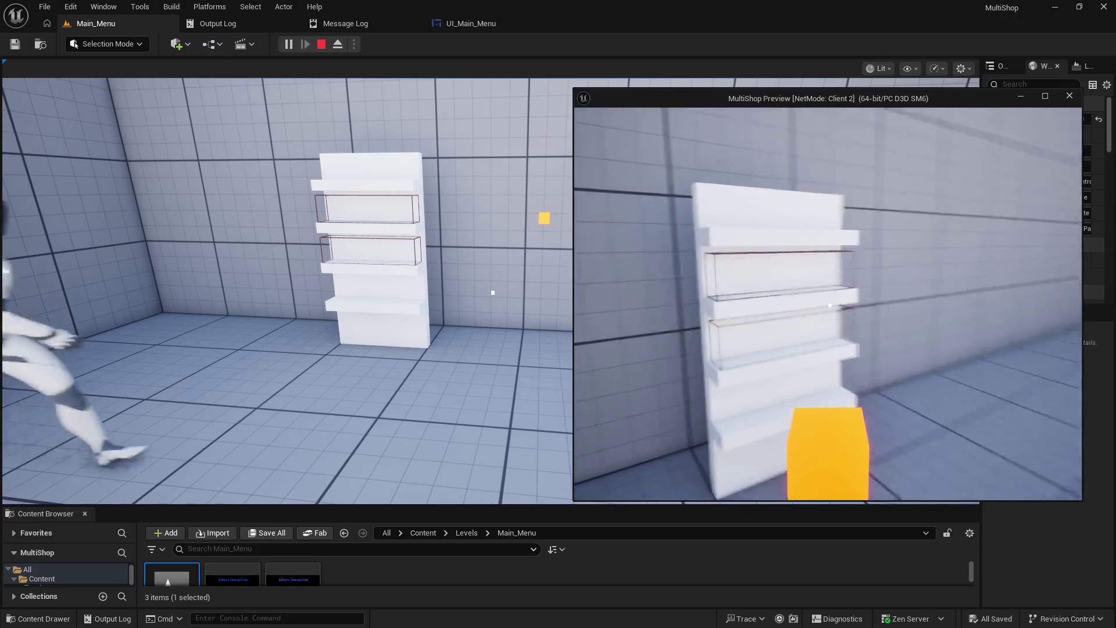
{"action": "key", "text": "s"}
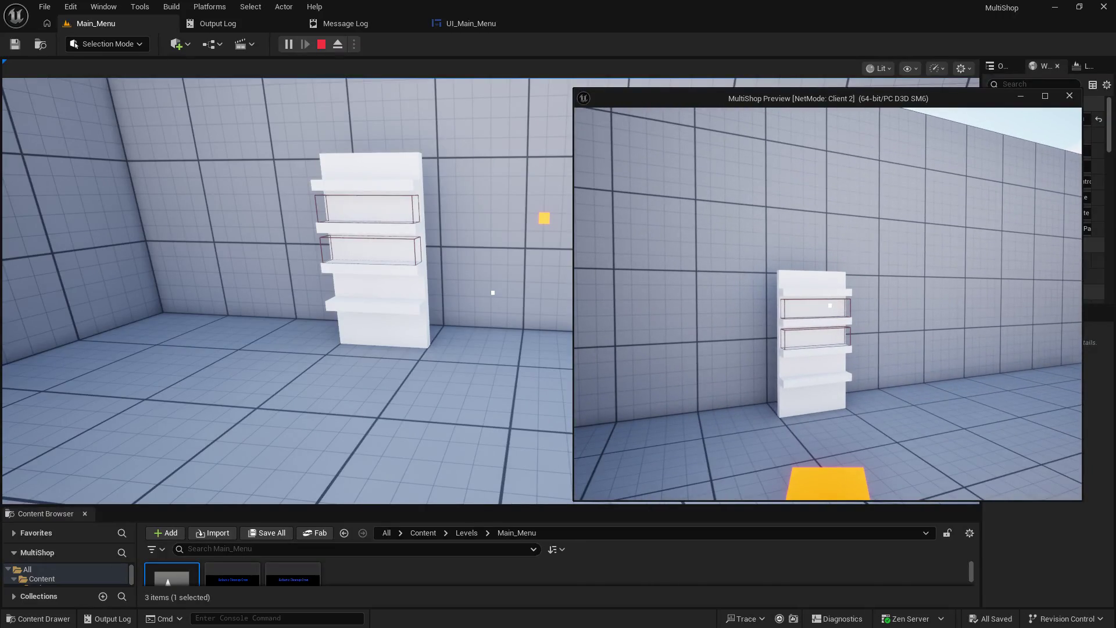
{"action": "key", "text": "w"}
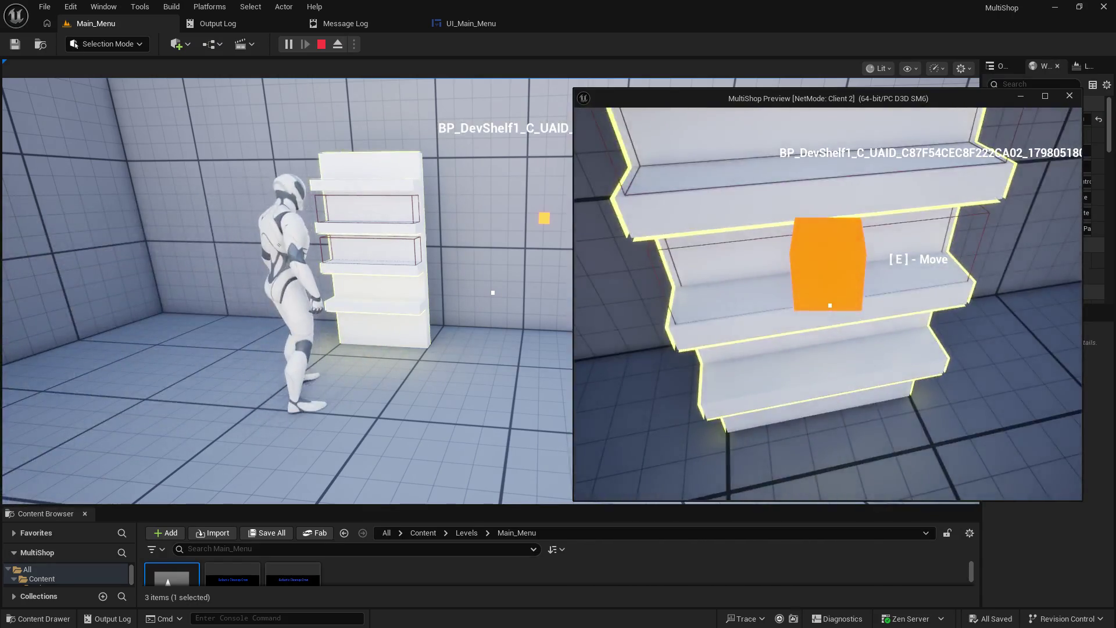
{"action": "key", "text": "e"}
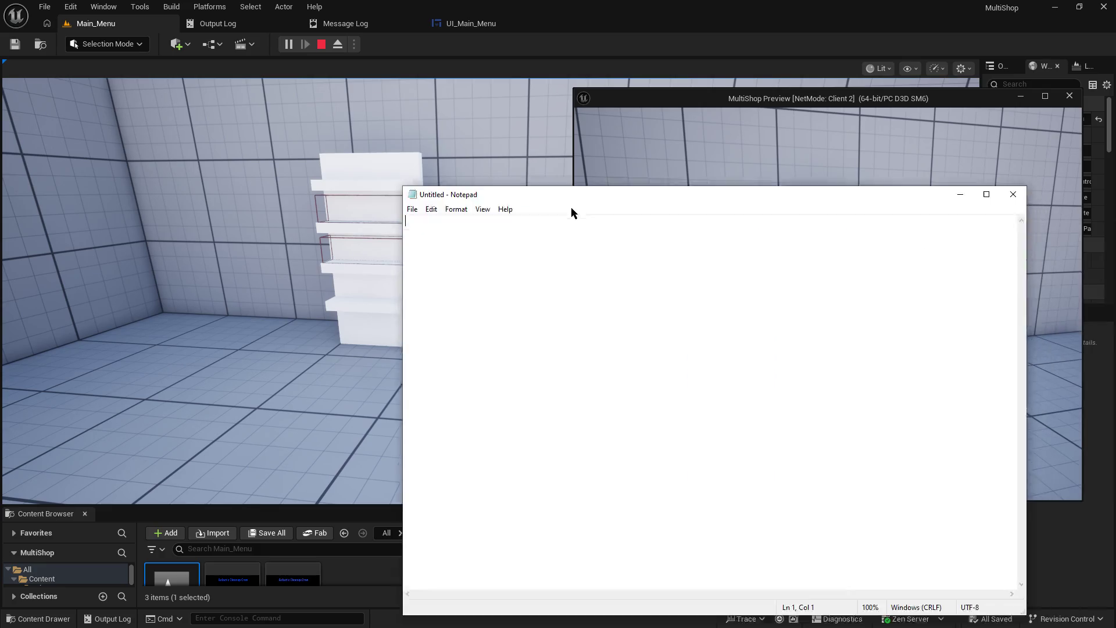
- Add indented 'Local Host' and 'Dedicated Server' headings to the Notepad notes
{"action": "key", "text": "Return"}
{"action": "key", "text": "Return"}
{"action": "key", "text": "Return"}
{"action": "key", "text": "Tab"}
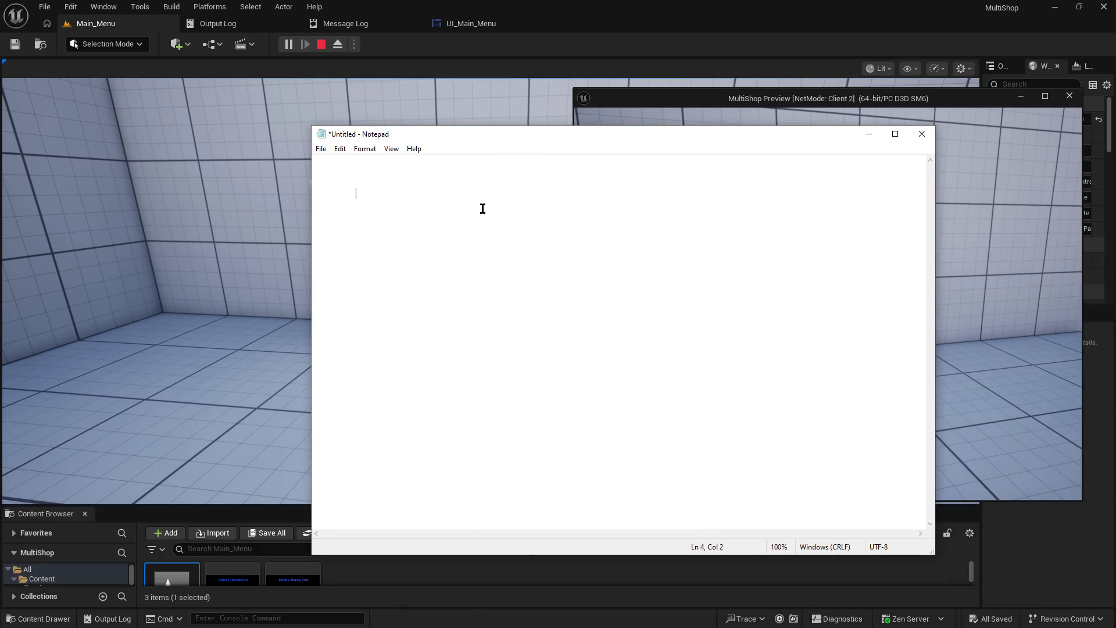
{"action": "type", "text": "Local Host"}
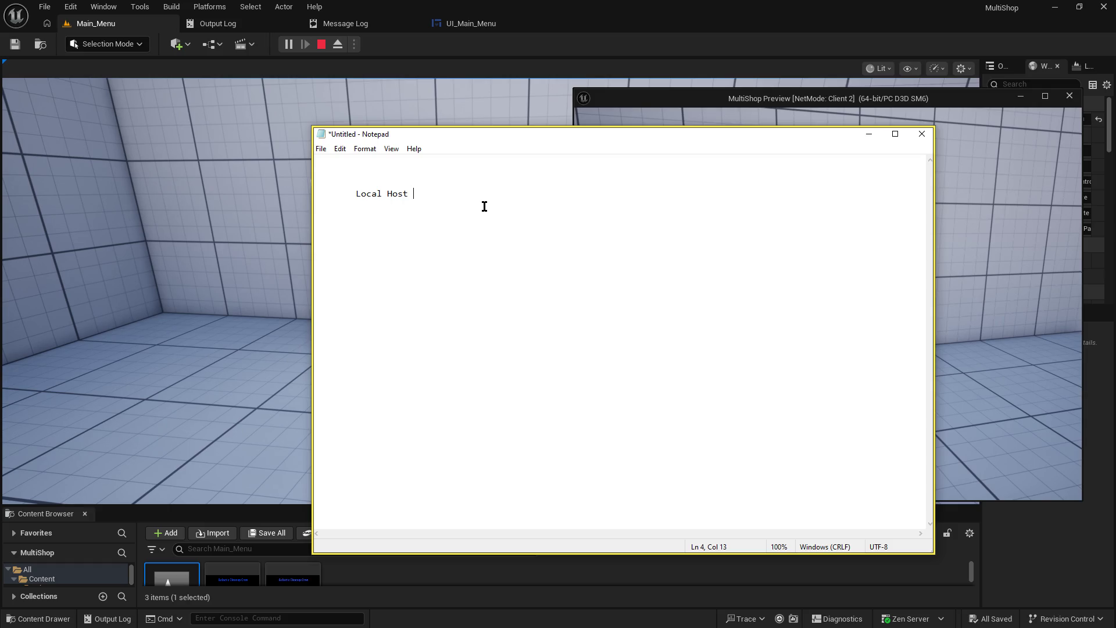
{"action": "key", "text": "Return"}
{"action": "key", "text": "Return"}
{"action": "key", "text": "Return"}
{"action": "type", "text": "Dedicated Server"}
- Select and review the two heading lines, then nudge the Notepad window right
{"action": "left_click", "coordinate": [408, 192]}
{"action": "left_click_drag", "start_coordinate": [410, 197], "coordinate": [356, 198]}
{"action": "left_click", "coordinate": [395, 200]}
{"action": "left_click", "coordinate": [411, 219]}
{"action": "left_click", "coordinate": [356, 261]}
{"action": "left_click_drag", "start_coordinate": [355, 261], "coordinate": [440, 261]}
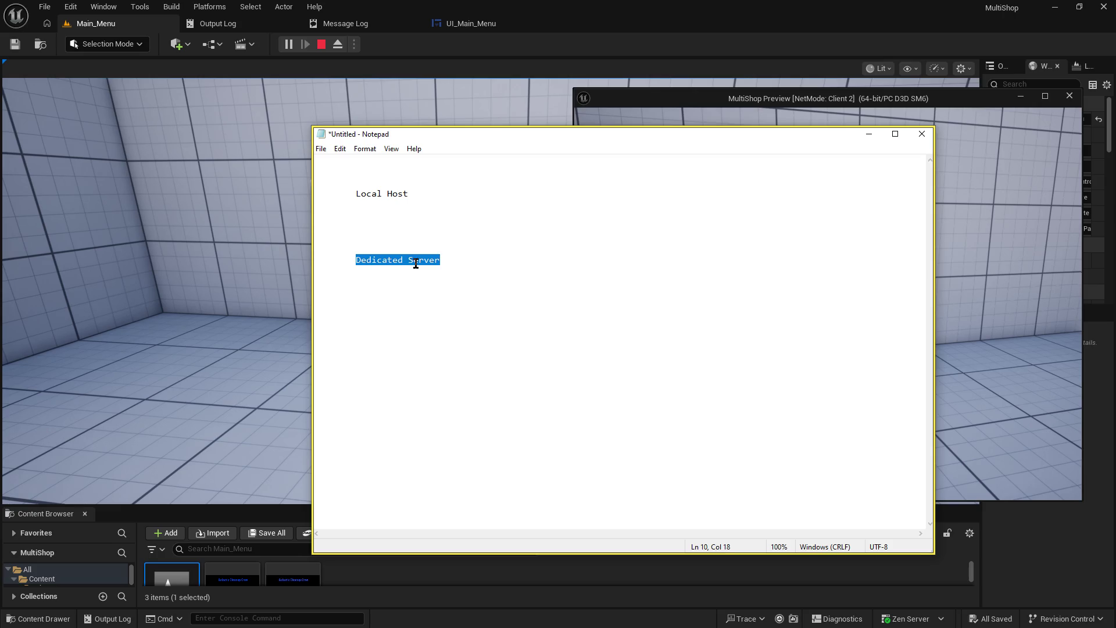
{"action": "left_click", "coordinate": [416, 263]}
{"action": "left_click_drag", "start_coordinate": [414, 195], "coordinate": [311, 188]}
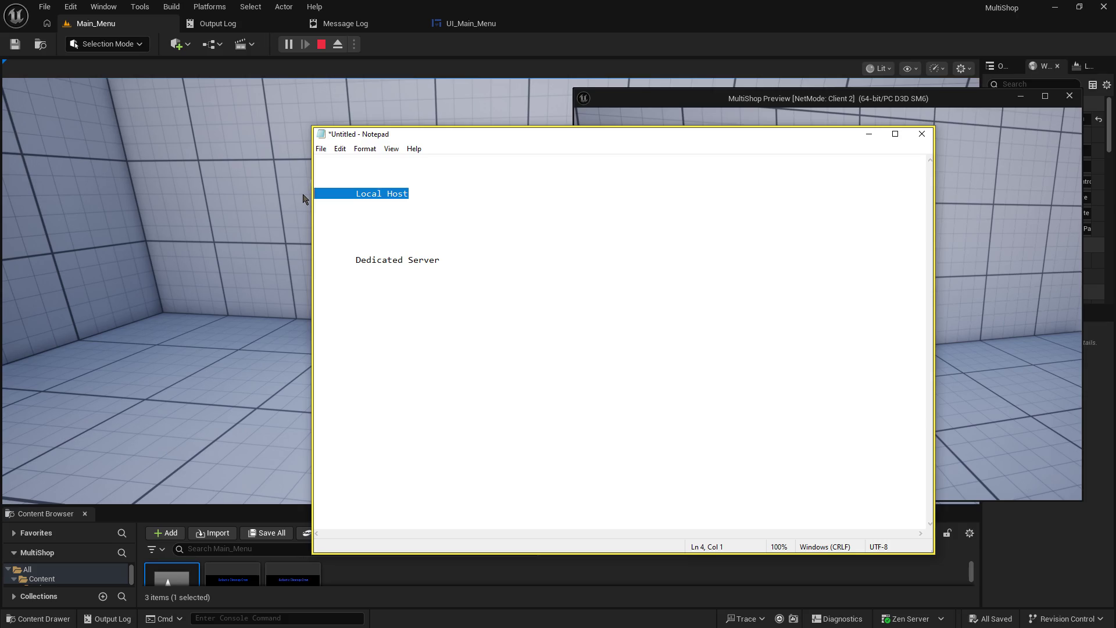
{"action": "left_click", "coordinate": [468, 261]}
{"action": "left_click_drag", "start_coordinate": [469, 262], "coordinate": [331, 250]}
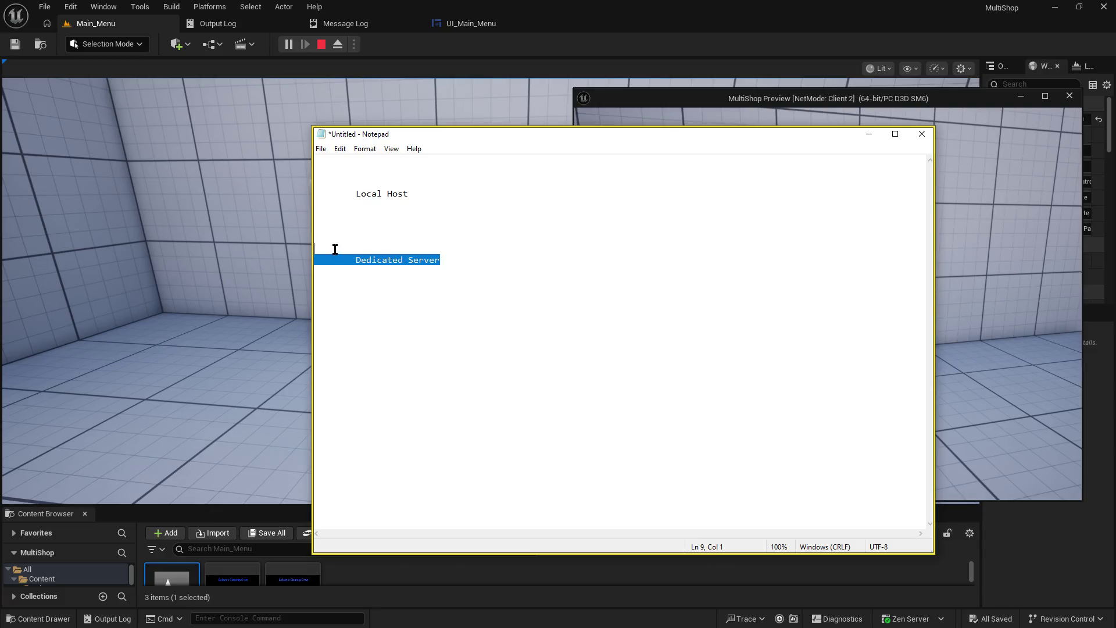
{"action": "left_click", "coordinate": [334, 249]}
{"action": "mouse_move", "coordinate": [397, 135]}
{"action": "left_mouse_down"}
{"action": "mouse_move", "coordinate": [522, 145]}
{"action": "mouse_move", "coordinate": [466, 131]}
{"action": "left_mouse_up"}
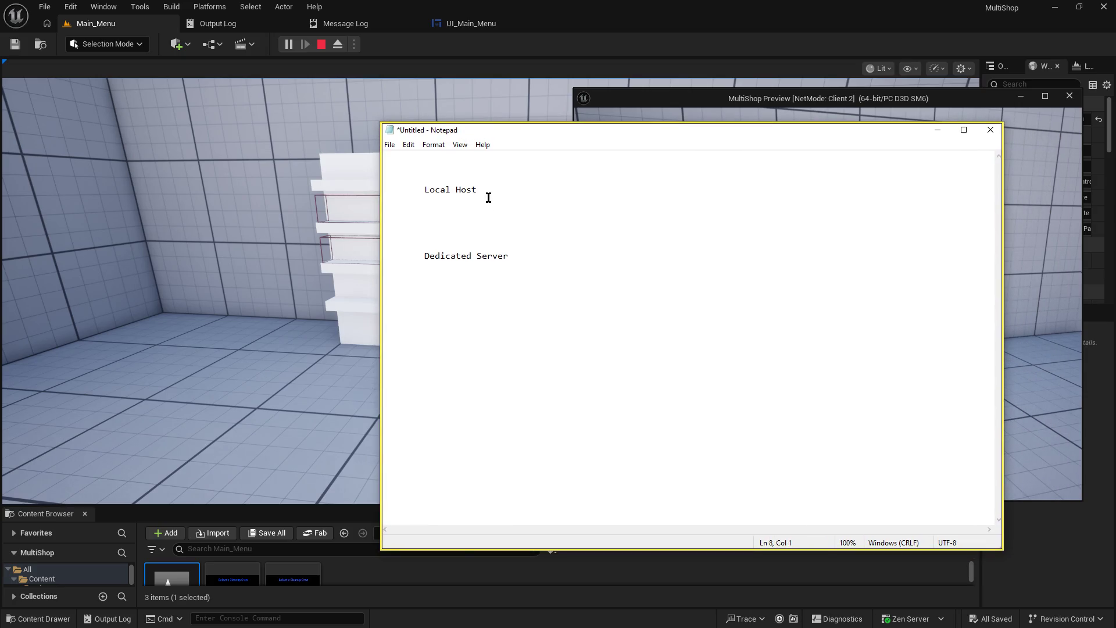
- Under Local Host, add the lines 'Client 0 == Server' and 'Client 1'
{"action": "left_click", "coordinate": [484, 204]}
{"action": "left_click_drag", "start_coordinate": [479, 190], "coordinate": [422, 191]}
{"action": "left_click", "coordinate": [483, 199]}
{"action": "key", "text": "Return"}
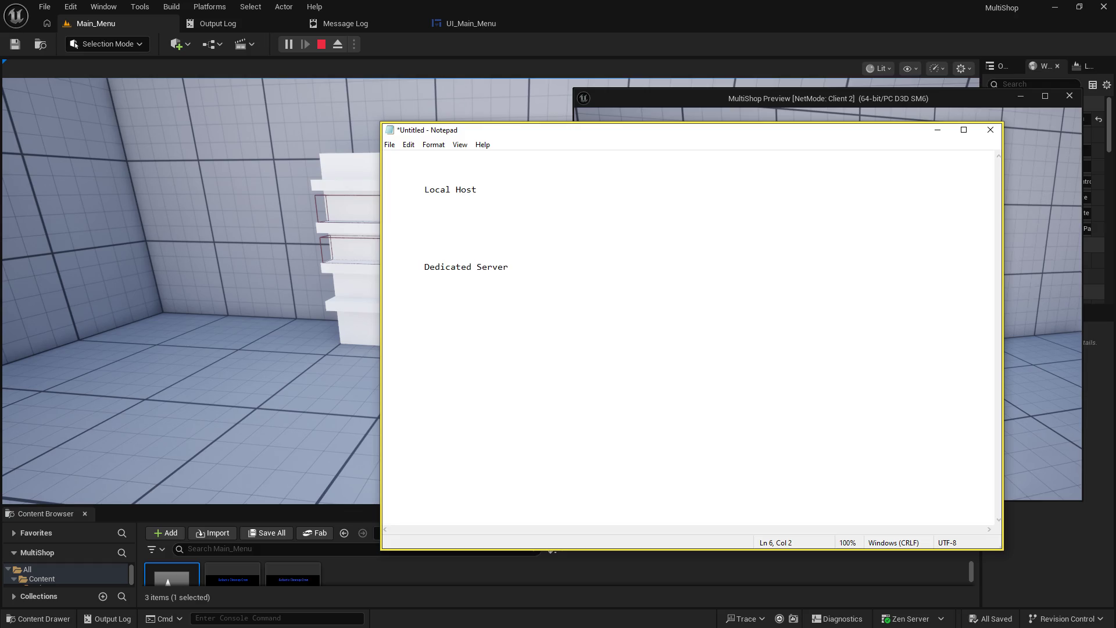
{"action": "type", "text": "Client 0"}
{"action": "type", "text": "erve"}
{"action": "key", "text": "Down"}
{"action": "key", "text": "Down"}
{"action": "key", "text": "Down"}
{"action": "key", "text": "Up"}
{"action": "type", "text": "Client 1"}
- Copy the Client 1 line and paste client lines numbered 2 and 3 under Dedicated Server
{"action": "key", "text": "shift+Home"}
{"action": "key", "text": "ctrl+c"}
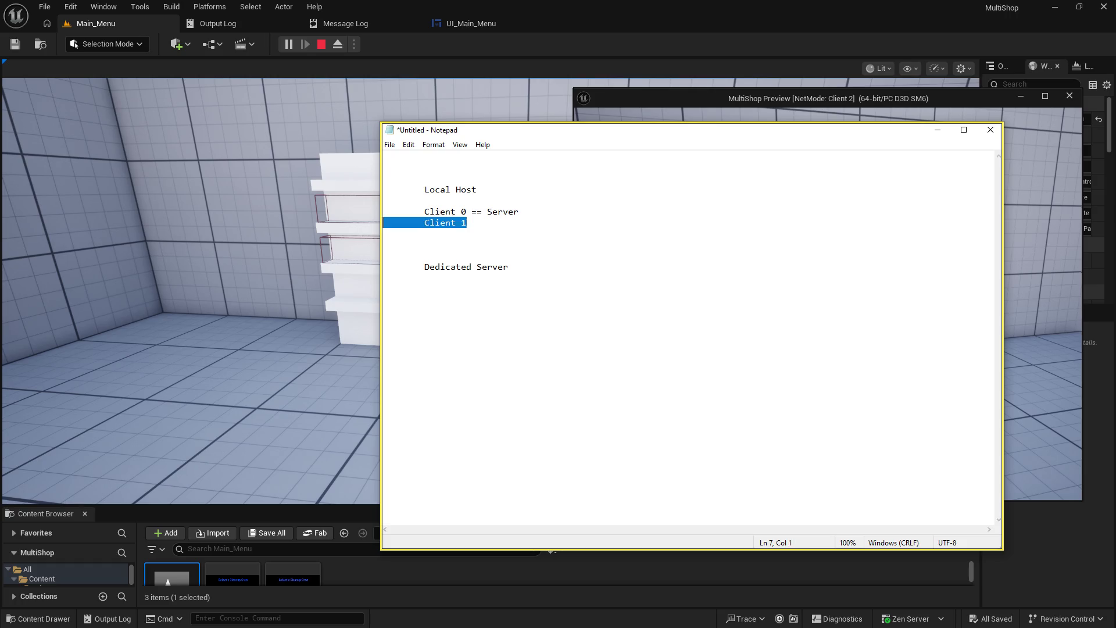
{"action": "key", "text": "End"}
{"action": "key", "text": "Return"}
{"action": "key", "text": "ctrl+v"}
{"action": "key", "text": "Down"}
{"action": "key", "text": "Down"}
{"action": "key", "text": "Down"}
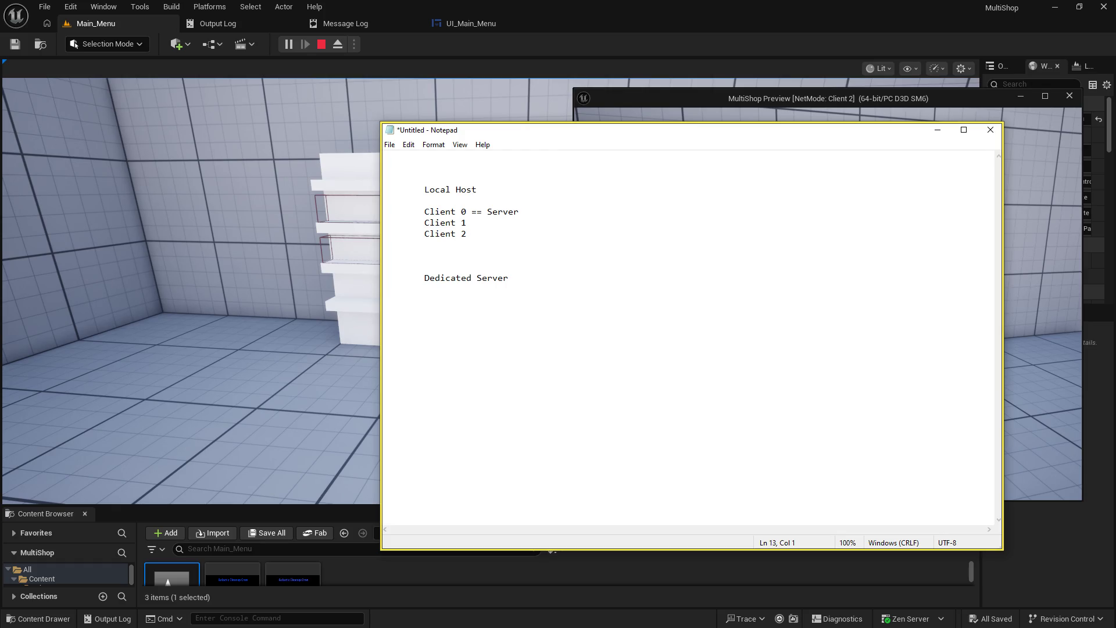
{"action": "key", "text": "ctrl+v"}
{"action": "key", "text": "ctrl+v"}
{"action": "key", "text": "BackSpace"}
{"action": "type", "text": "2"}
{"action": "key", "text": "ctrl+v"}
{"action": "key", "text": "BackSpace"}
{"action": "type", "text": "3"}
{"action": "key", "text": "Up"}
{"action": "left_click", "coordinate": [446, 225]}
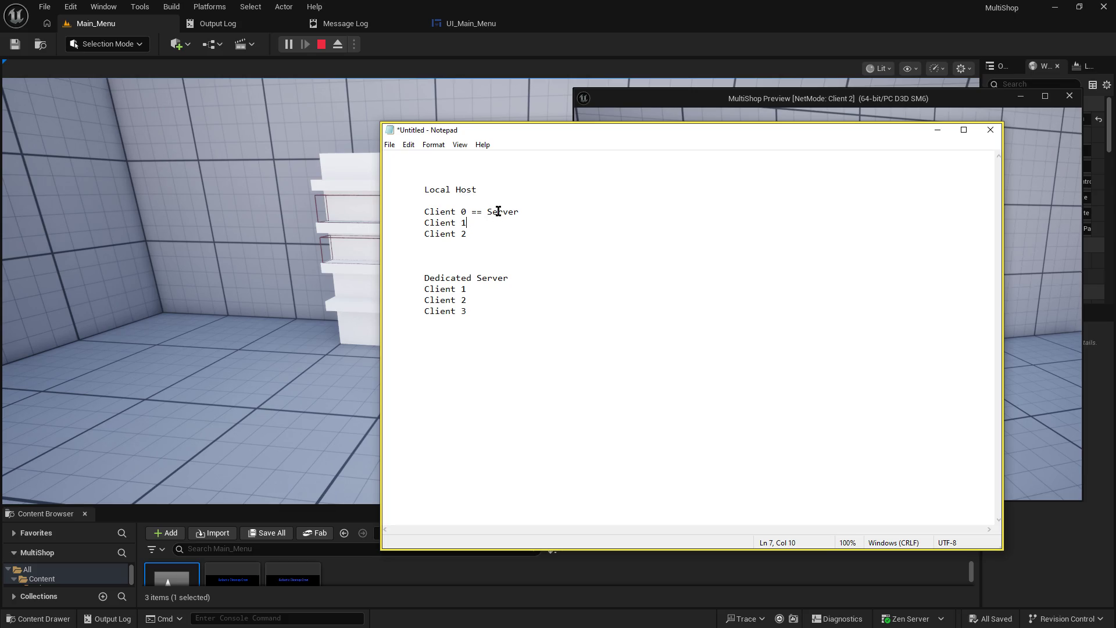
{"action": "mouse_move", "coordinate": [520, 212]}
{"action": "left_mouse_down"}
{"action": "mouse_move", "coordinate": [425, 210]}
{"action": "mouse_move", "coordinate": [450, 210]}
{"action": "mouse_move", "coordinate": [426, 210]}
{"action": "mouse_move", "coordinate": [476, 187]}
{"action": "mouse_move", "coordinate": [425, 212]}
{"action": "mouse_move", "coordinate": [483, 216]}
{"action": "mouse_move", "coordinate": [452, 217]}
{"action": "left_mouse_up"}
- Renumber the Dedicated Server client lines to Client 0, 1 and 2
{"action": "left_click", "coordinate": [466, 225]}
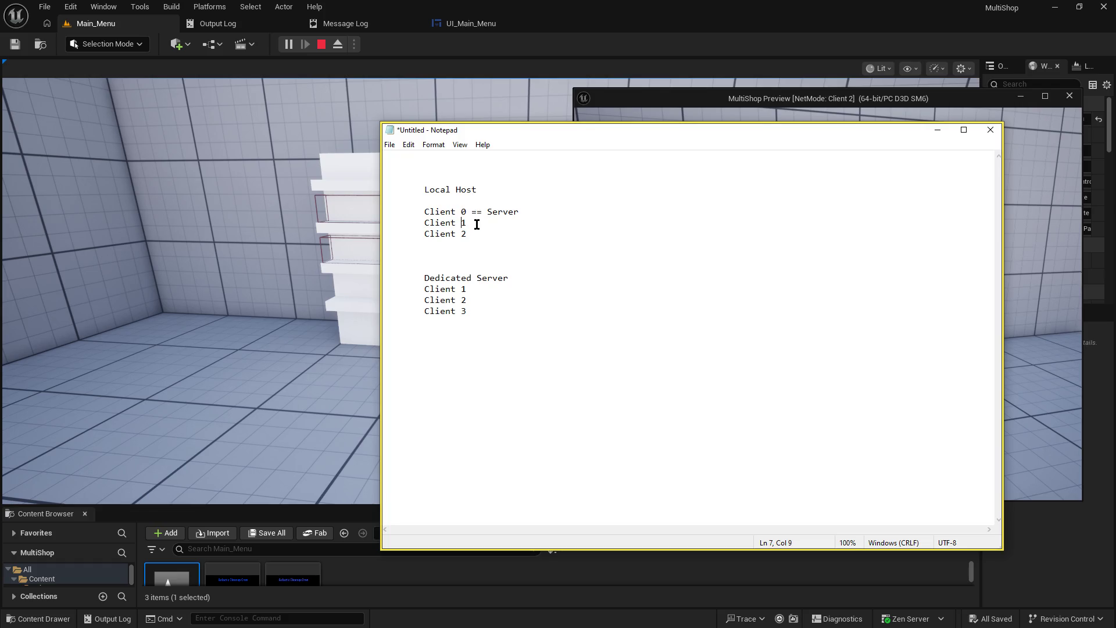
{"action": "left_click", "coordinate": [470, 289]}
{"action": "key", "text": "BackSpace"}
{"action": "type", "text": "0"}
{"action": "key", "text": "Down"}
{"action": "key", "text": "BackSpace"}
{"action": "type", "text": "1"}
{"action": "key", "text": "Down"}
{"action": "key", "text": "BackSpace"}
{"action": "type", "text": "2"}
- Delete the blank line under the Local Host heading
{"action": "left_click", "coordinate": [483, 234]}
{"action": "mouse_move", "coordinate": [508, 212]}
{"action": "left_mouse_down"}
{"action": "mouse_move", "coordinate": [488, 213]}
{"action": "mouse_move", "coordinate": [498, 213]}
{"action": "mouse_move", "coordinate": [473, 233]}
{"action": "left_mouse_up"}
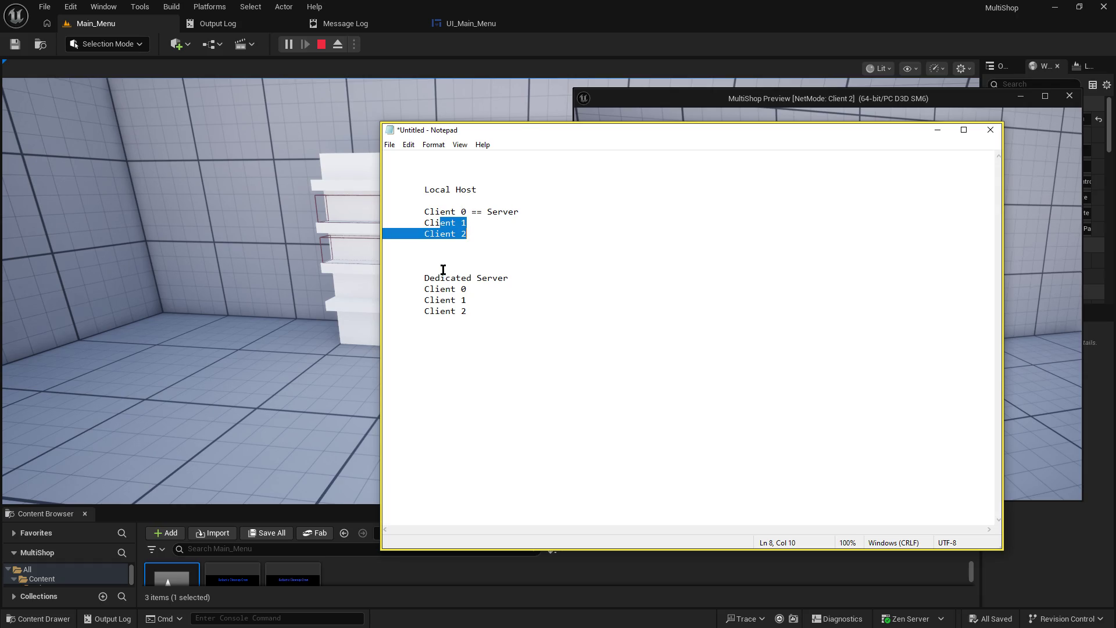
{"action": "left_click", "coordinate": [457, 223]}
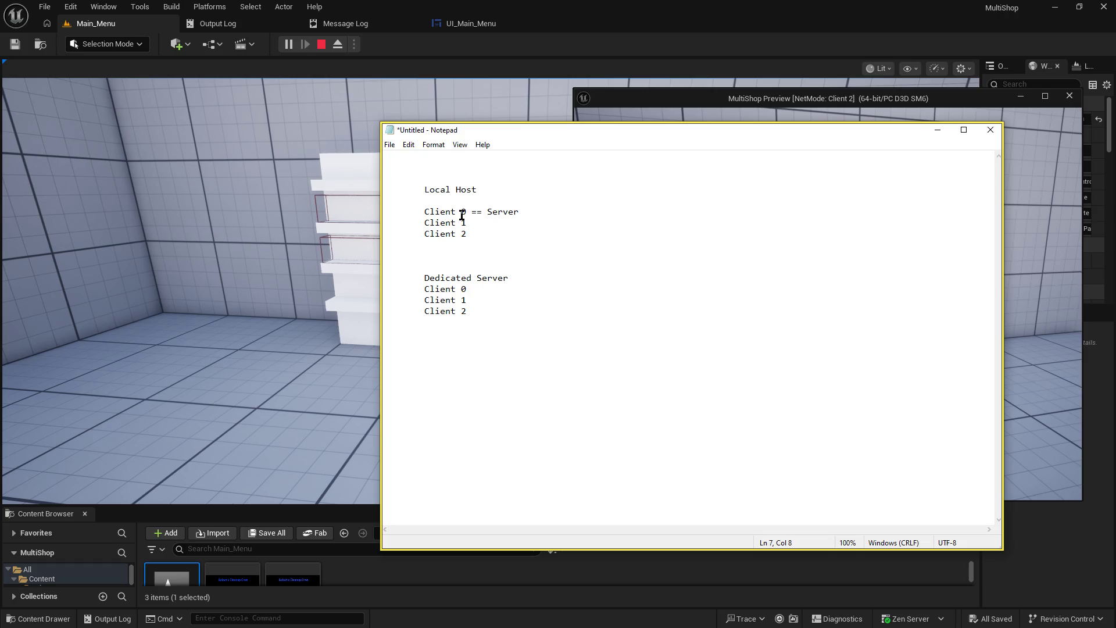
{"action": "left_click", "coordinate": [446, 211]}
{"action": "left_click", "coordinate": [448, 197]}
{"action": "key", "text": "BackSpace"}
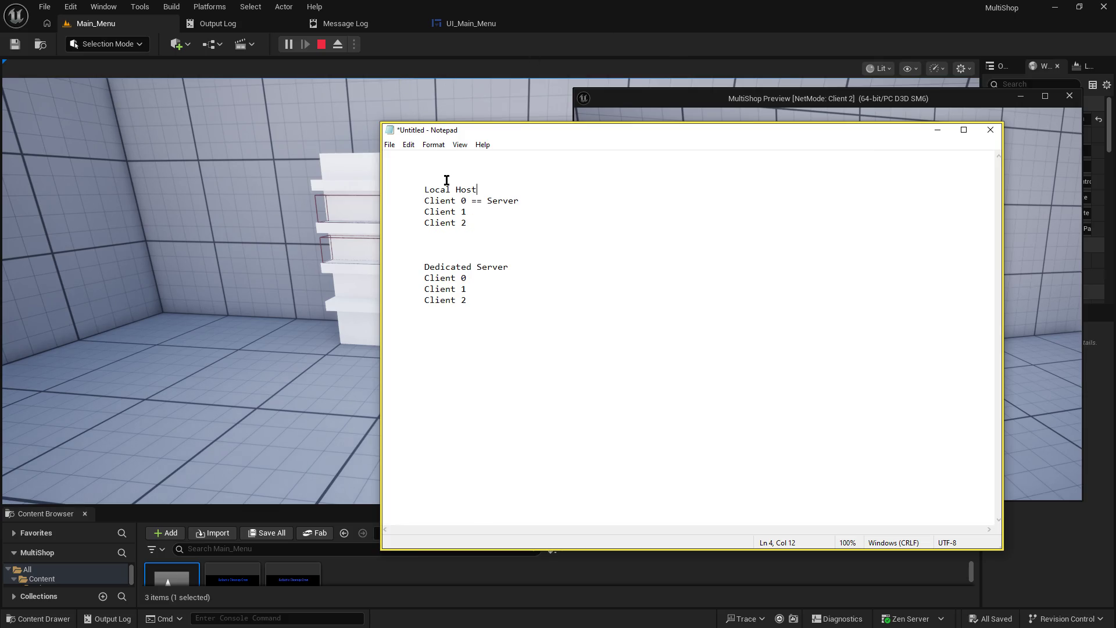
- Review the Dedicated Server lines and move Notepad to the right side of the screen
{"action": "mouse_move", "coordinate": [455, 137]}
{"action": "left_mouse_down"}
{"action": "mouse_move", "coordinate": [472, 149]}
{"action": "mouse_move", "coordinate": [431, 144]}
{"action": "mouse_move", "coordinate": [450, 142]}
{"action": "mouse_move", "coordinate": [434, 131]}
{"action": "left_mouse_up"}
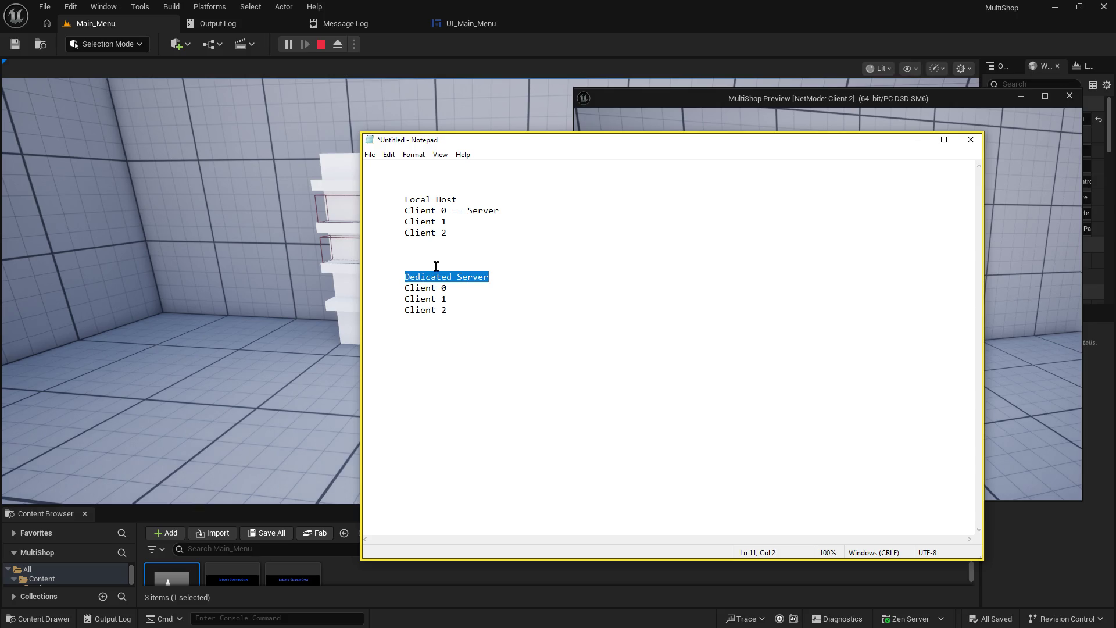
{"action": "left_click_drag", "start_coordinate": [478, 231], "coordinate": [478, 225]}
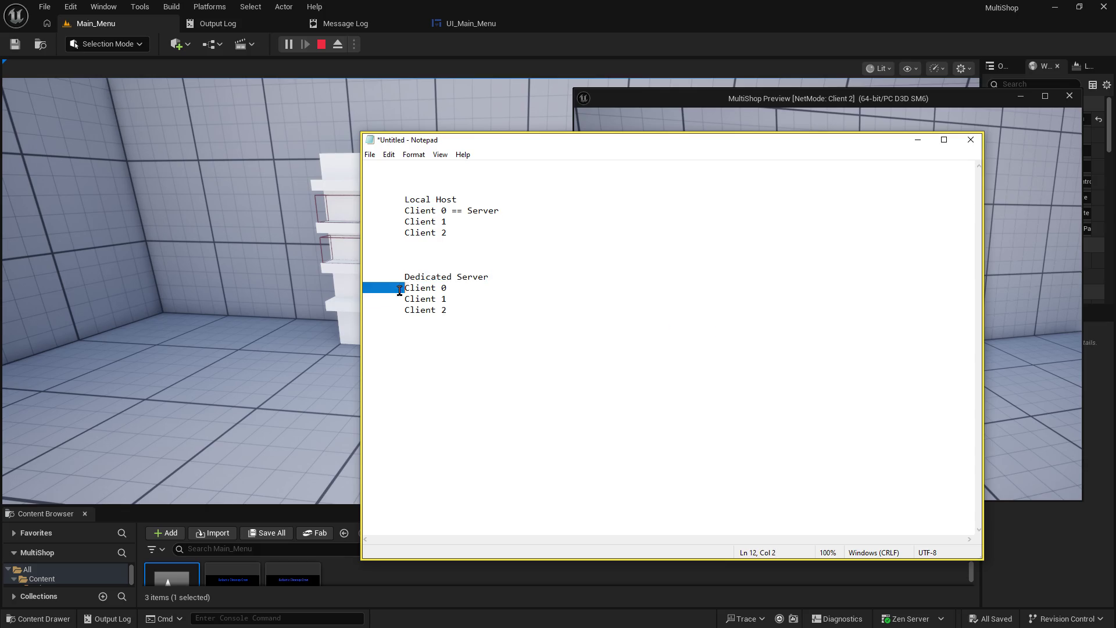
{"action": "mouse_move", "coordinate": [399, 290]}
{"action": "left_mouse_down"}
{"action": "mouse_move", "coordinate": [435, 260]}
{"action": "mouse_move", "coordinate": [406, 289]}
{"action": "mouse_move", "coordinate": [456, 301]}
{"action": "left_mouse_up"}
{"action": "left_click", "coordinate": [415, 308]}
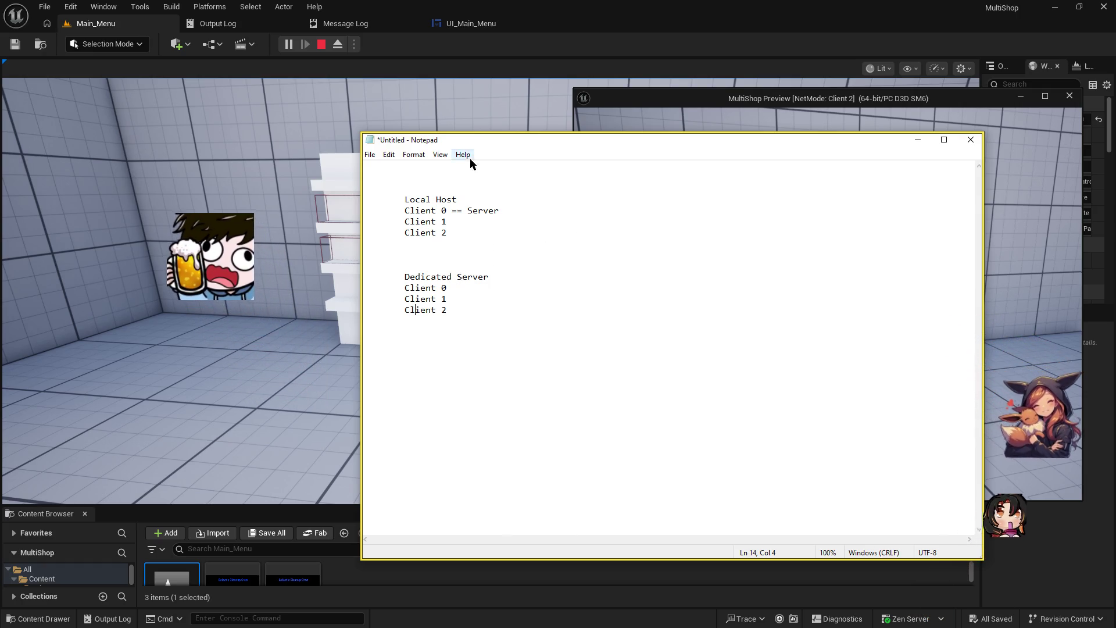
{"action": "mouse_move", "coordinate": [465, 141]}
{"action": "left_mouse_down"}
{"action": "mouse_move", "coordinate": [413, 314]}
{"action": "mouse_move", "coordinate": [996, 194]}
{"action": "mouse_move", "coordinate": [1042, 205]}
{"action": "mouse_move", "coordinate": [639, 204]}
{"action": "mouse_move", "coordinate": [581, 231]}
{"action": "left_mouse_up"}
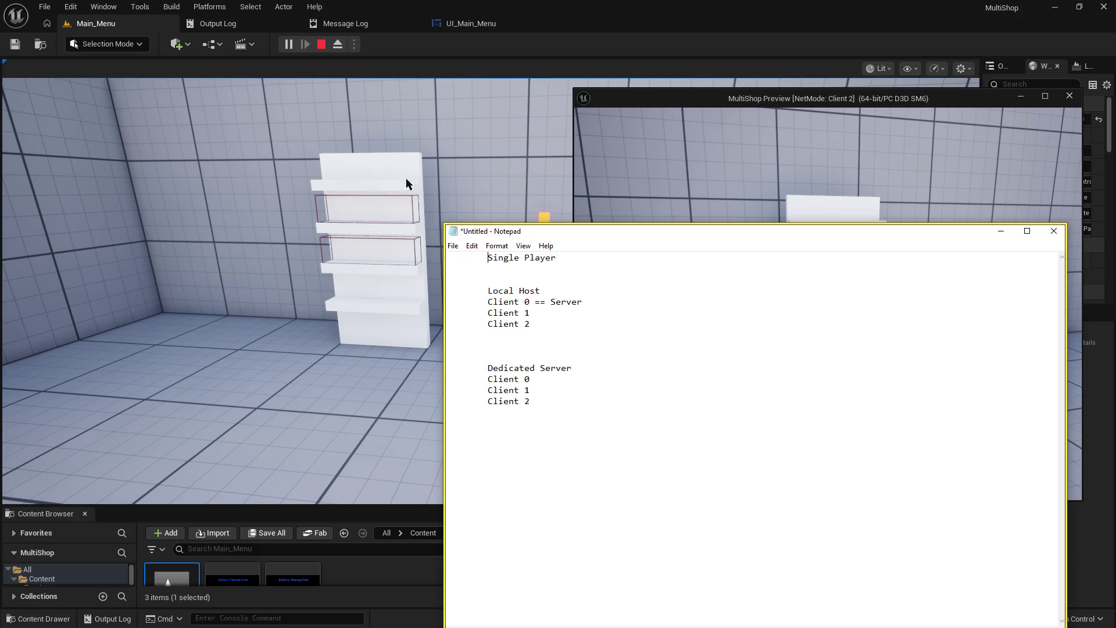
- Bring the editor viewport forward, then close and reopen the Client 2 preview window
{"action": "left_click", "coordinate": [687, 142]}
{"action": "left_click", "coordinate": [493, 146]}
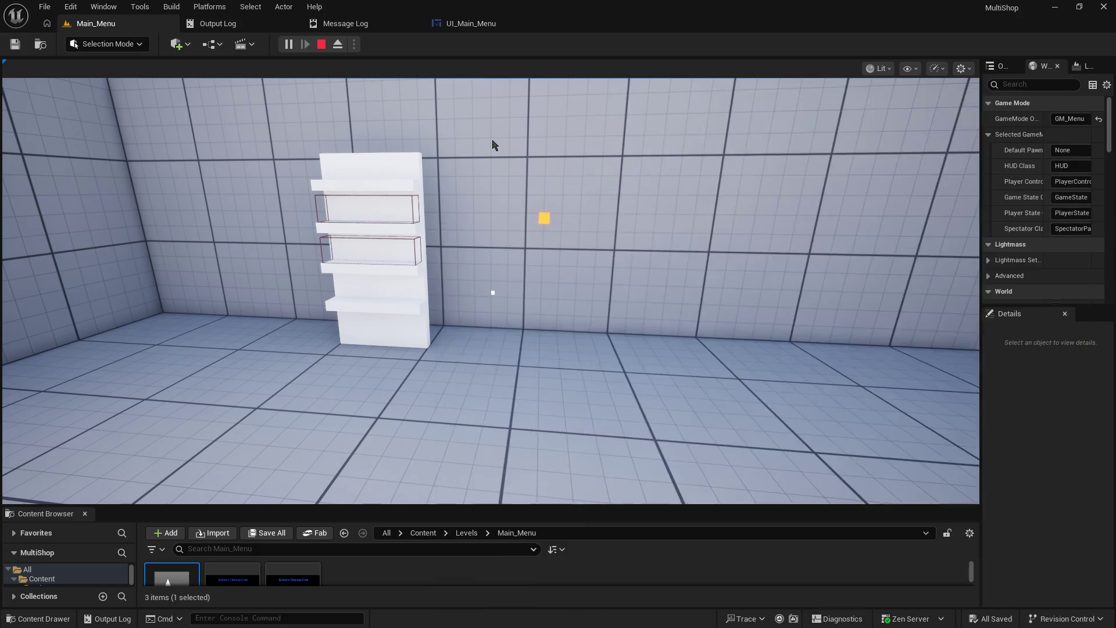
{"action": "key", "text": "alt+Tab"}
{"action": "left_click", "coordinate": [585, 184]}
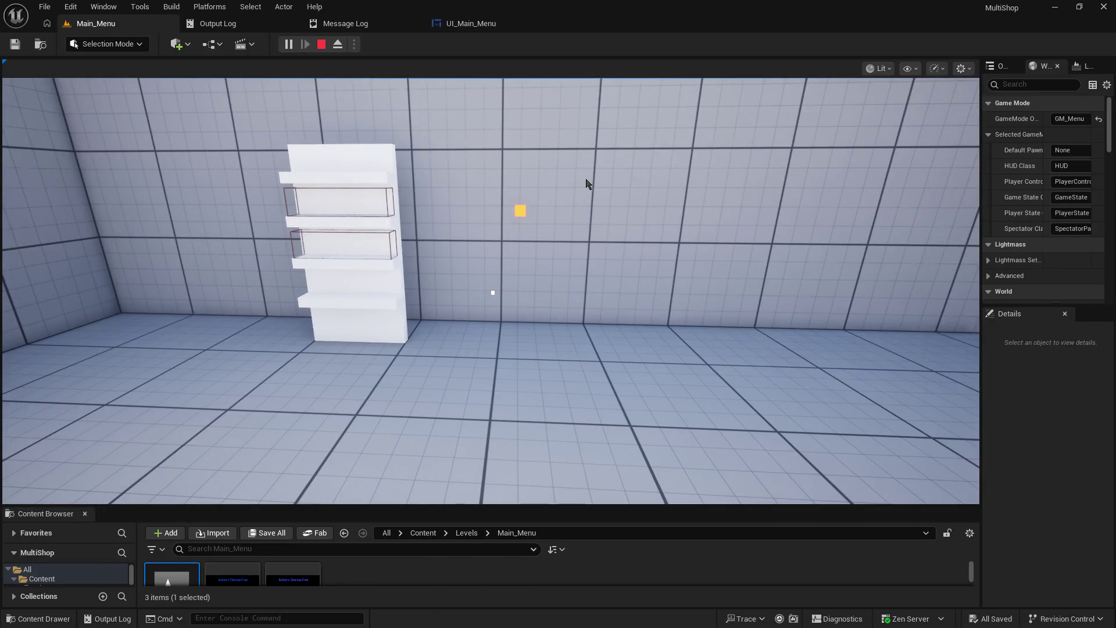
{"action": "key", "text": "alt+Tab"}
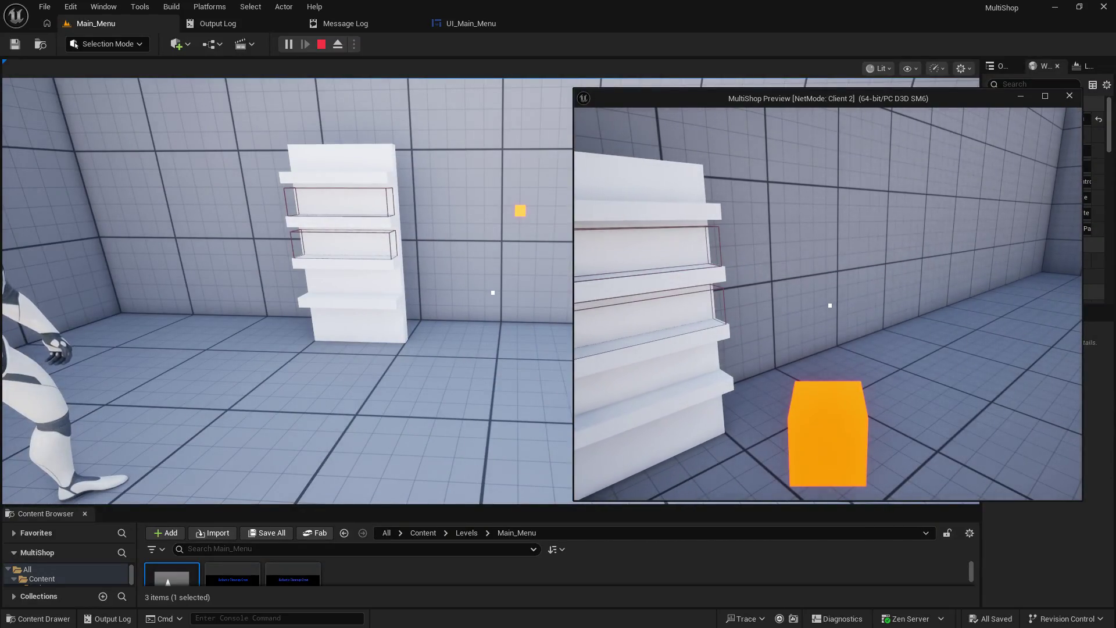
{"action": "key", "text": "alt+F4"}
{"action": "key", "text": "alt+Tab"}
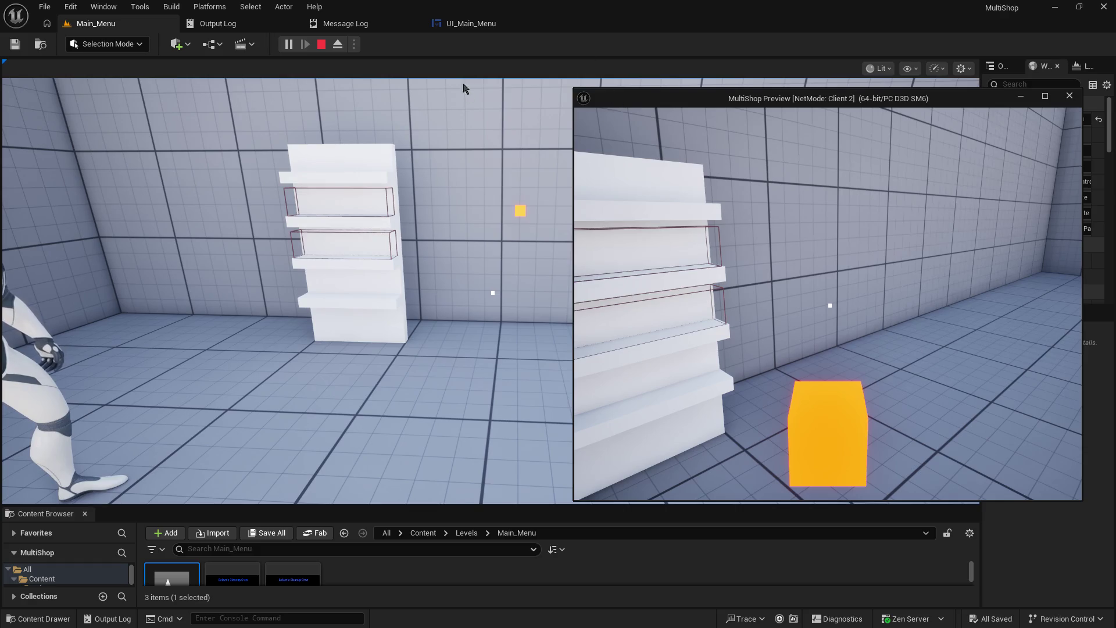
- In the UI_Main_Menu graph, pan along the Join button's event chain
{"action": "left_click", "coordinate": [469, 25]}
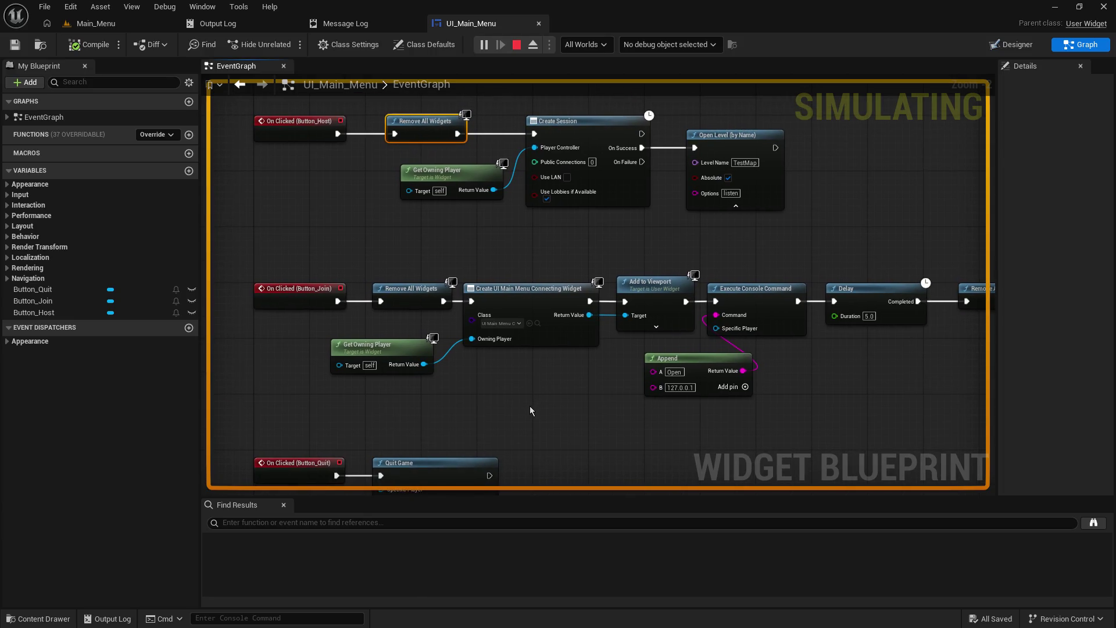
{"action": "scroll", "coordinate": [472, 403], "scroll_direction": "up", "scroll_amount": 3}
{"action": "left_click_drag", "start_coordinate": [472, 395], "coordinate": [592, 416]}
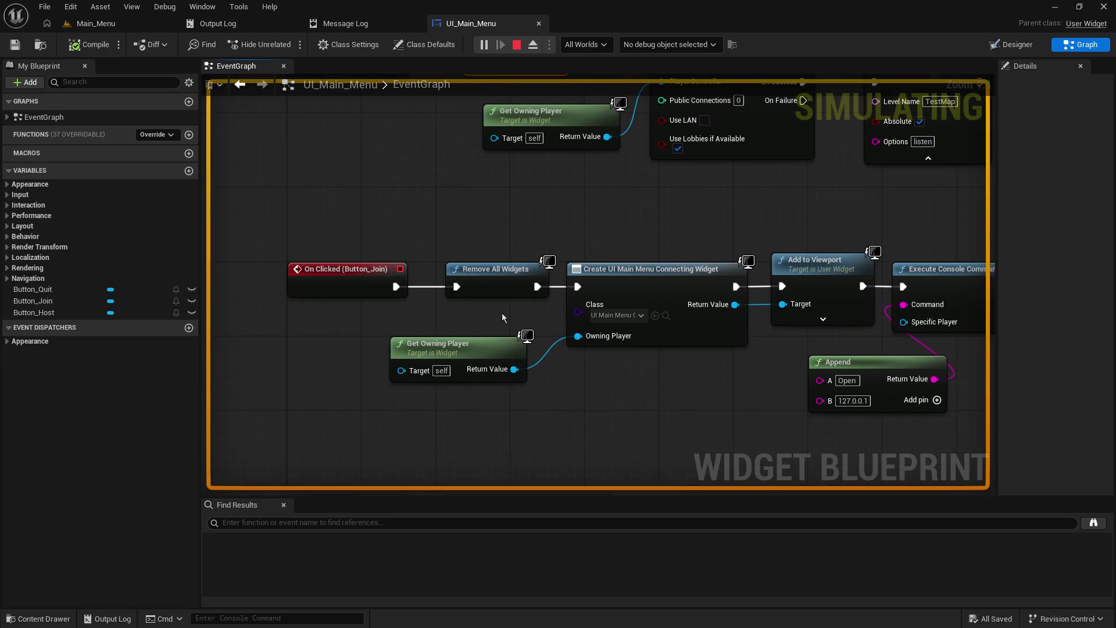
{"action": "left_click_drag", "start_coordinate": [501, 313], "coordinate": [456, 325]}
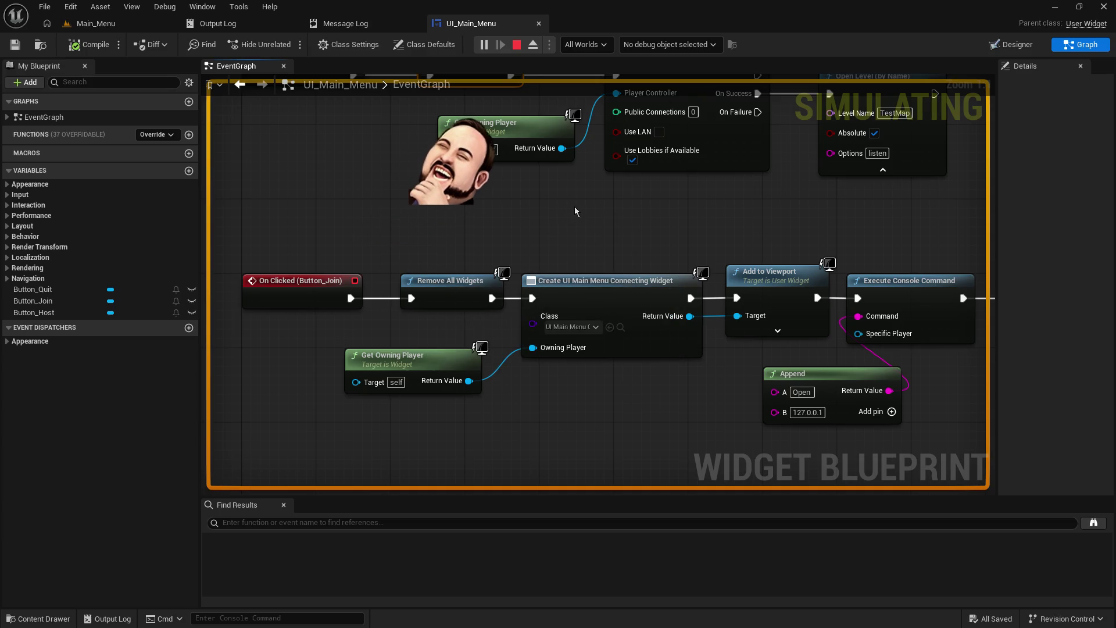
{"action": "mouse_move", "coordinate": [584, 250]}
{"action": "left_mouse_down"}
{"action": "mouse_move", "coordinate": [388, 251]}
{"action": "mouse_move", "coordinate": [512, 232]}
{"action": "left_mouse_up"}
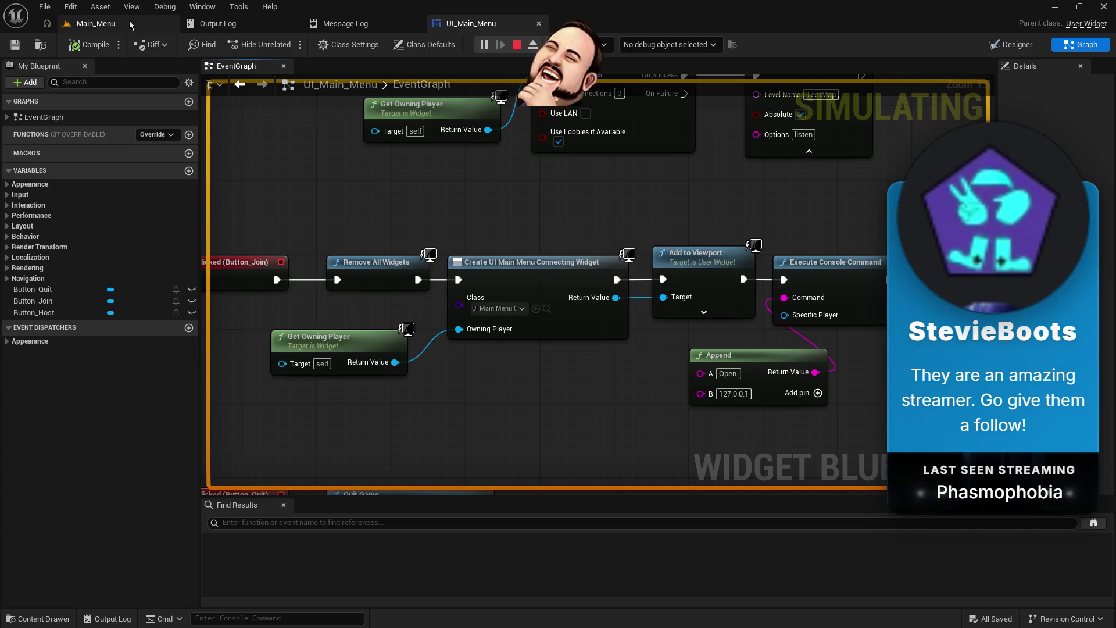
- Enlarge the Main_Menu Content Browser and open the UI_Main_Menu_Connecting widget
{"action": "left_click", "coordinate": [96, 24]}
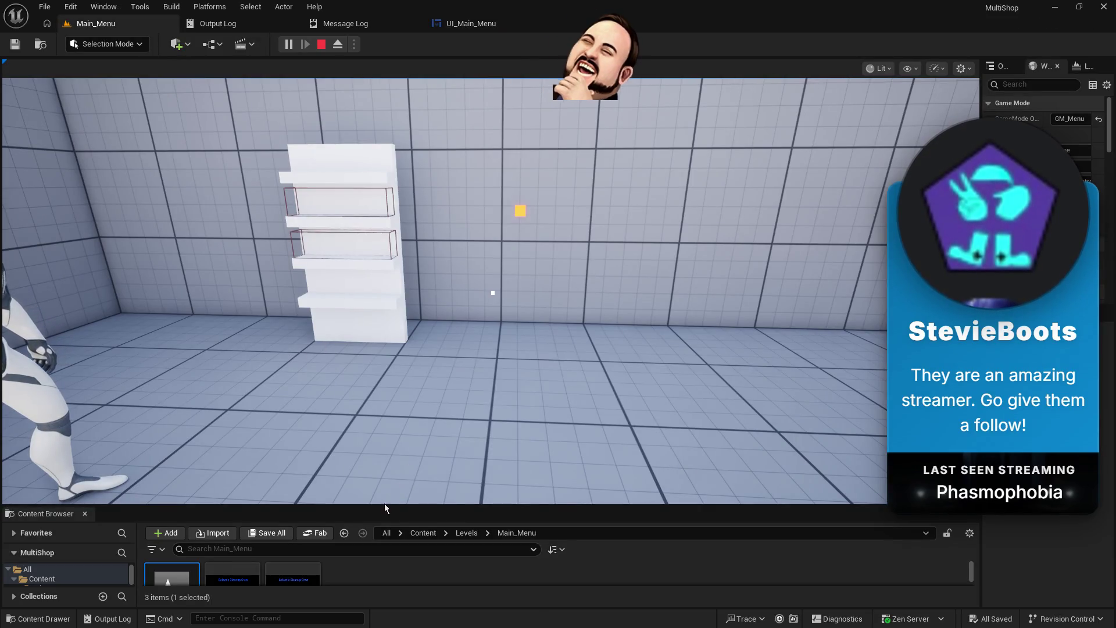
{"action": "left_click_drag", "start_coordinate": [375, 506], "coordinate": [374, 444]}
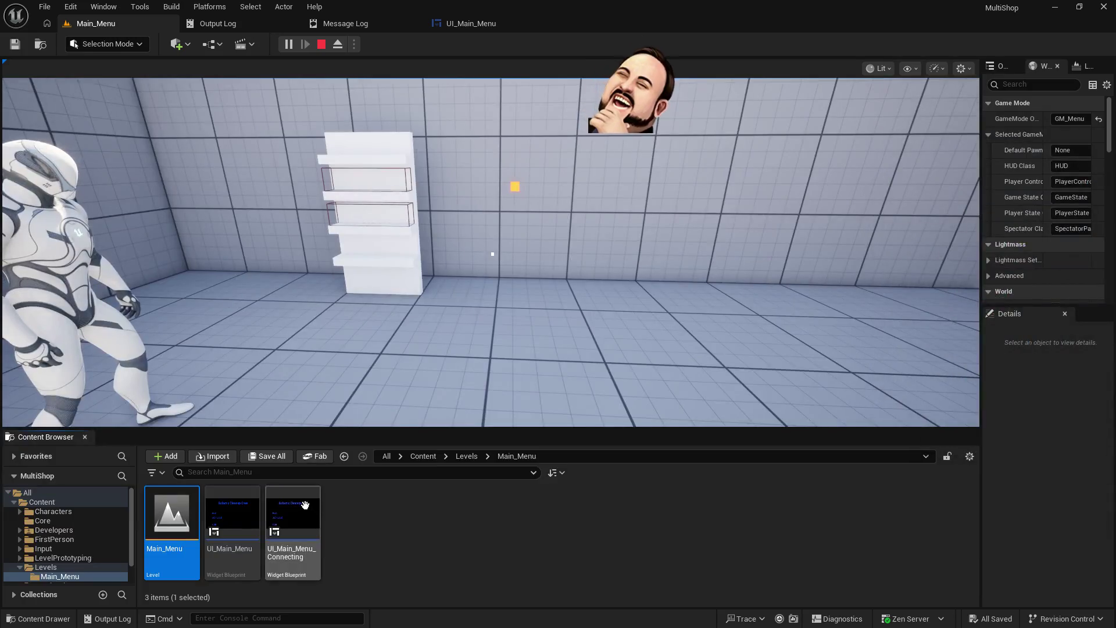
{"action": "double_click", "coordinate": [305, 505]}
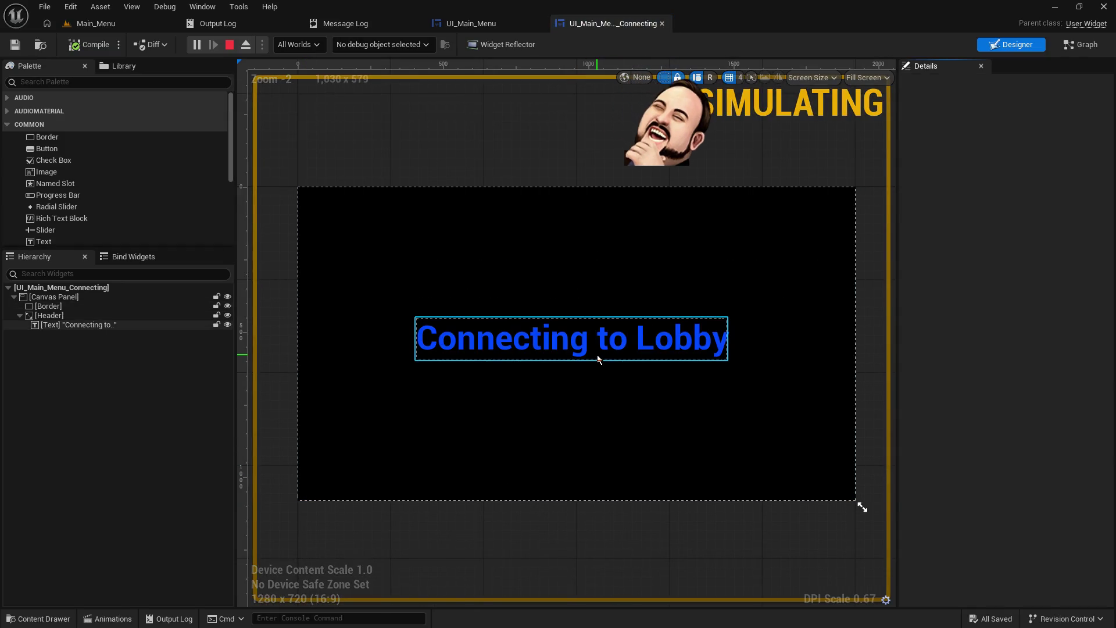
- Back in UI_Main_Menu, pan from Create UI Main Menu Widget to Add to Viewport
{"action": "left_click", "coordinate": [461, 25]}
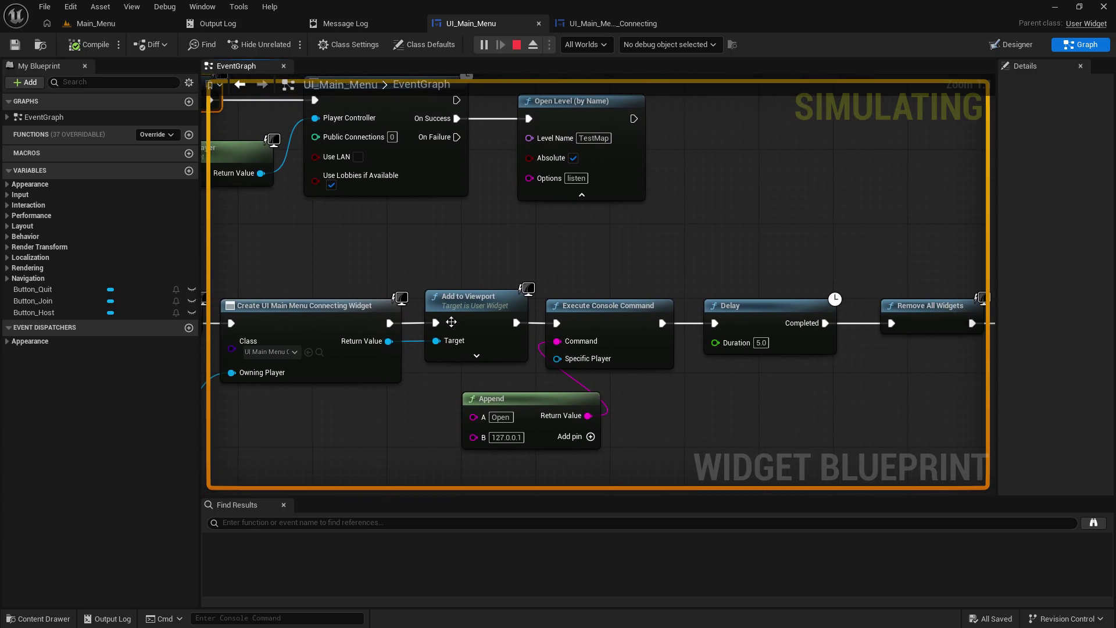
{"action": "left_click_drag", "start_coordinate": [601, 262], "coordinate": [347, 237]}
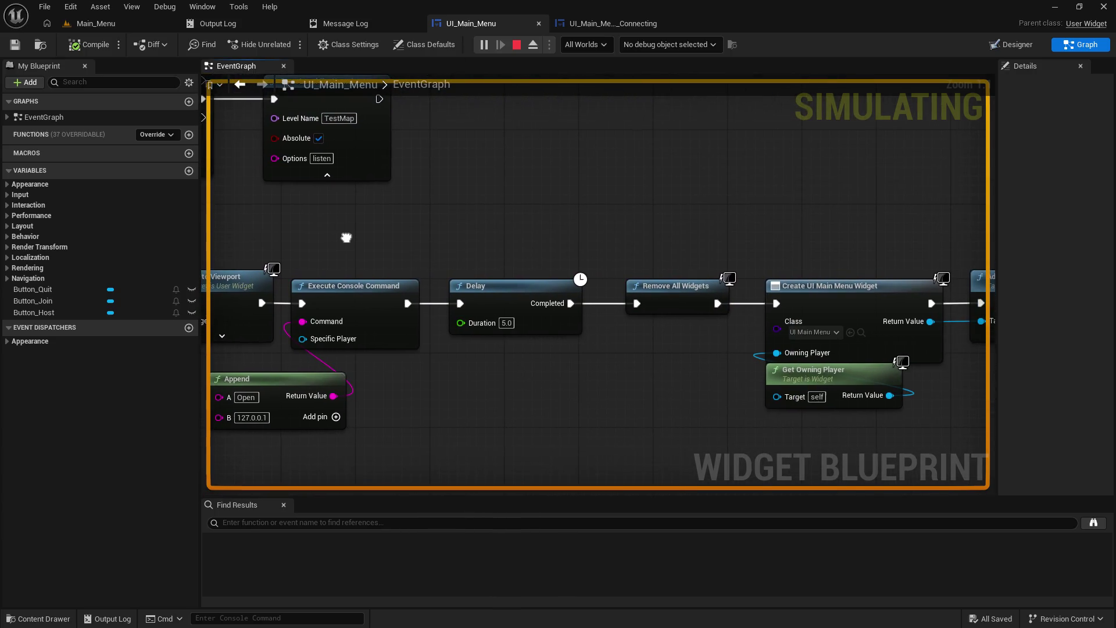
{"action": "left_click_drag", "start_coordinate": [331, 367], "coordinate": [362, 374]}
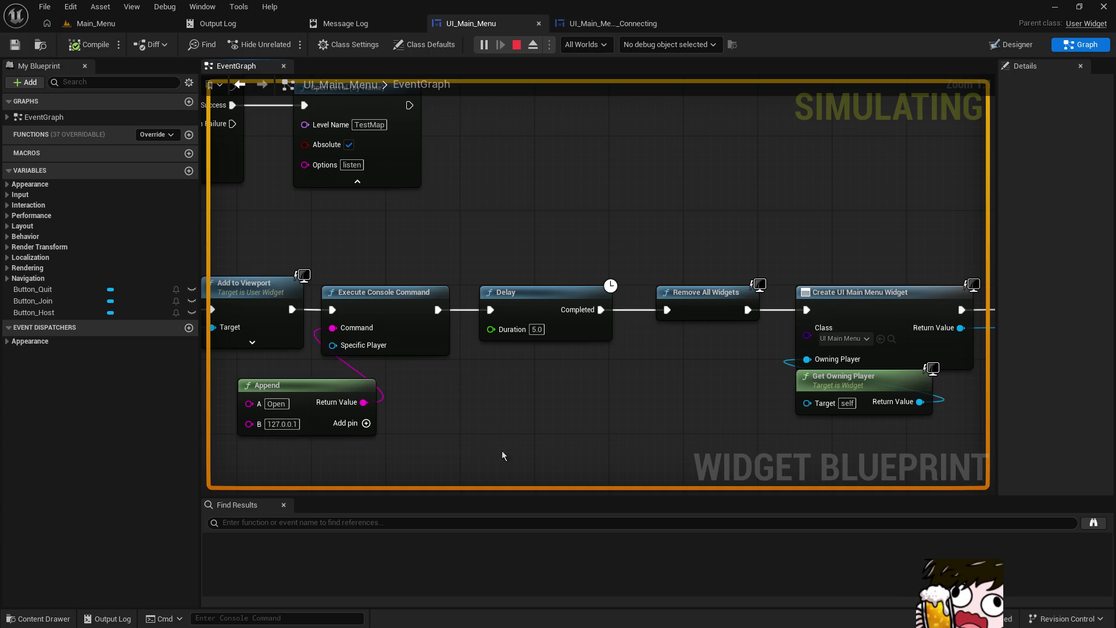
{"action": "left_click_drag", "start_coordinate": [576, 416], "coordinate": [512, 444]}
{"action": "mouse_move", "coordinate": [637, 395]}
{"action": "left_mouse_down"}
{"action": "mouse_move", "coordinate": [465, 378]}
{"action": "mouse_move", "coordinate": [580, 390]}
{"action": "left_mouse_up"}
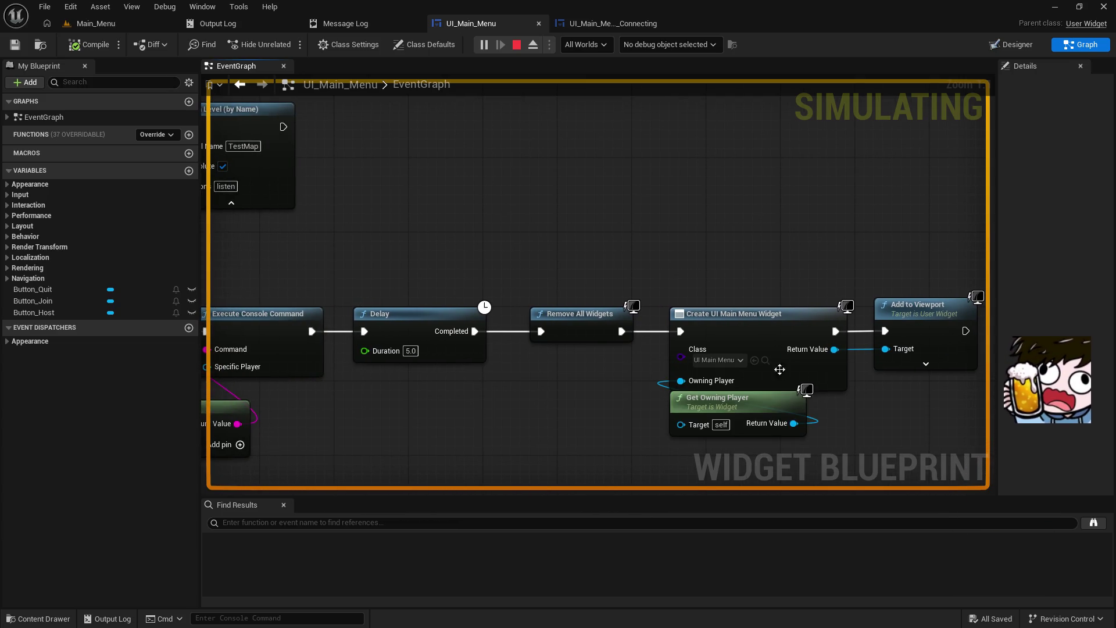
- Pan the UI_Main_Menu graph across the Create Session, Open Level, Join and Quit chains
{"action": "left_click_drag", "start_coordinate": [285, 301], "coordinate": [403, 286]}
{"action": "left_click_drag", "start_coordinate": [601, 391], "coordinate": [451, 378]}
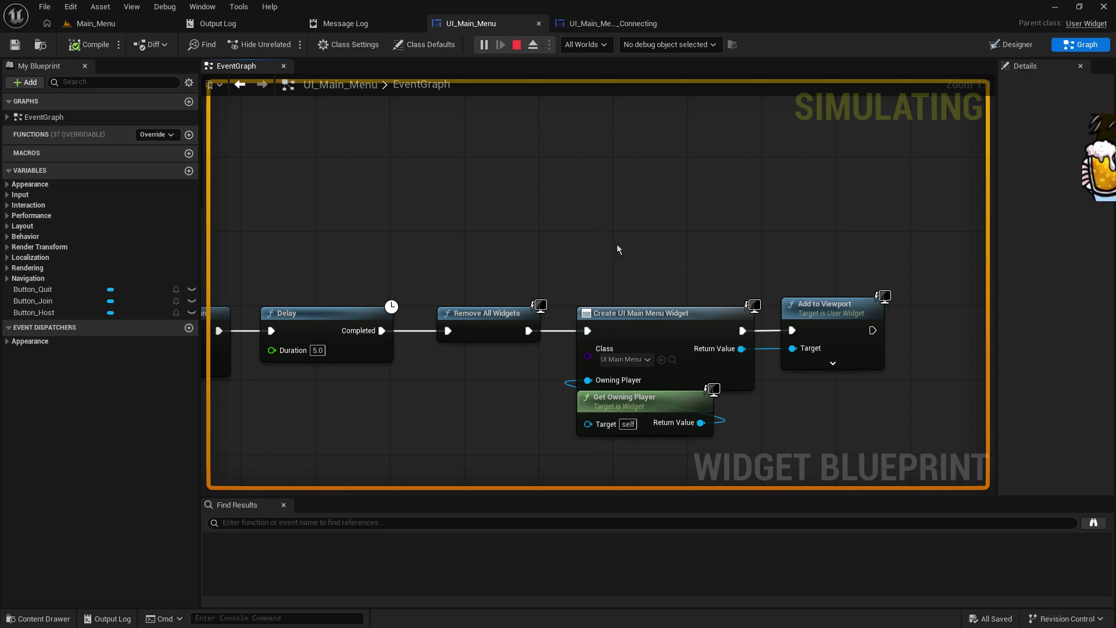
{"action": "left_click_drag", "start_coordinate": [568, 219], "coordinate": [928, 144]}
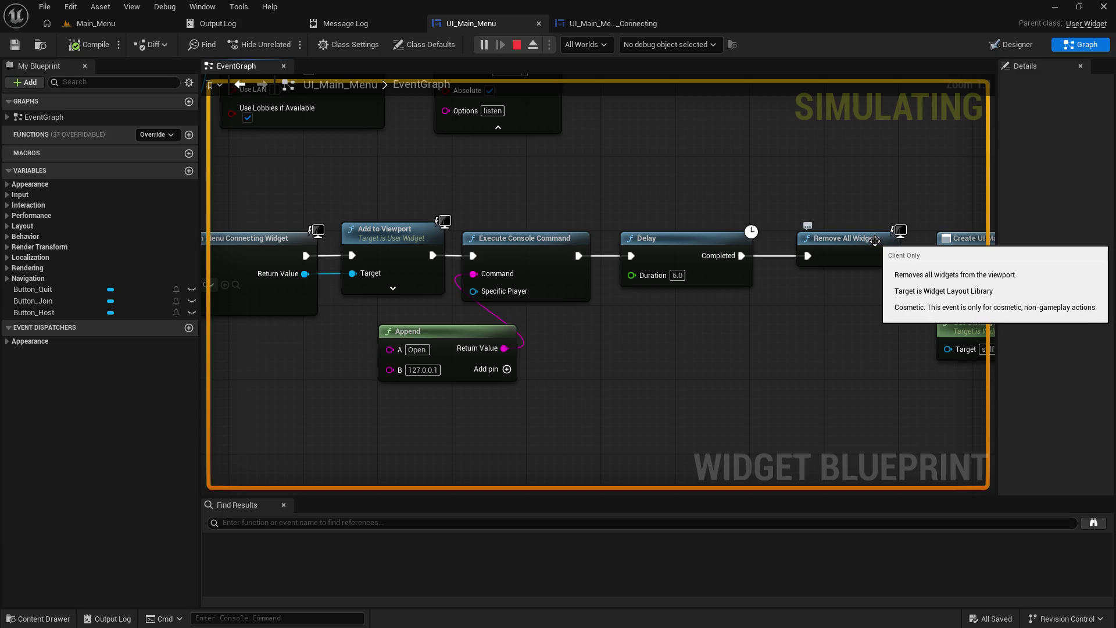
{"action": "mouse_move", "coordinate": [683, 308]}
{"action": "left_mouse_down"}
{"action": "mouse_move", "coordinate": [762, 448]}
{"action": "mouse_move", "coordinate": [980, 491]}
{"action": "left_mouse_up"}
{"action": "left_click_drag", "start_coordinate": [428, 255], "coordinate": [340, 269]}
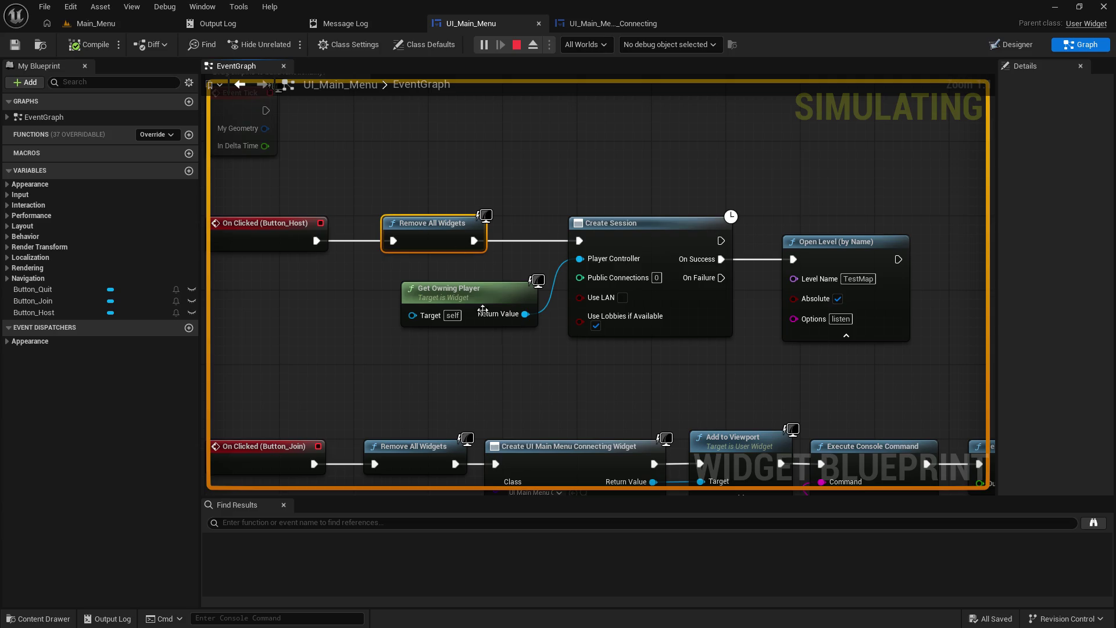
{"action": "left_click_drag", "start_coordinate": [661, 361], "coordinate": [522, 358]}
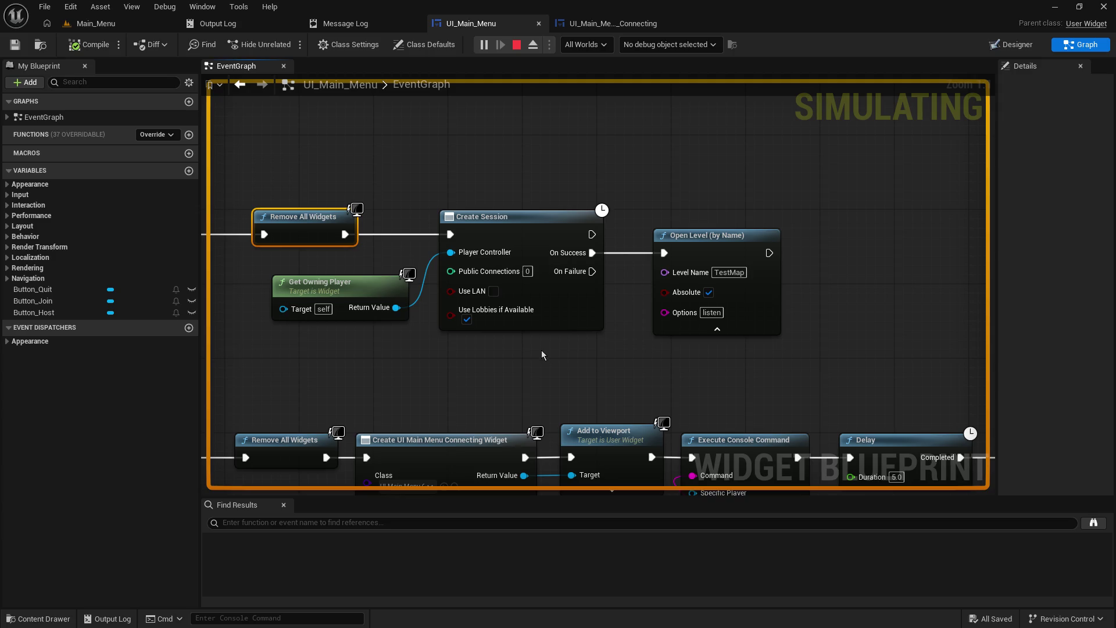
{"action": "left_click_drag", "start_coordinate": [541, 353], "coordinate": [434, 351]}
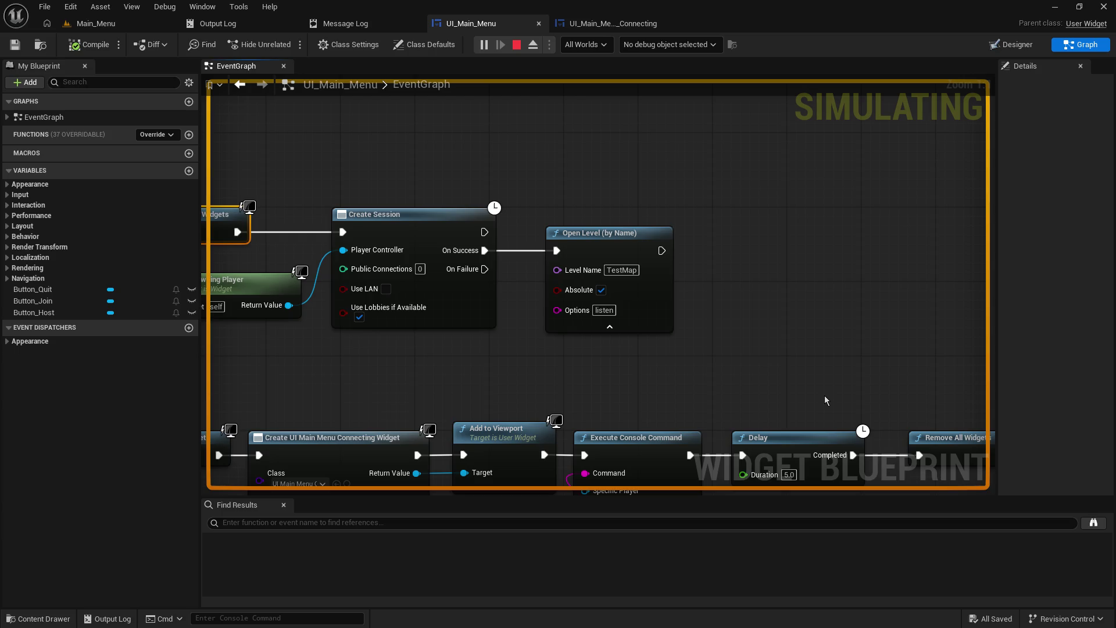
{"action": "scroll", "coordinate": [719, 356], "scroll_direction": "down", "scroll_amount": 1}
{"action": "mouse_move", "coordinate": [719, 357]}
{"action": "left_mouse_down"}
{"action": "mouse_move", "coordinate": [773, 314]}
{"action": "mouse_move", "coordinate": [978, 32]}
{"action": "mouse_move", "coordinate": [832, 129]}
{"action": "mouse_move", "coordinate": [749, 266]}
{"action": "mouse_move", "coordinate": [916, 50]}
{"action": "mouse_move", "coordinate": [904, 1]}
{"action": "mouse_move", "coordinate": [978, 56]}
{"action": "left_mouse_up"}
- Select the Quit Game node, glance at the Connecting widget, and return to Main_Menu
{"action": "left_click", "coordinate": [510, 340]}
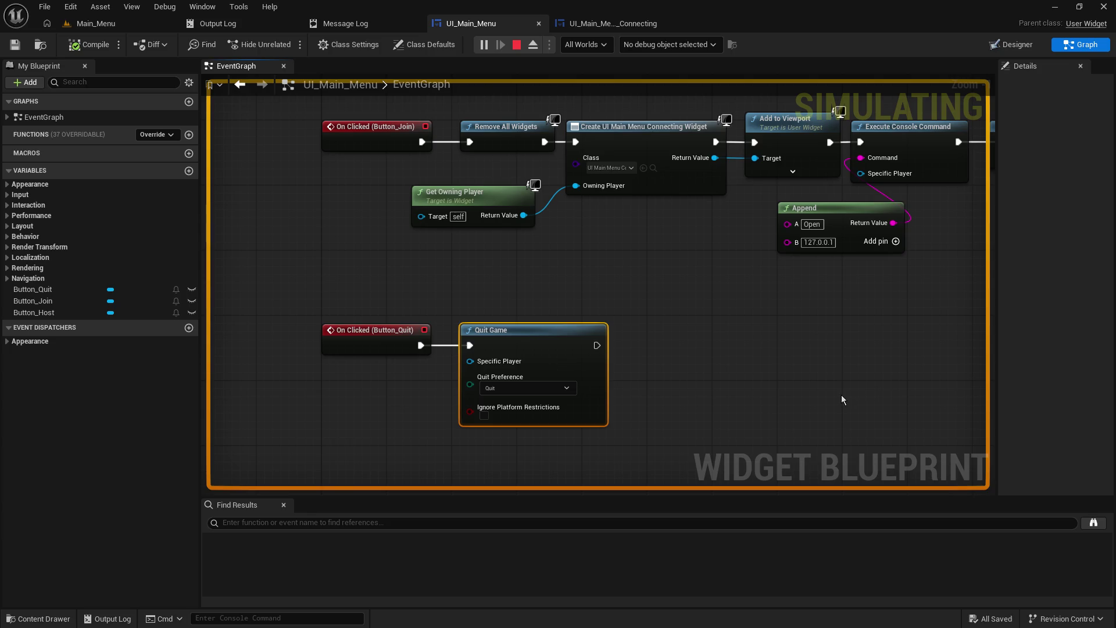
{"action": "left_click", "coordinate": [610, 24]}
{"action": "left_click", "coordinate": [499, 26]}
{"action": "left_click", "coordinate": [77, 25]}
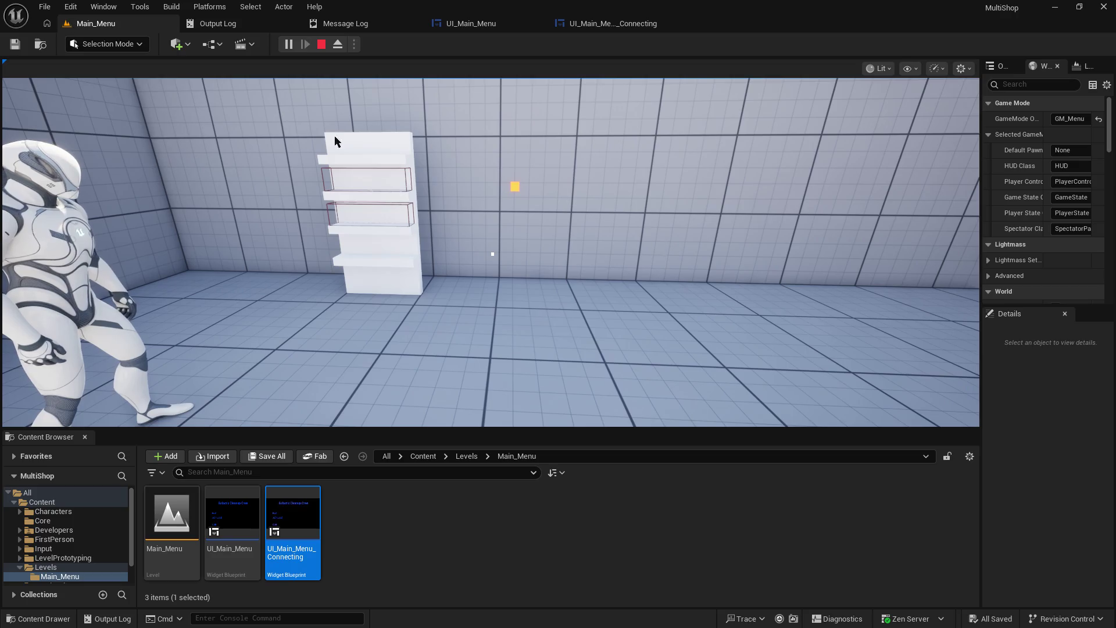
- Start a play session with a client preview, place the cube on the shelf, then take it back
{"action": "left_click", "coordinate": [530, 229]}
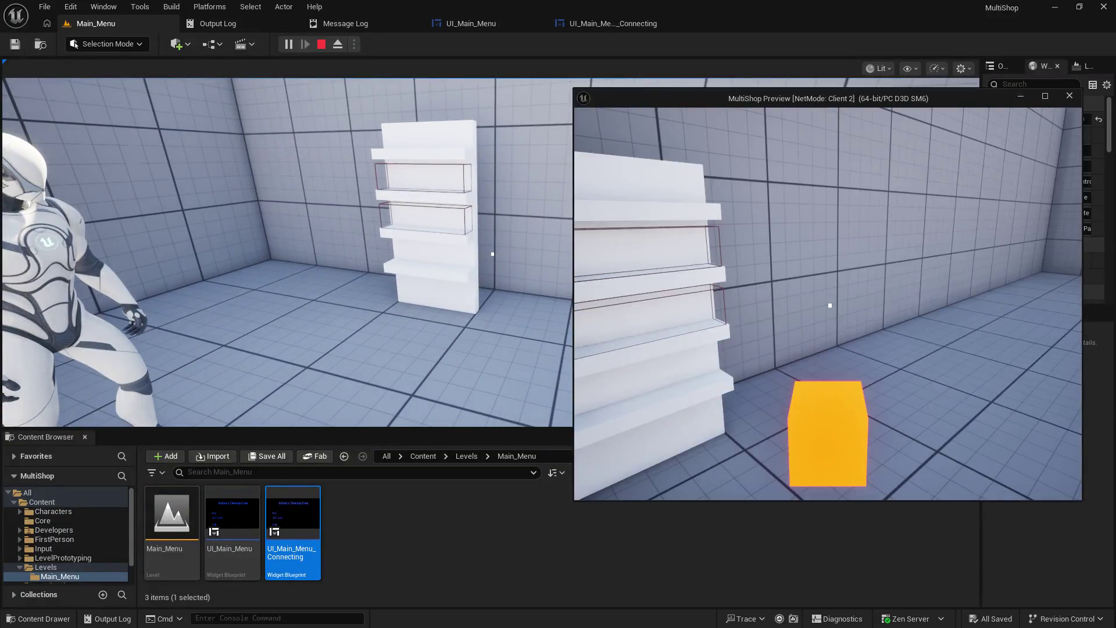
{"action": "key", "text": "w"}
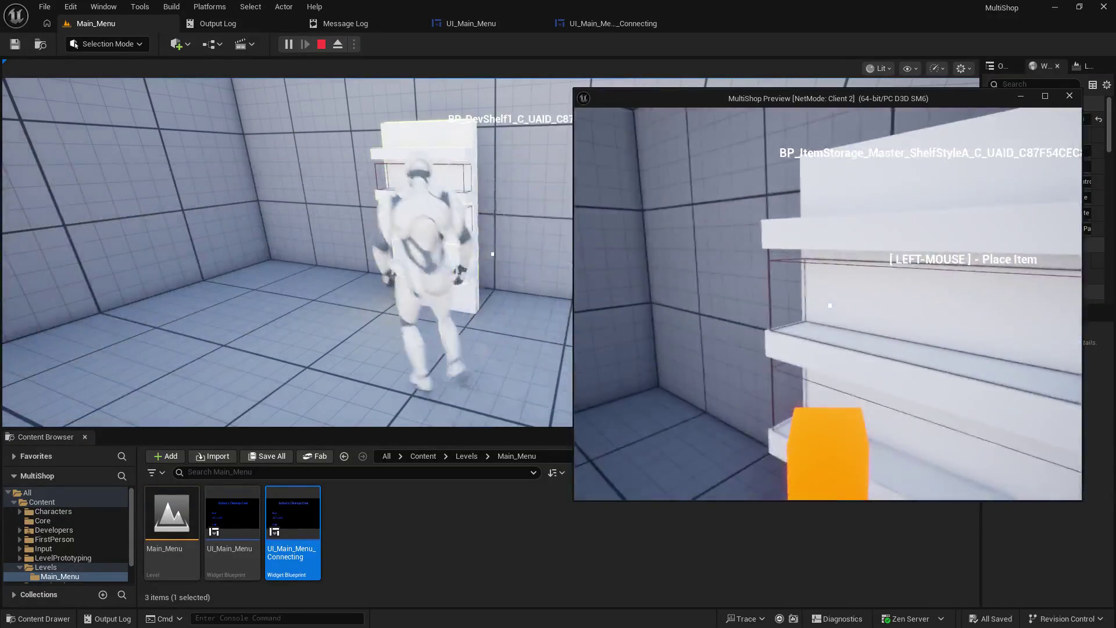
{"action": "key", "text": "s"}
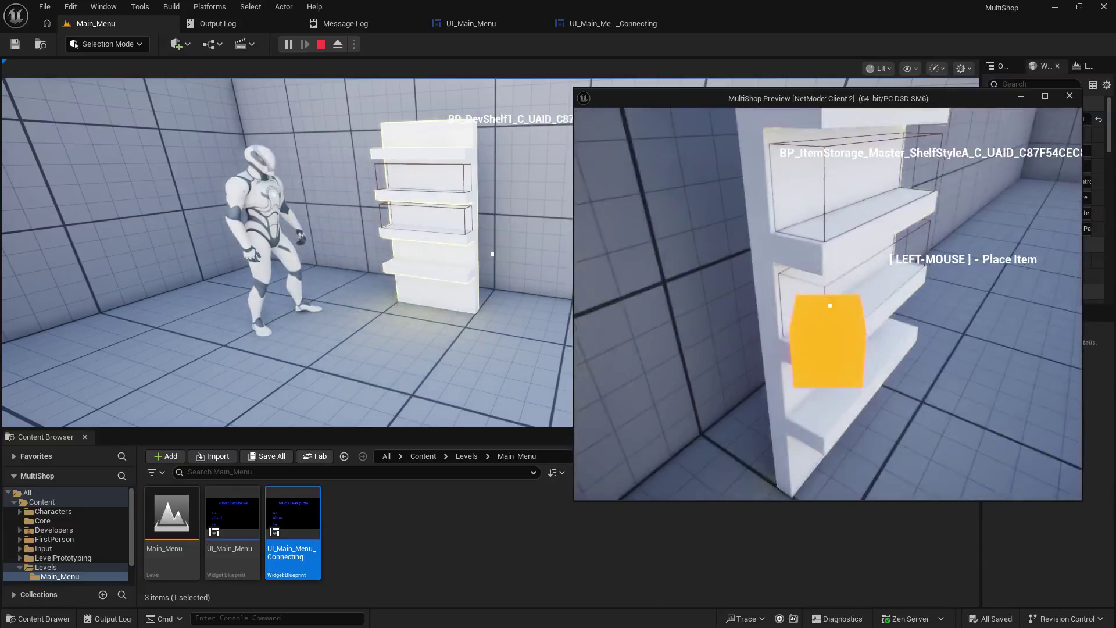
{"action": "left_click", "coordinate": [830, 305]}
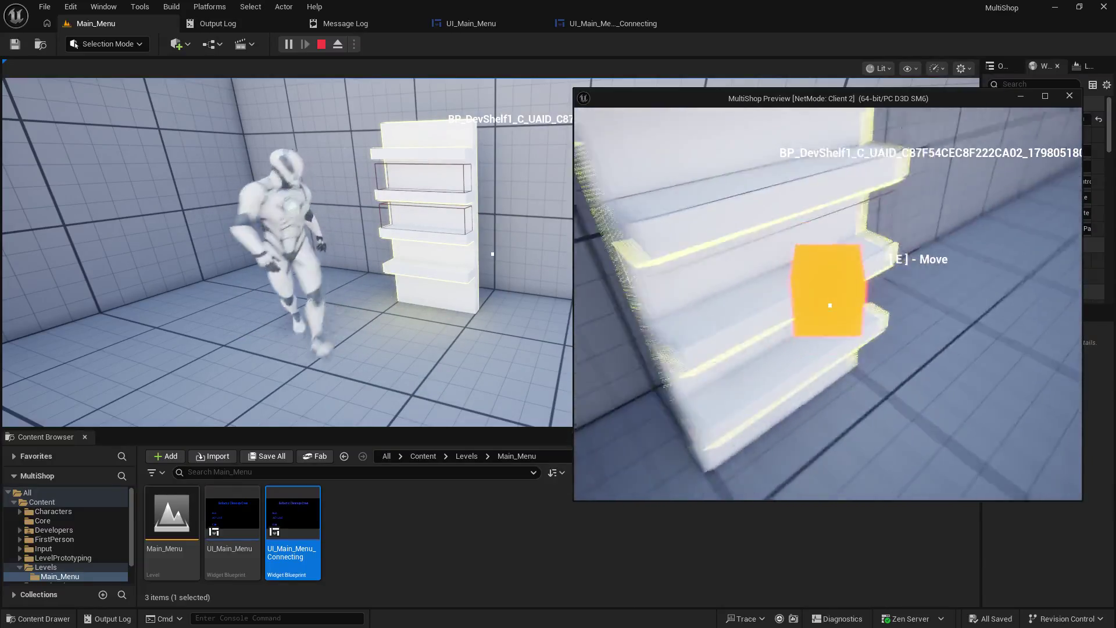
{"action": "key", "text": "e"}
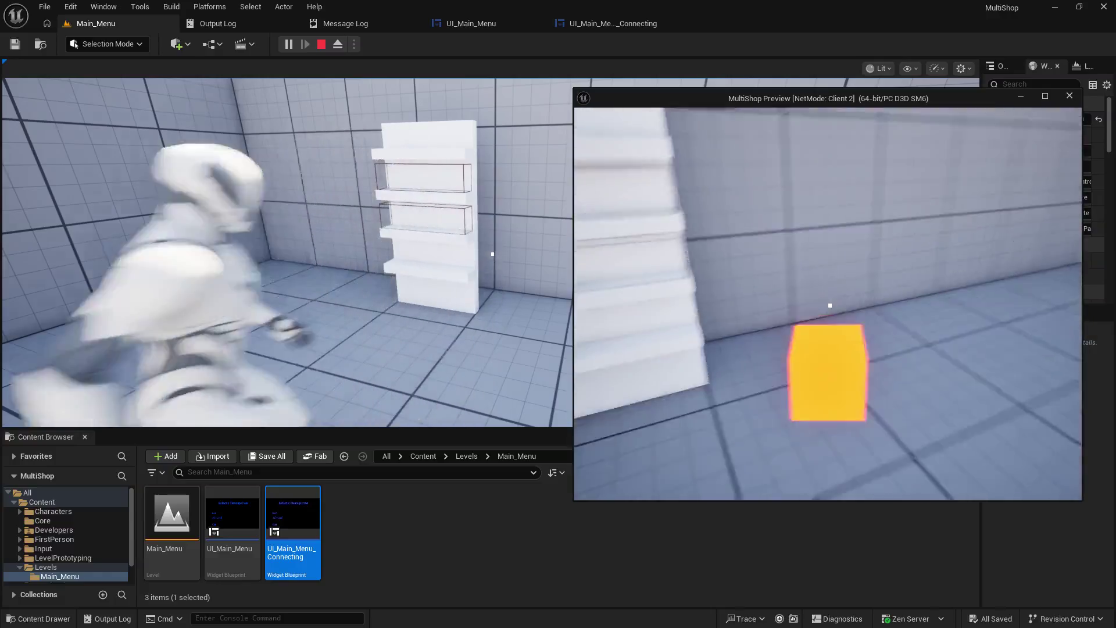
{"action": "key", "text": "d"}
- Pick up the cube in the main game view, walk the client around, then close the preview
{"action": "key", "text": "alt+Tab"}
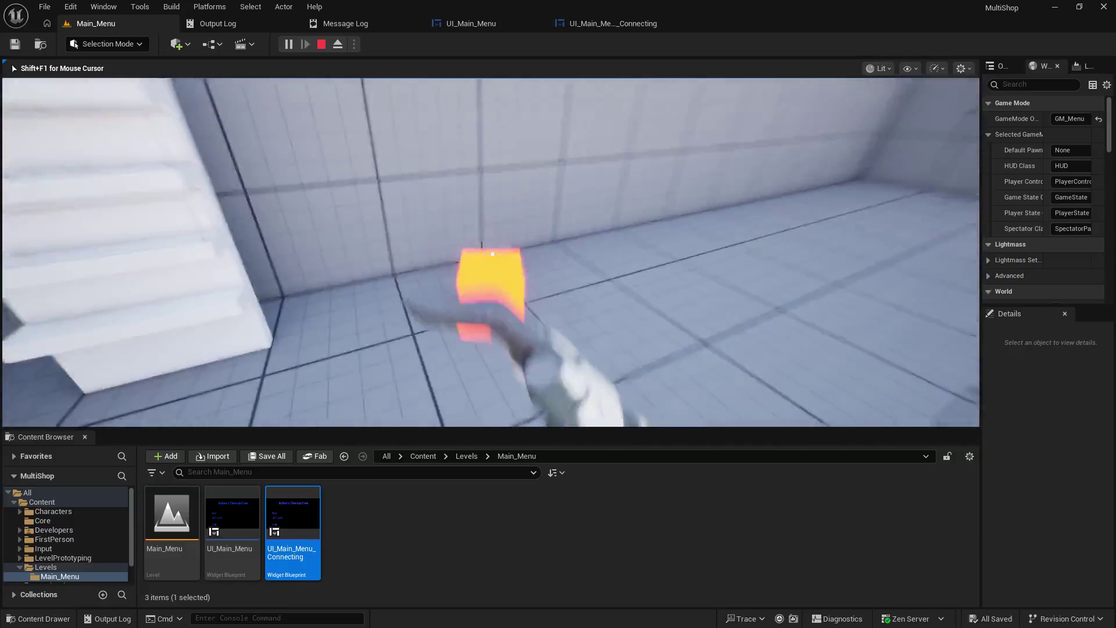
{"action": "key", "text": "alt+Tab"}
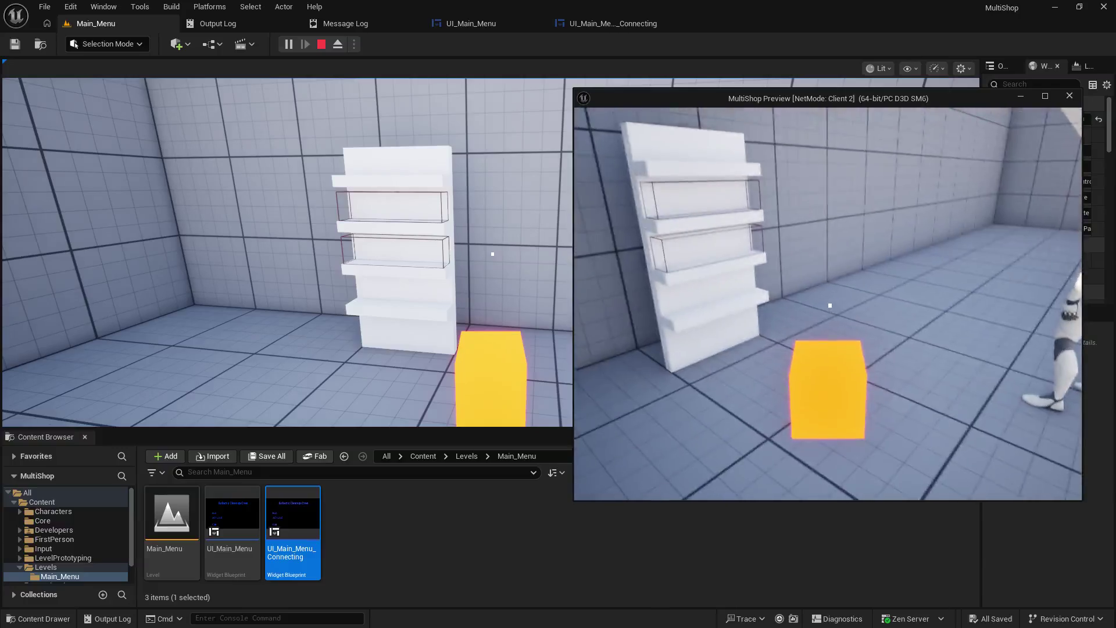
{"action": "left_click", "coordinate": [579, 245]}
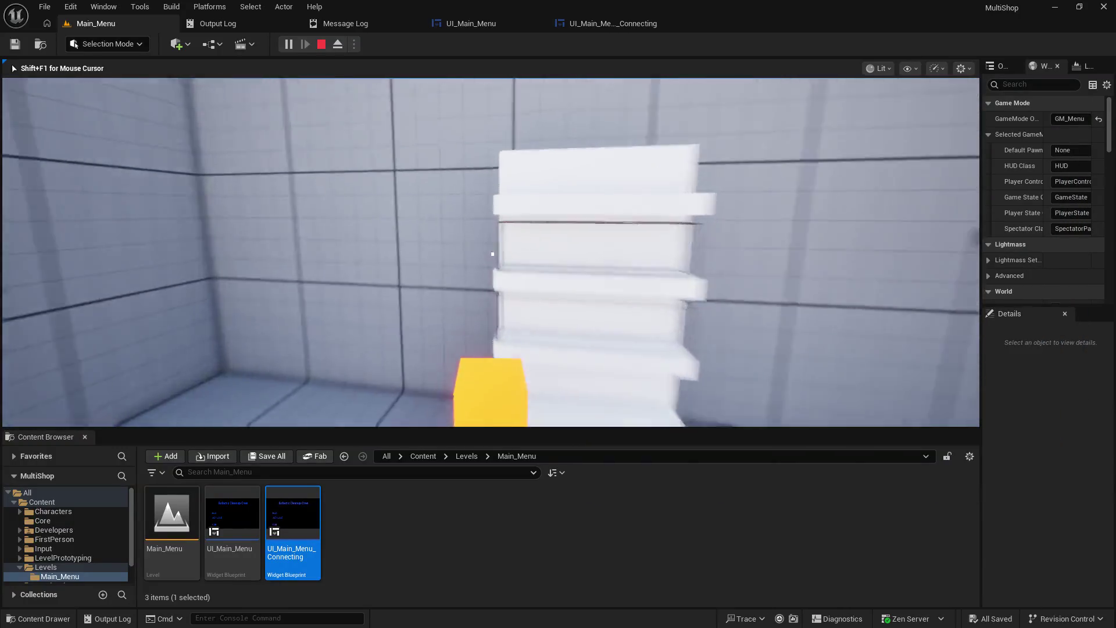
{"action": "key", "text": "e"}
{"action": "key", "text": "alt+Tab"}
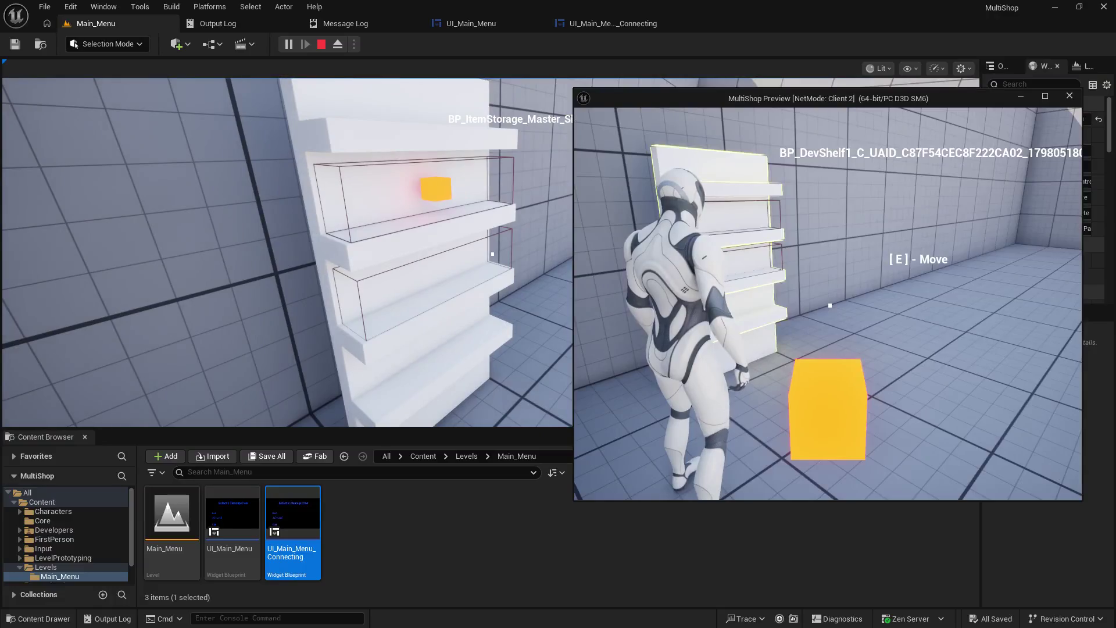
{"action": "key", "text": "w"}
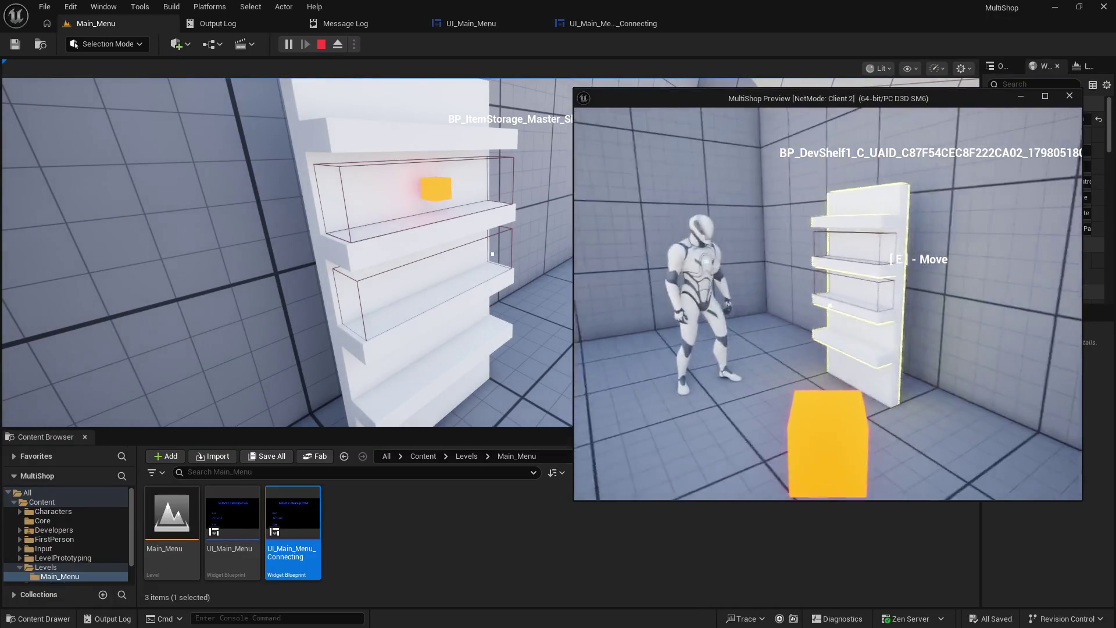
{"action": "key", "text": "a"}
{"action": "key", "text": "a"}
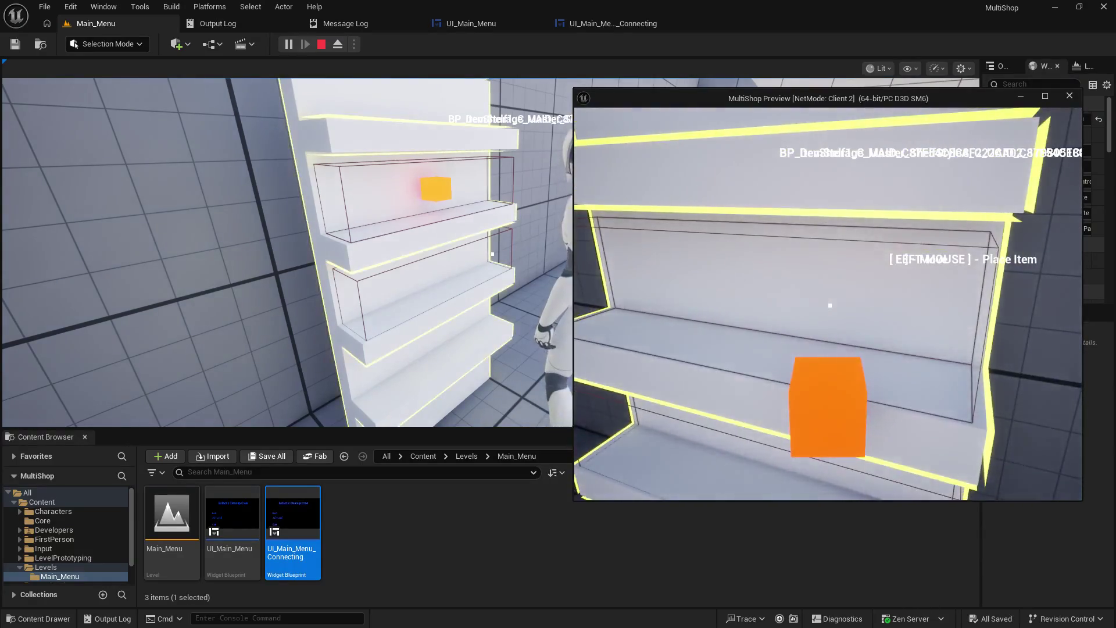
{"action": "key", "text": "Escape"}
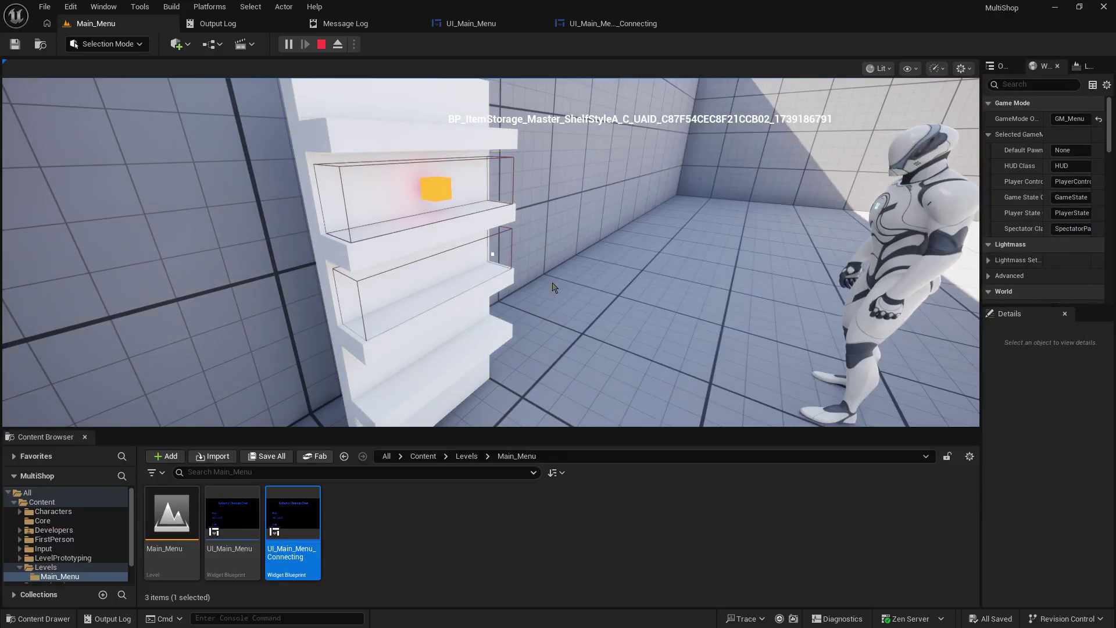
- Pick up the glowing item in the main view, place it on the shelf, then stop the session
{"action": "left_click", "coordinate": [552, 287]}
{"action": "right_click", "coordinate": [552, 286]}
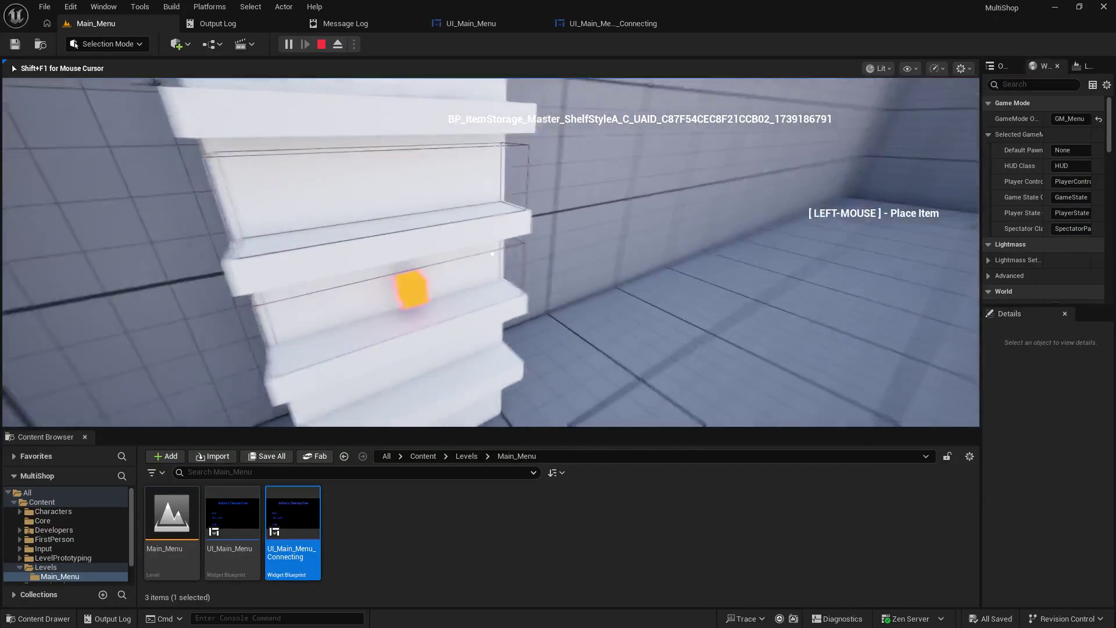
{"action": "left_click", "coordinate": [493, 254]}
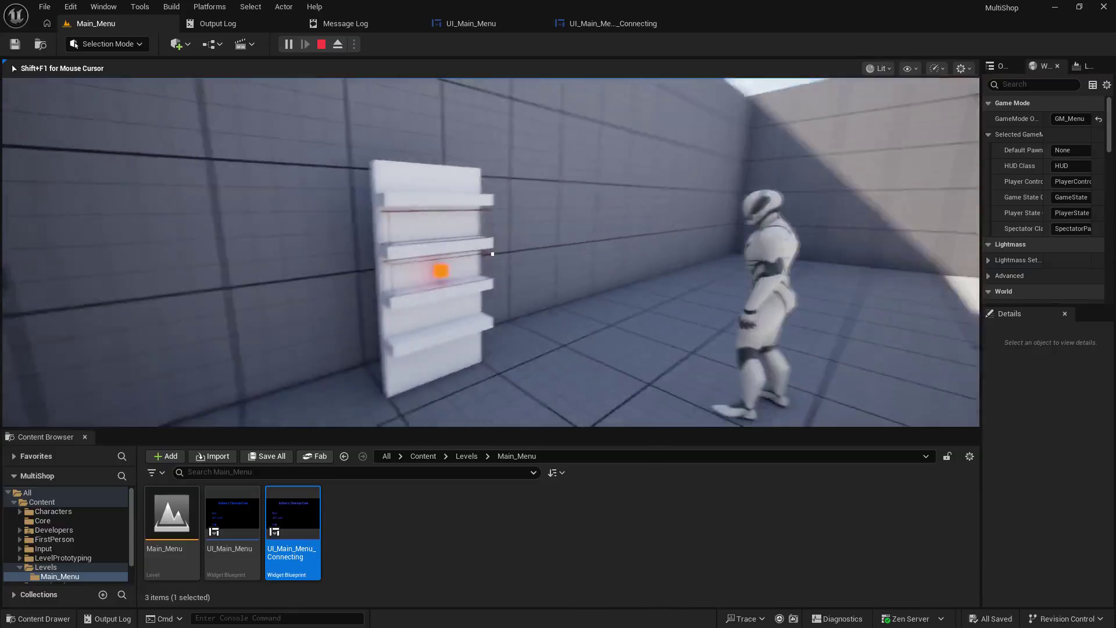
{"action": "key", "text": "w"}
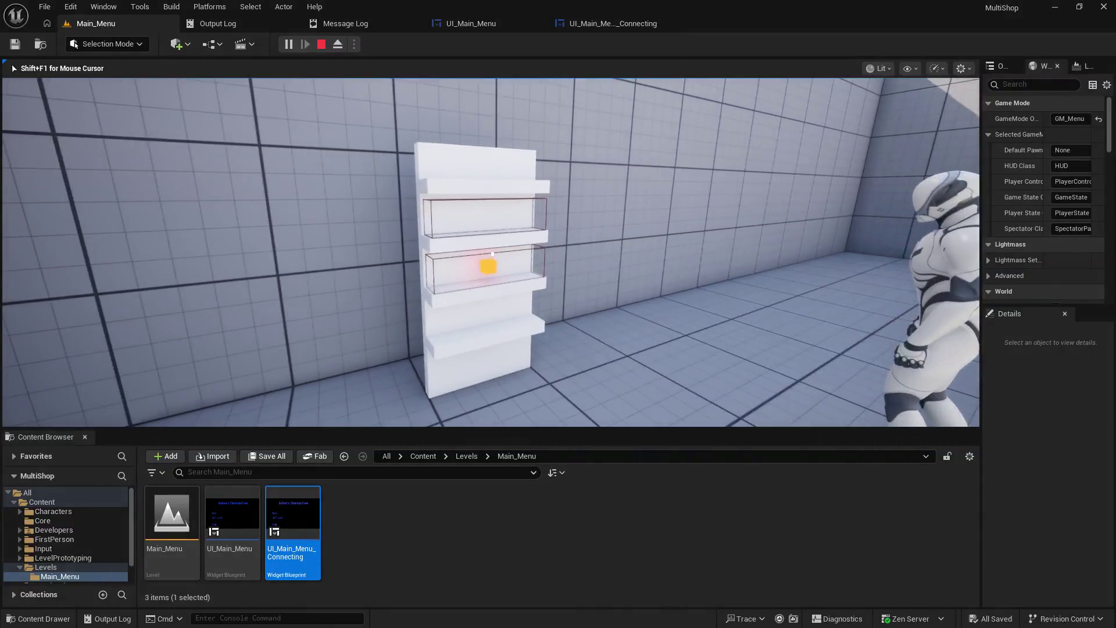
{"action": "key", "text": "alt+Tab"}
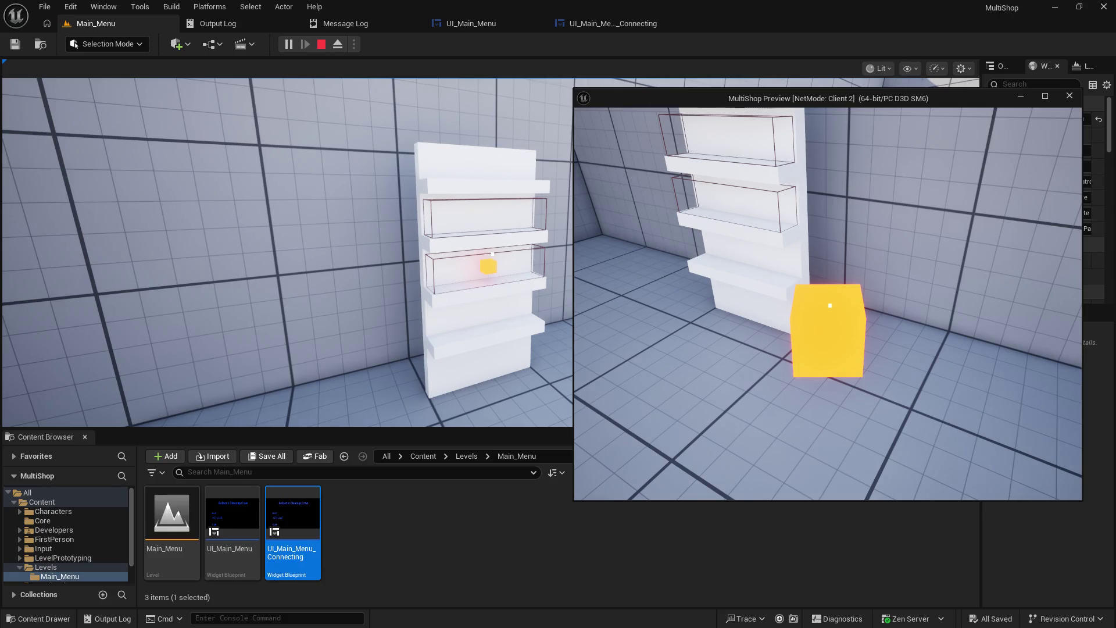
{"action": "left_click", "coordinate": [337, 301]}
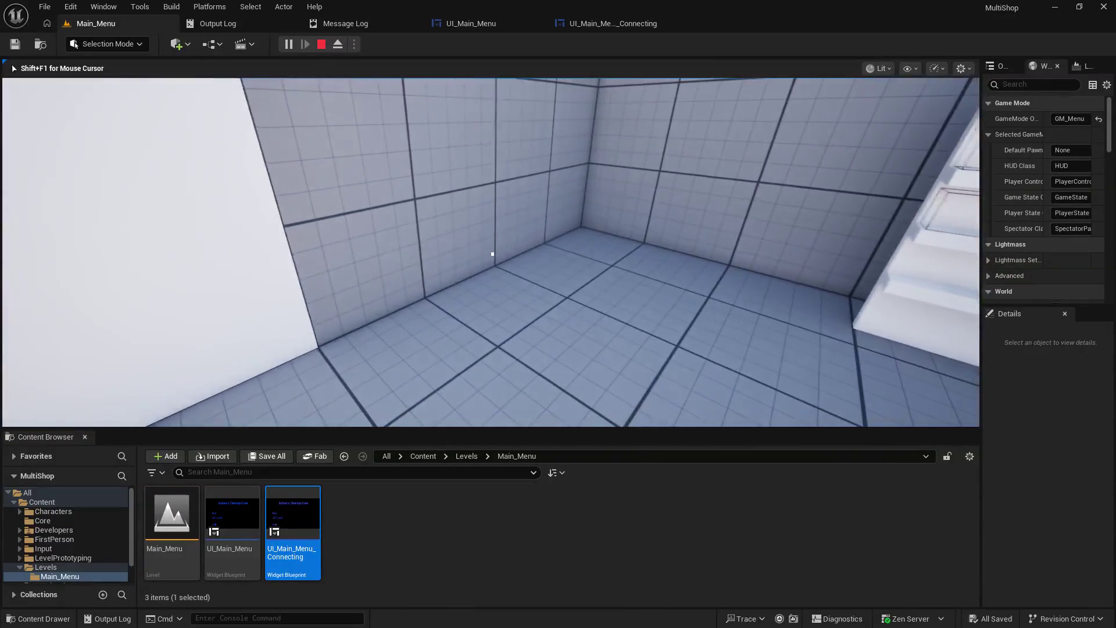
{"action": "key", "text": "Escape"}
- Play Main_Menu, choose Host in the Multi Shop Framework menu, and walk toward and away from a shelf
{"action": "left_click", "coordinate": [157, 24]}
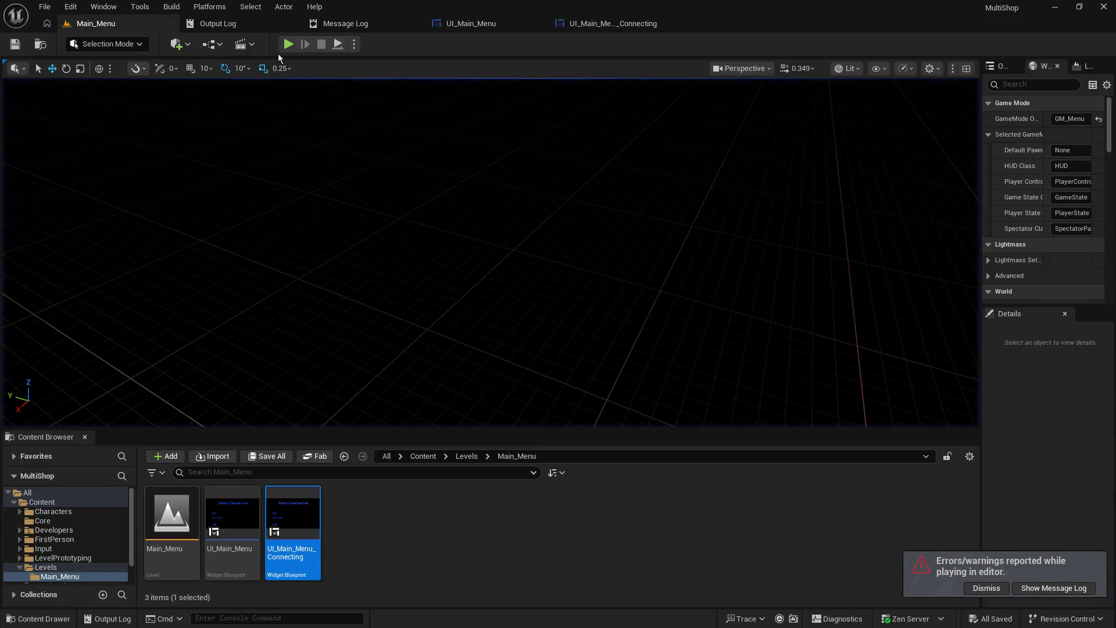
{"action": "left_click", "coordinate": [283, 45]}
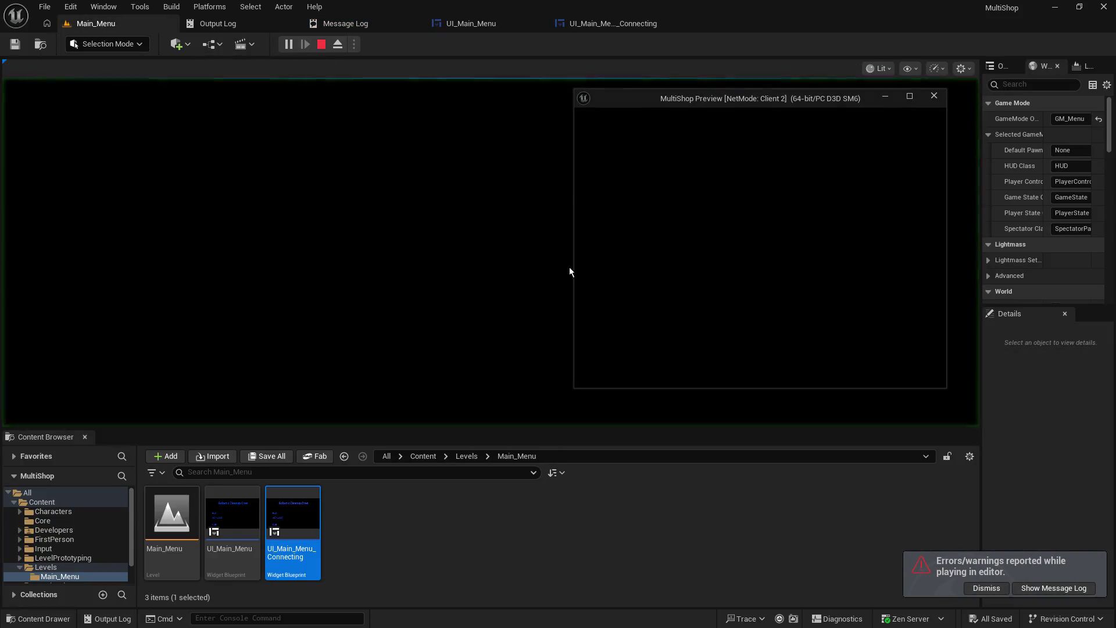
{"action": "left_click", "coordinate": [219, 276]}
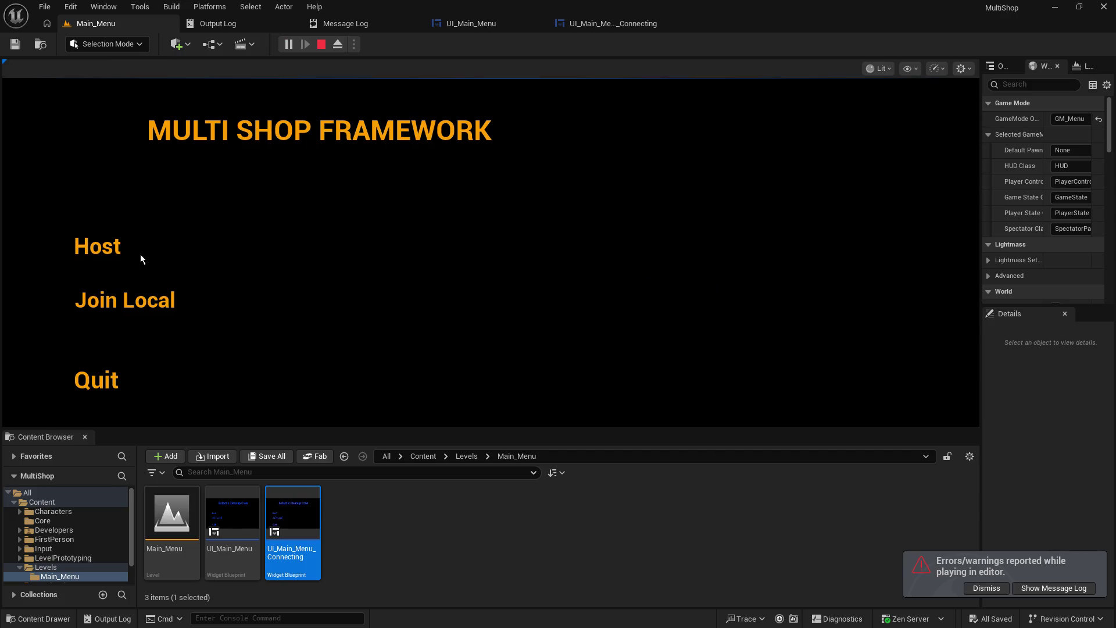
{"action": "left_click", "coordinate": [98, 249]}
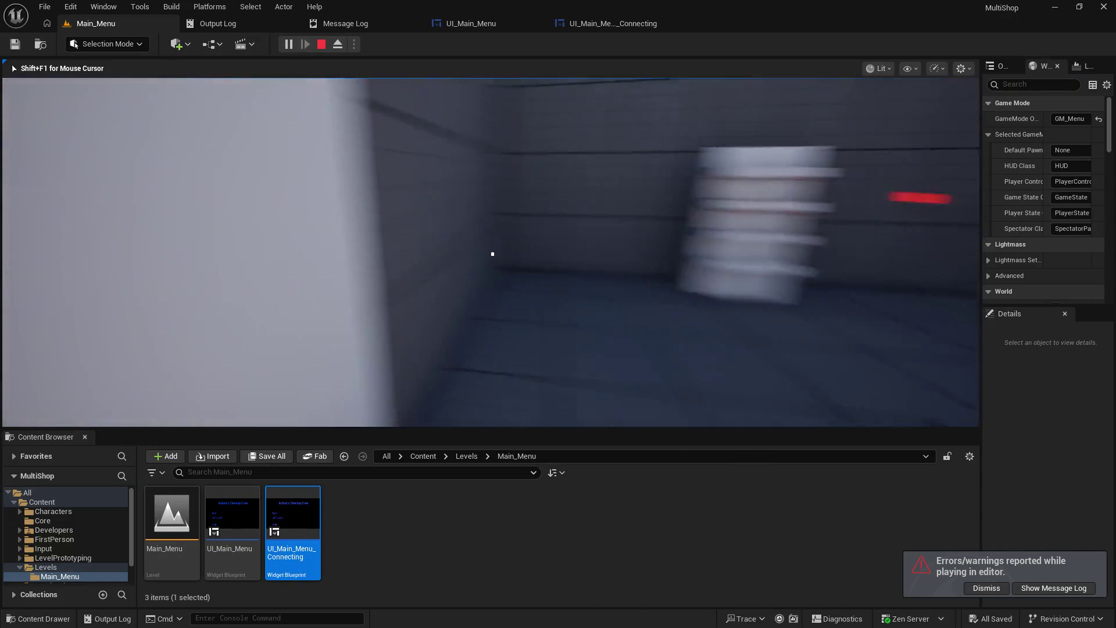
{"action": "key", "text": "w"}
{"action": "key", "text": "w"}
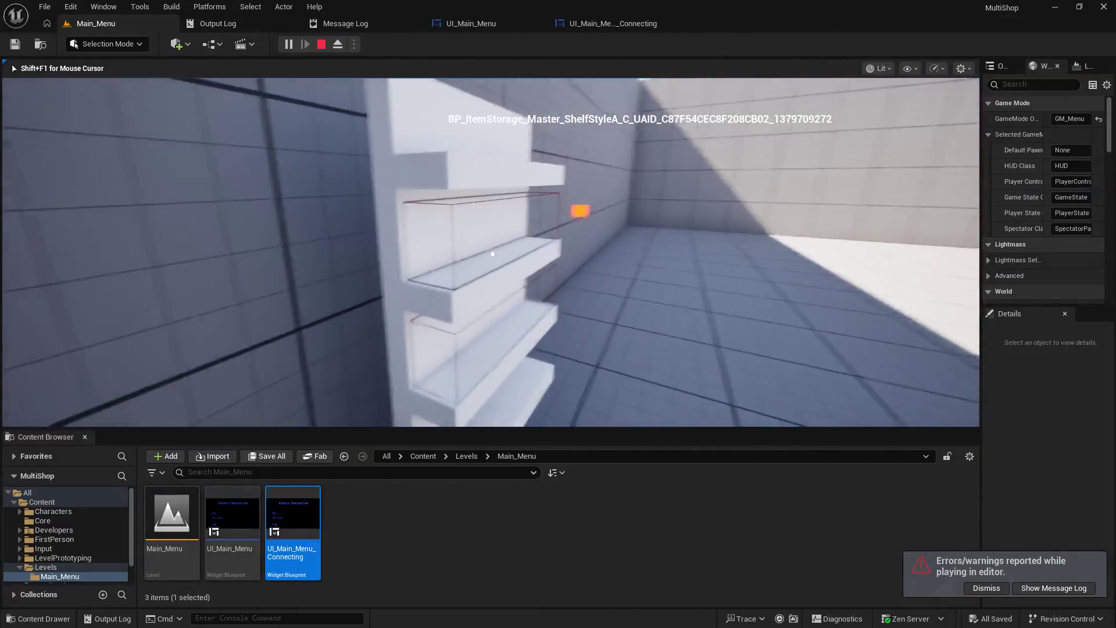
{"action": "key", "text": "s"}
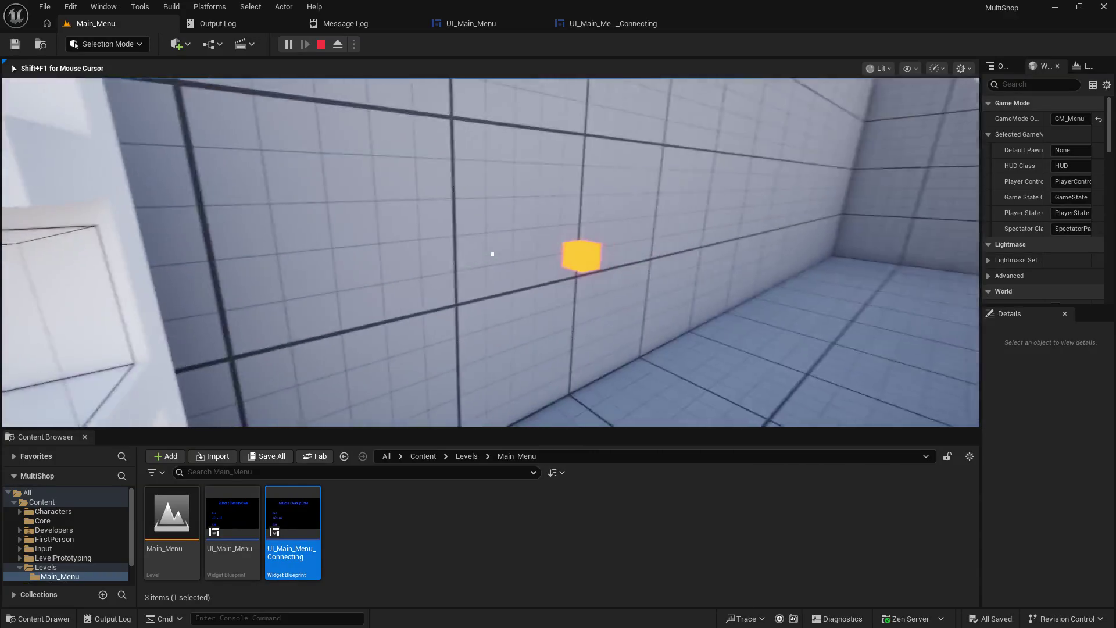
- Stop the play session and close the UI_Main_Menu_Connecting and UI_Main_Menu editors
{"action": "key", "text": "Escape"}
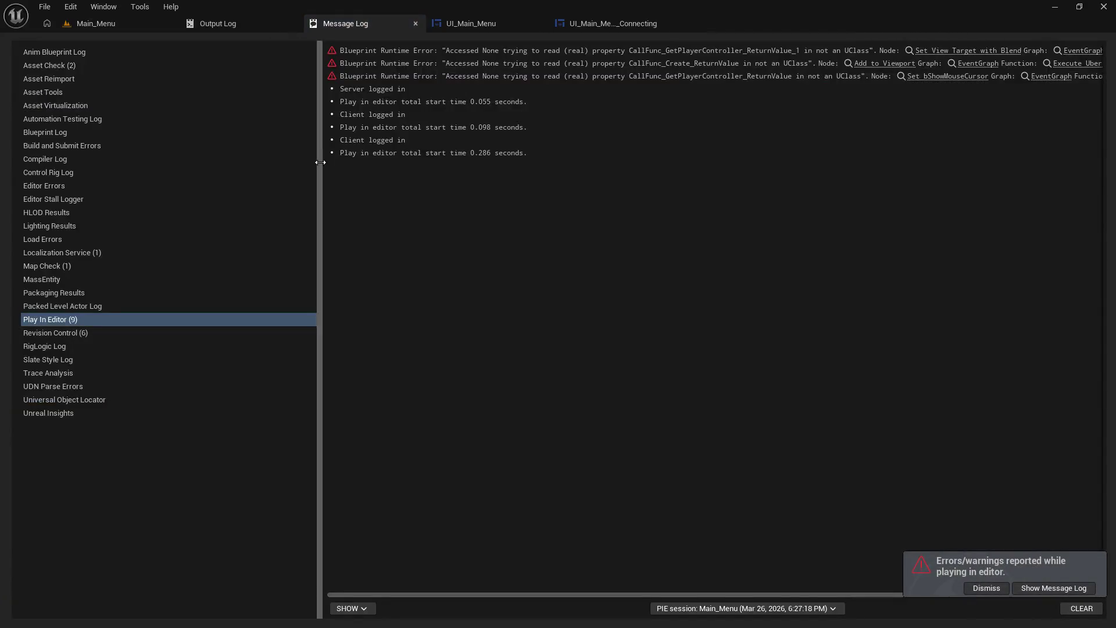
{"action": "left_click", "coordinate": [667, 26]}
{"action": "left_click", "coordinate": [531, 24]}
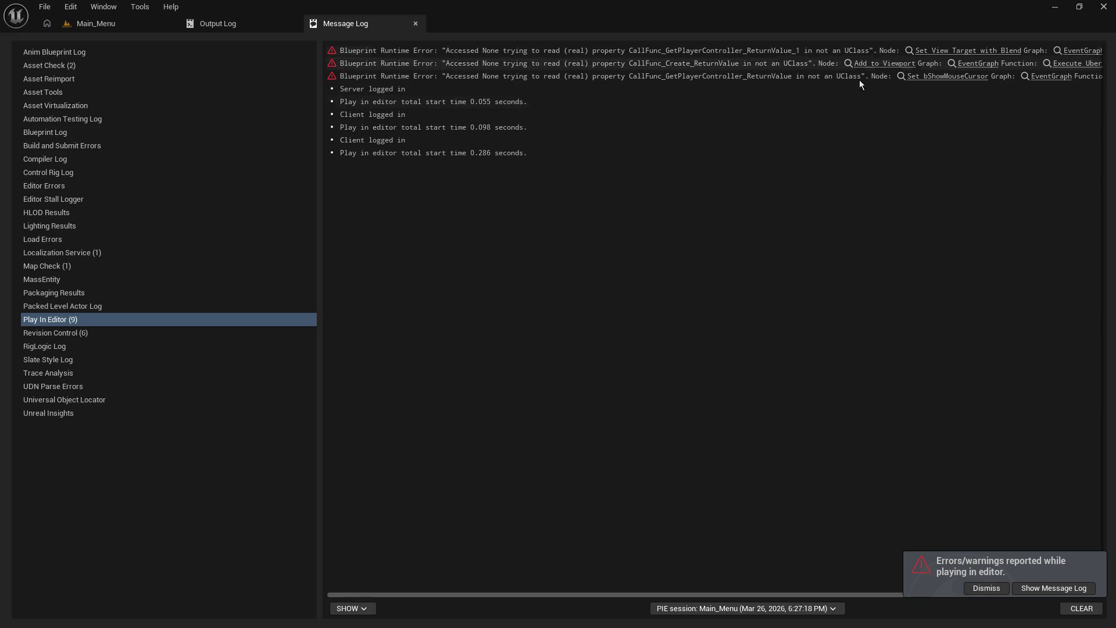
- In Main_Menu, enlarge the Content Browser, dismiss the errors notice, and browse the Core folder
{"action": "left_click", "coordinate": [113, 23]}
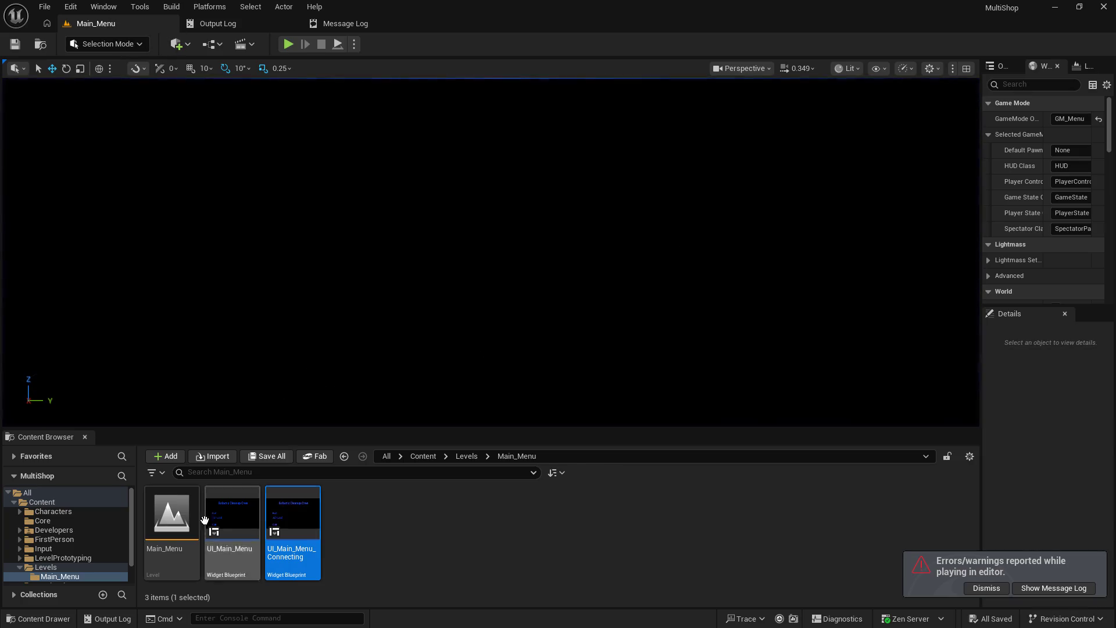
{"action": "scroll", "coordinate": [99, 559], "scroll_direction": "down", "scroll_amount": 1}
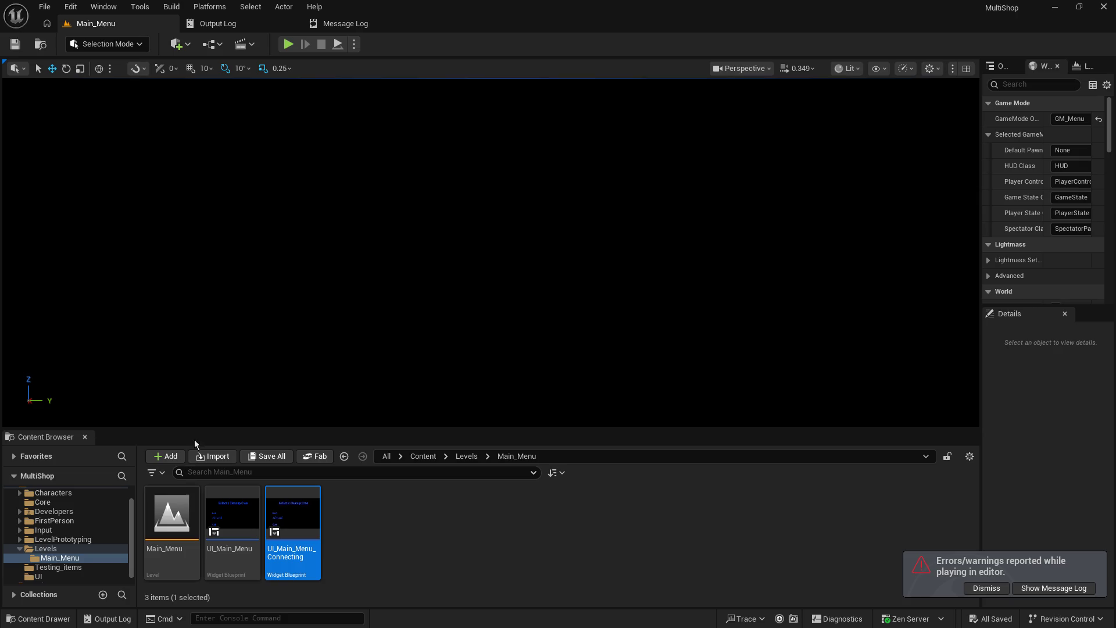
{"action": "left_click_drag", "start_coordinate": [192, 429], "coordinate": [195, 357]}
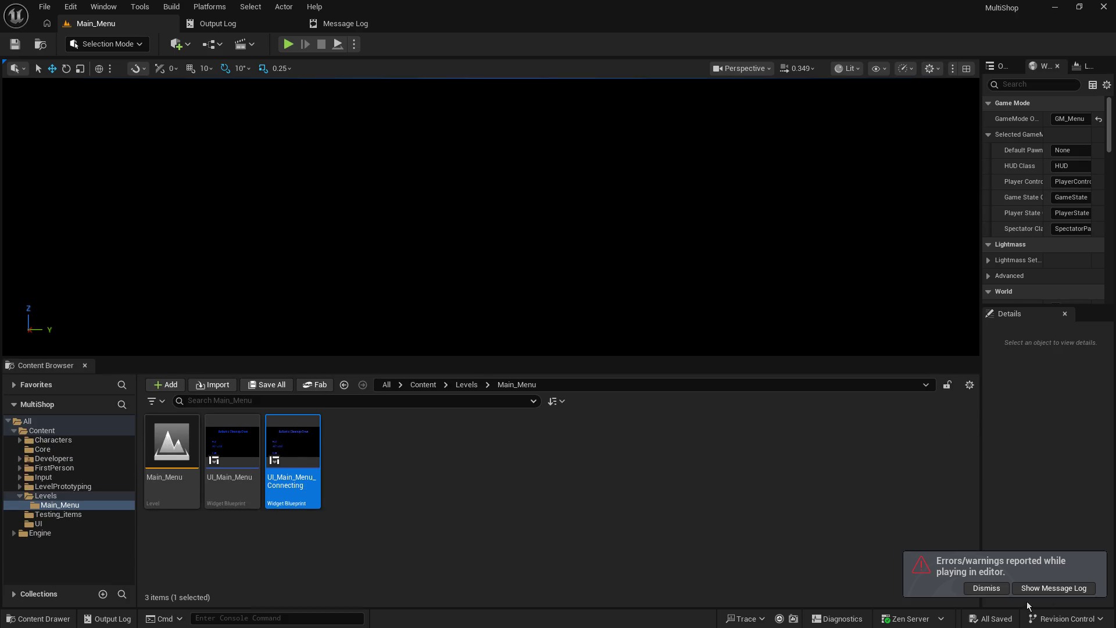
{"action": "left_click", "coordinate": [986, 587]}
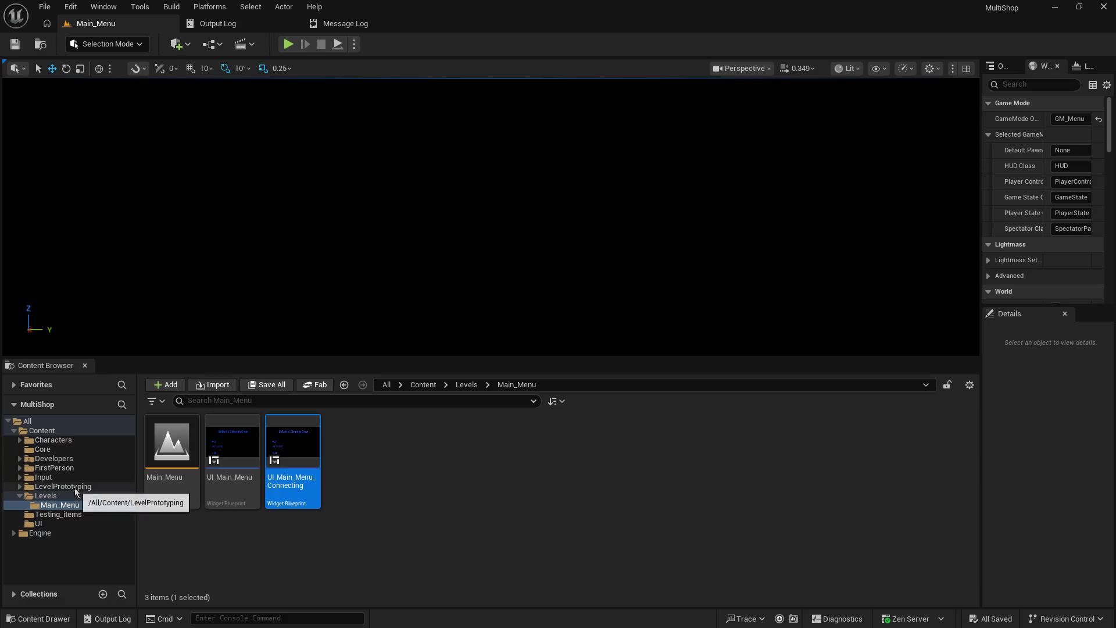
{"action": "left_click", "coordinate": [43, 451]}
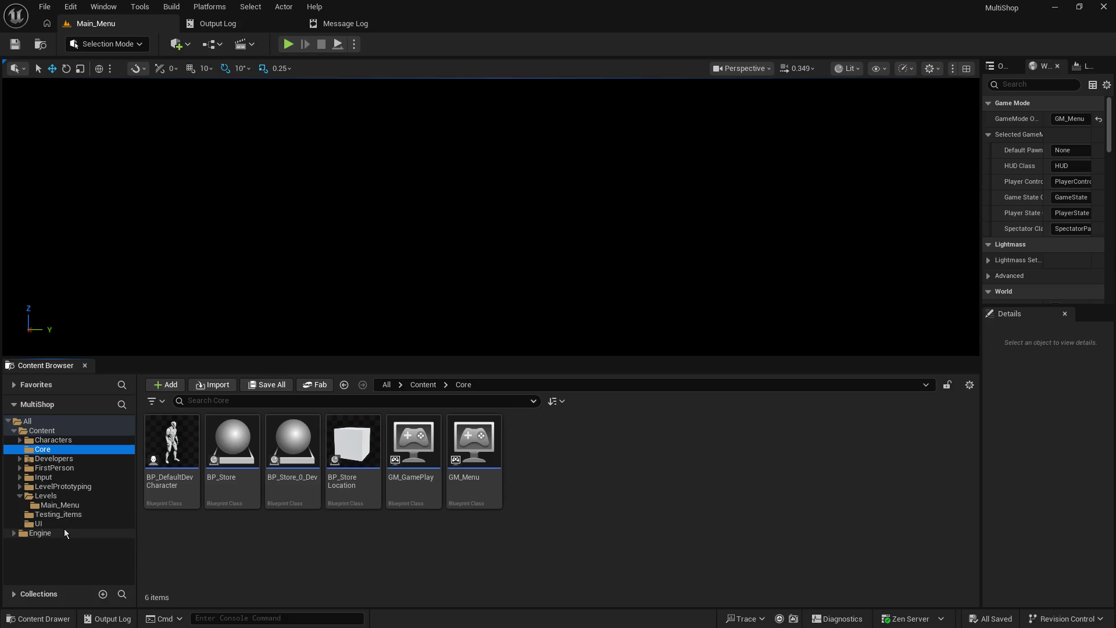
{"action": "left_click", "coordinate": [193, 518]}
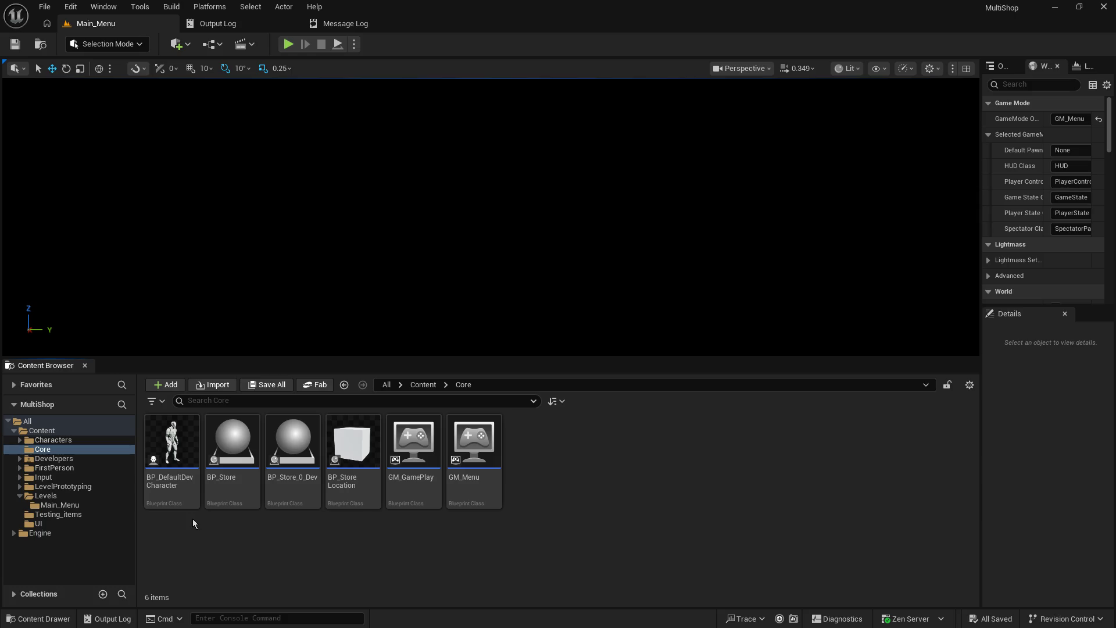
- Open BP_DefaultDevCharacter and pan its EventGraph across to the Line Trace By Channel area
{"action": "double_click", "coordinate": [165, 445]}
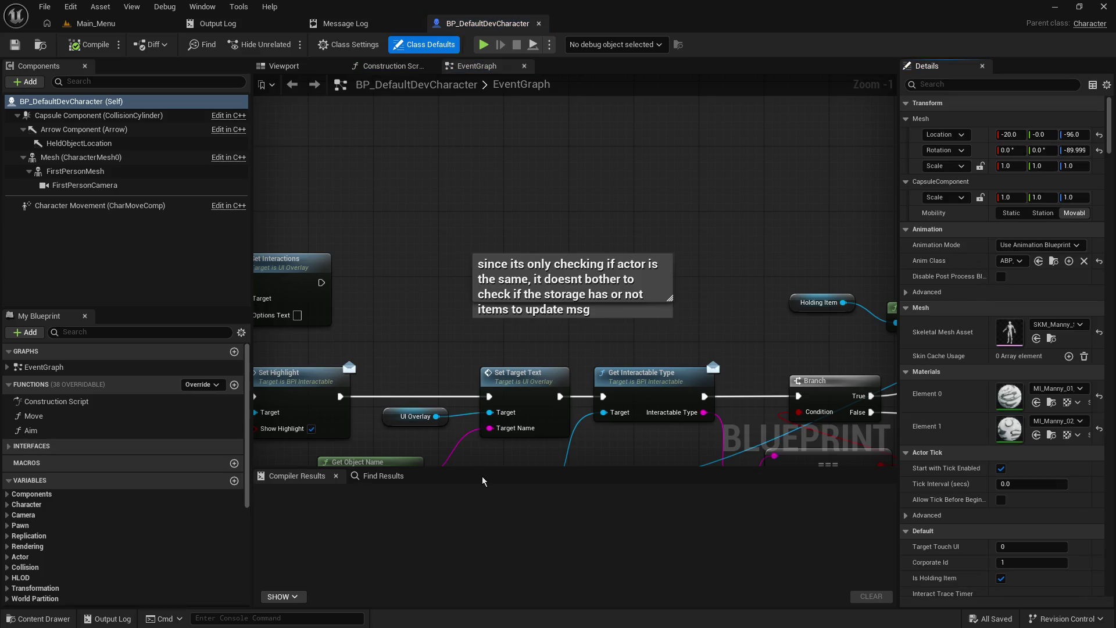
{"action": "left_click_drag", "start_coordinate": [483, 470], "coordinate": [483, 548]}
{"action": "left_click_drag", "start_coordinate": [512, 451], "coordinate": [660, 445]}
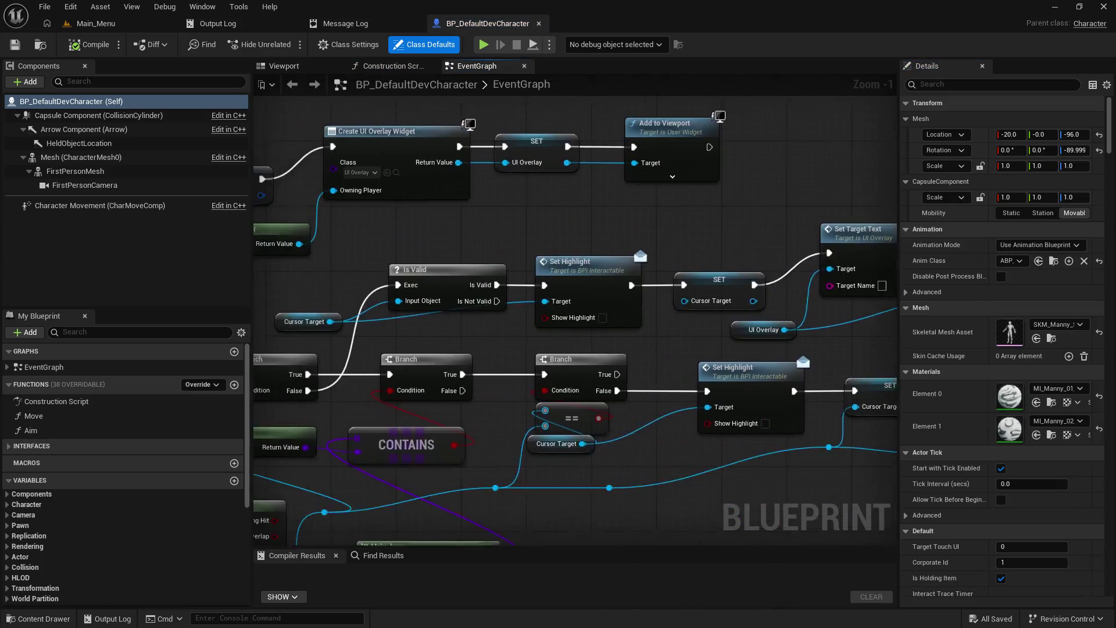
{"action": "scroll", "coordinate": [523, 349], "scroll_direction": "down", "scroll_amount": 2}
{"action": "left_click_drag", "start_coordinate": [256, 358], "coordinate": [342, 375]}
{"action": "scroll", "coordinate": [343, 375], "scroll_direction": "down", "scroll_amount": 3}
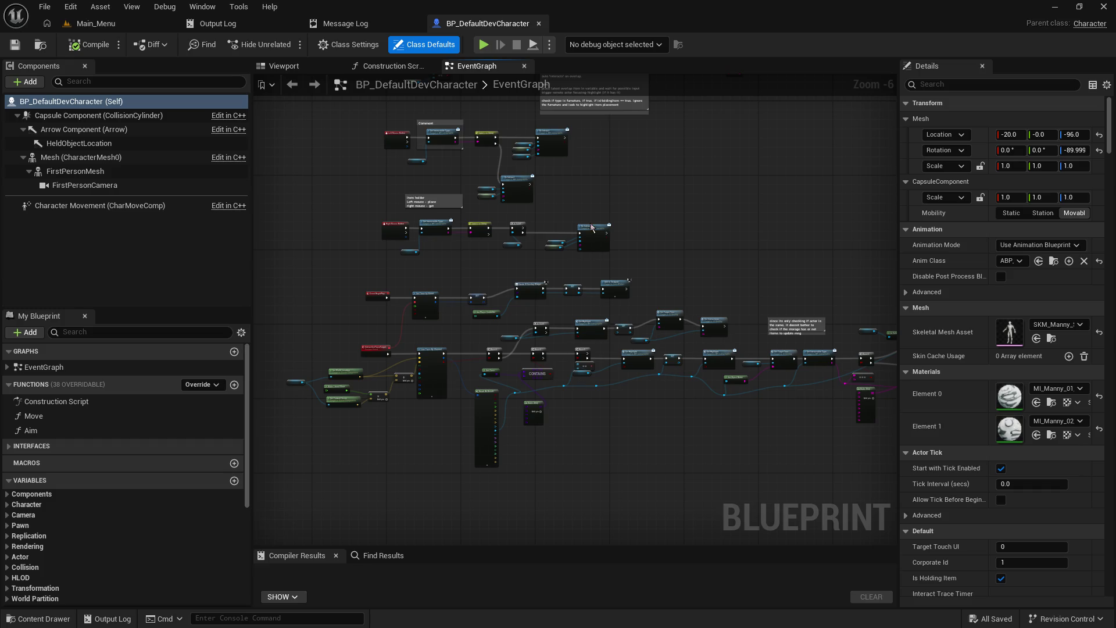
{"action": "scroll", "coordinate": [473, 277], "scroll_direction": "up", "scroll_amount": 2}
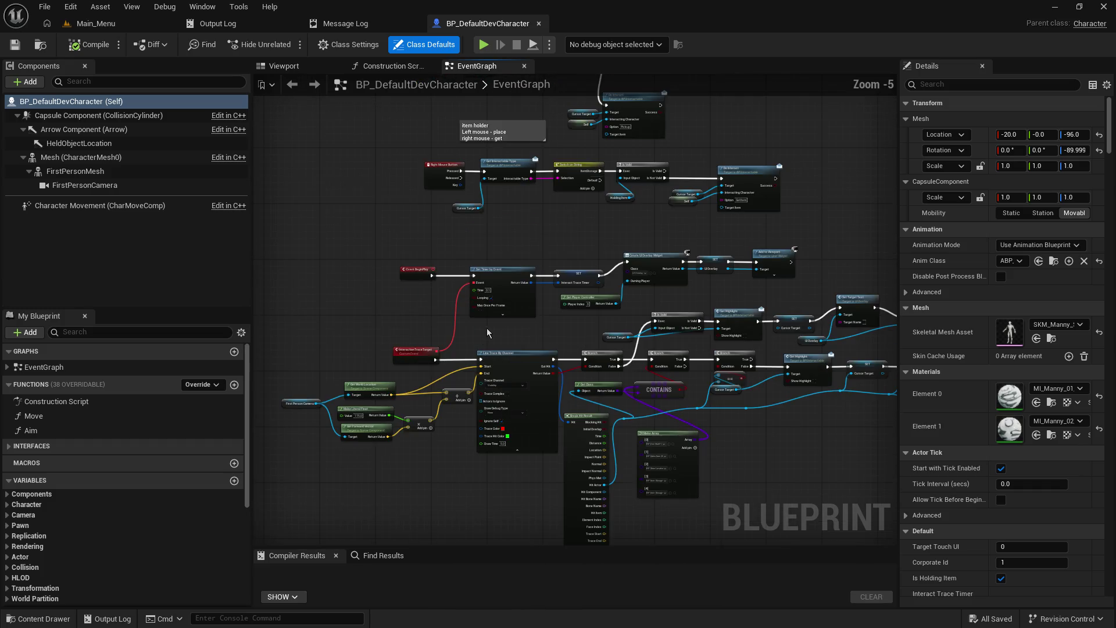
{"action": "left_click_drag", "start_coordinate": [473, 302], "coordinate": [469, 391]}
{"action": "scroll", "coordinate": [333, 270], "scroll_direction": "down", "scroll_amount": 3}
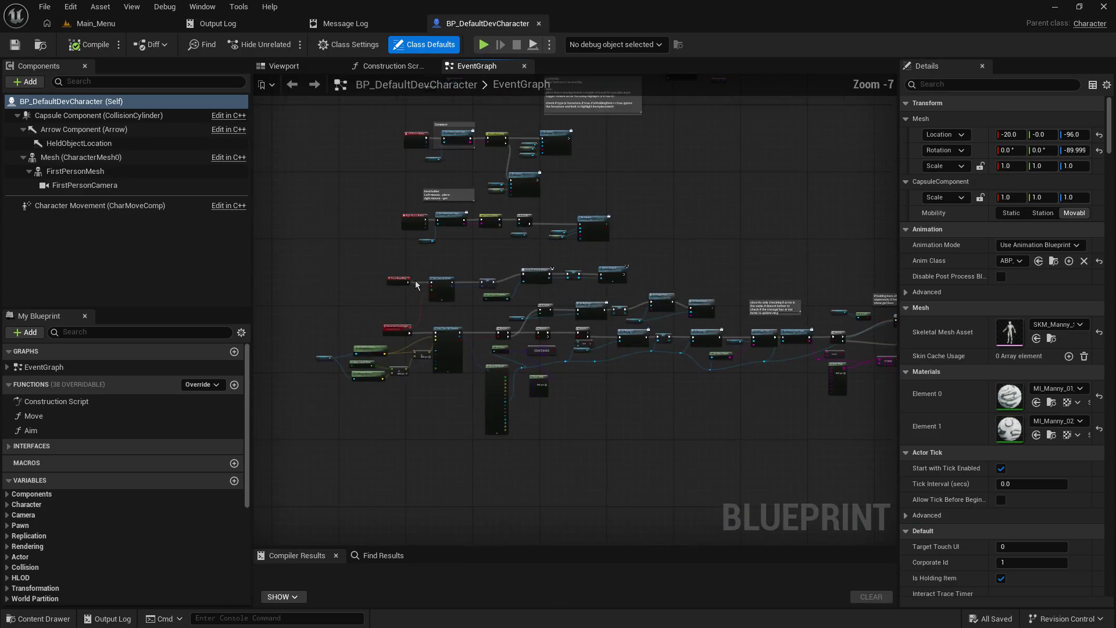
{"action": "scroll", "coordinate": [334, 269], "scroll_direction": "down", "scroll_amount": 3}
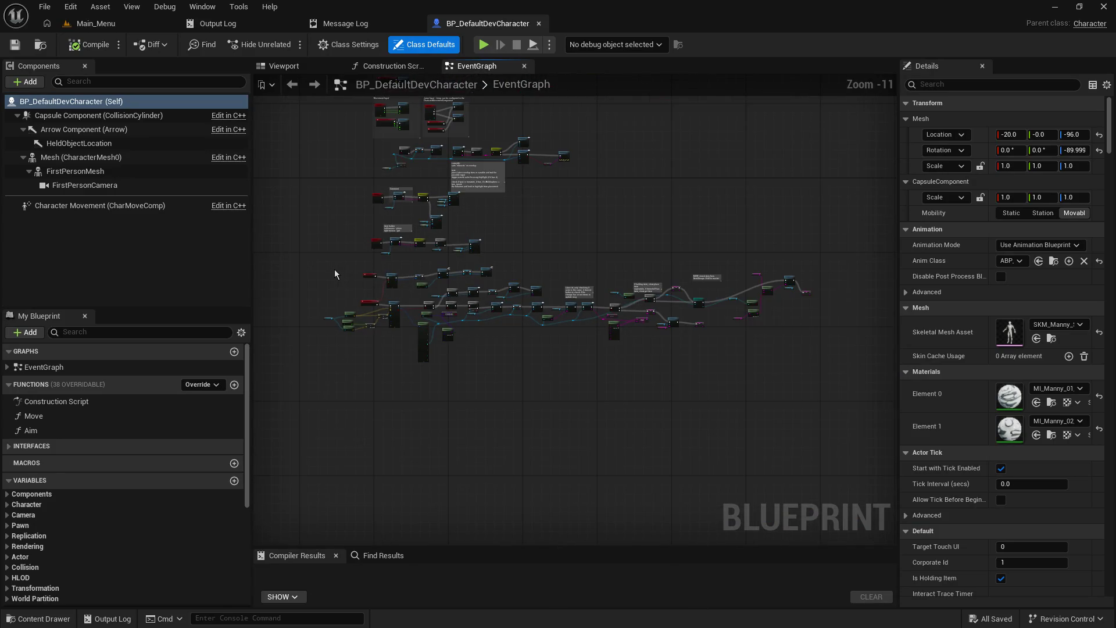
- Select the long lower node chain, centre the network and narrow the Details panel
{"action": "right_click", "coordinate": [333, 270]}
{"action": "key", "text": "Escape"}
{"action": "mouse_move", "coordinate": [309, 291]}
{"action": "left_mouse_down"}
{"action": "mouse_move", "coordinate": [599, 324]}
{"action": "mouse_move", "coordinate": [819, 330]}
{"action": "mouse_move", "coordinate": [831, 357]}
{"action": "left_mouse_up"}
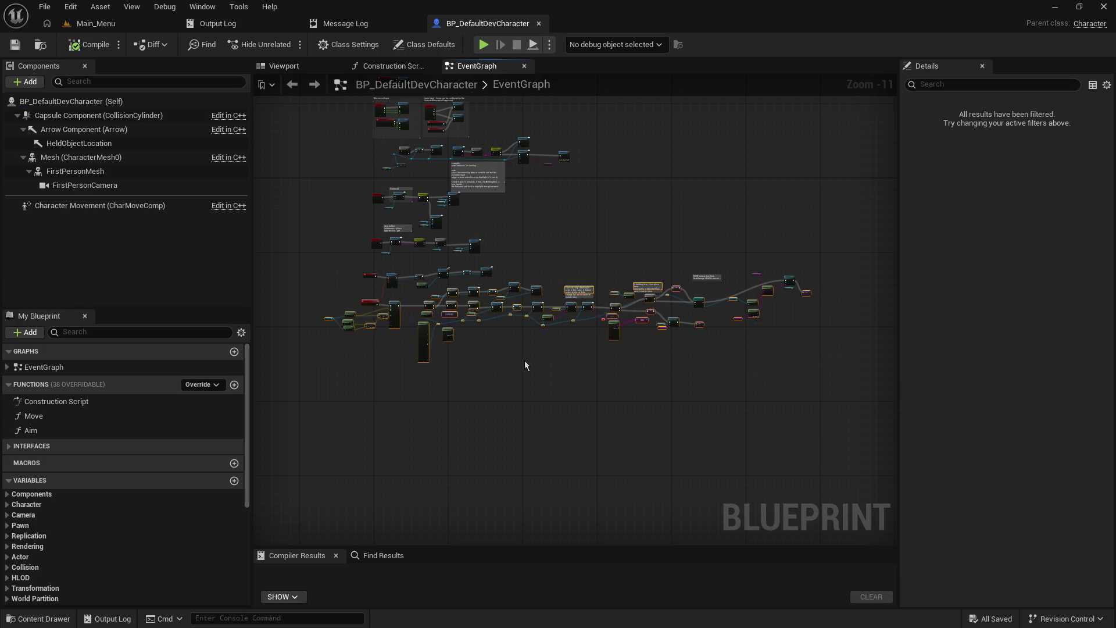
{"action": "scroll", "coordinate": [524, 362], "scroll_direction": "up", "scroll_amount": 4}
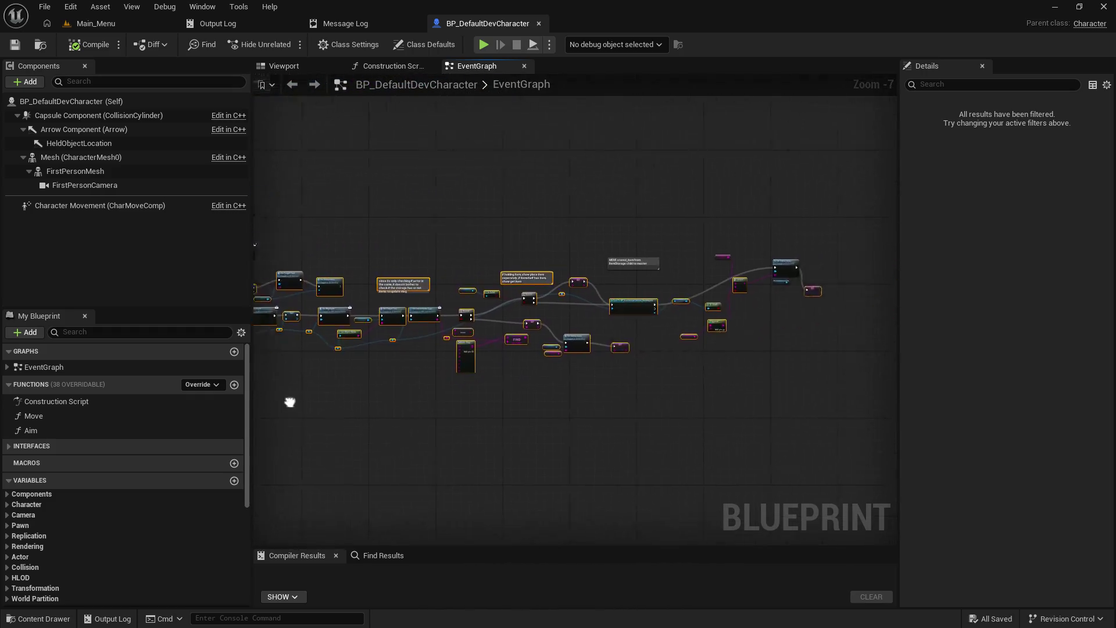
{"action": "mouse_move", "coordinate": [289, 401]}
{"action": "left_mouse_down"}
{"action": "mouse_move", "coordinate": [354, 369]}
{"action": "mouse_move", "coordinate": [602, 370]}
{"action": "left_mouse_up"}
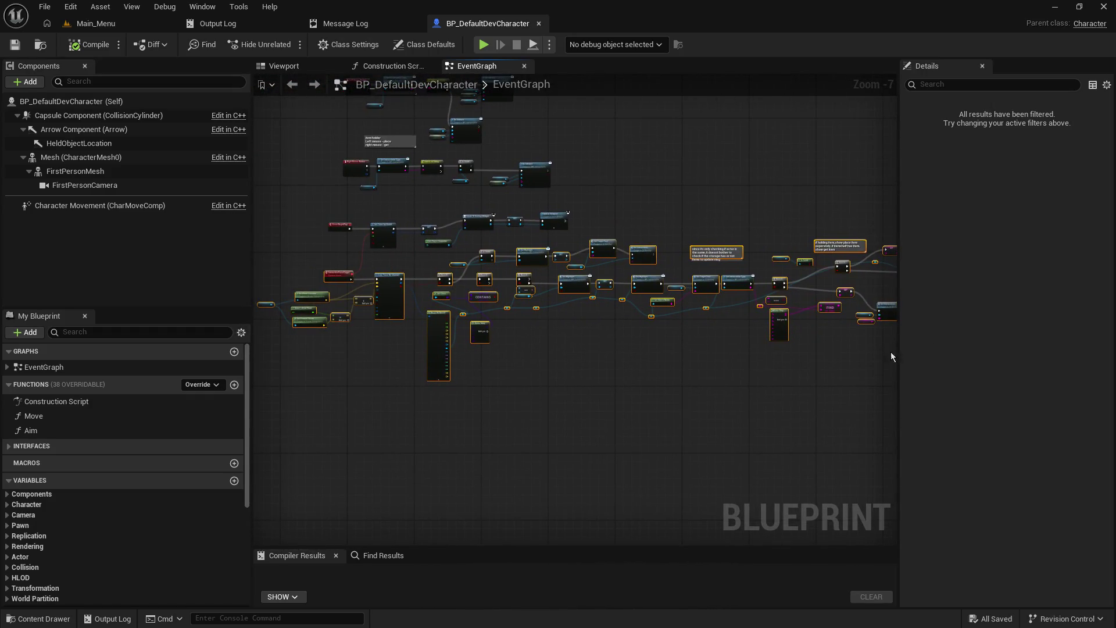
{"action": "left_click_drag", "start_coordinate": [897, 352], "coordinate": [1046, 352]}
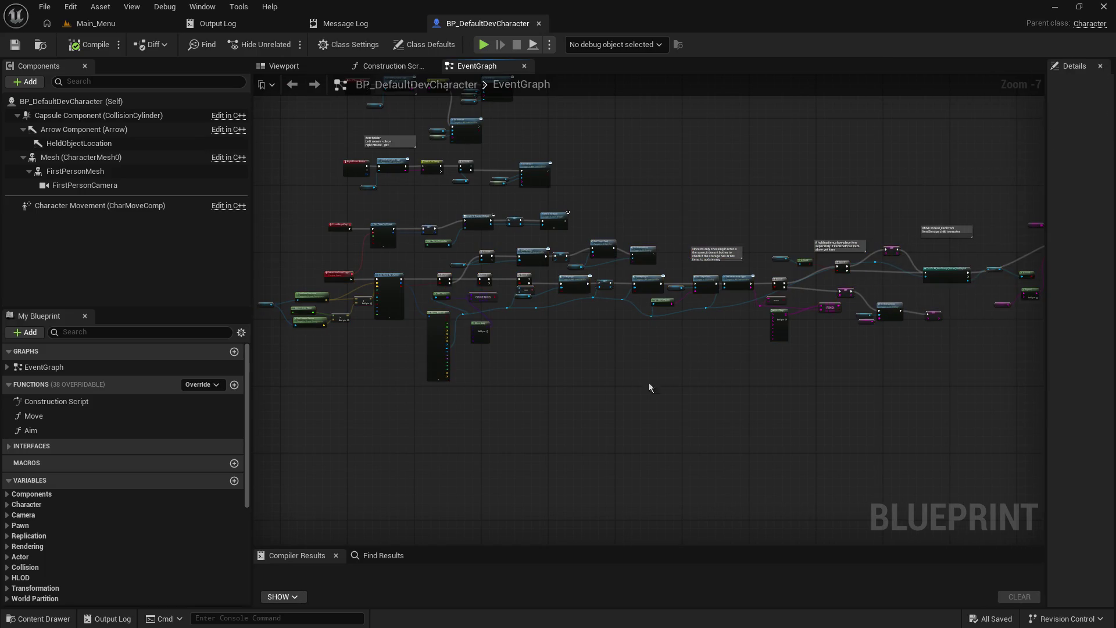
{"action": "mouse_move", "coordinate": [650, 386]}
{"action": "left_mouse_down"}
{"action": "mouse_move", "coordinate": [759, 416]}
{"action": "mouse_move", "coordinate": [685, 403]}
{"action": "left_mouse_up"}
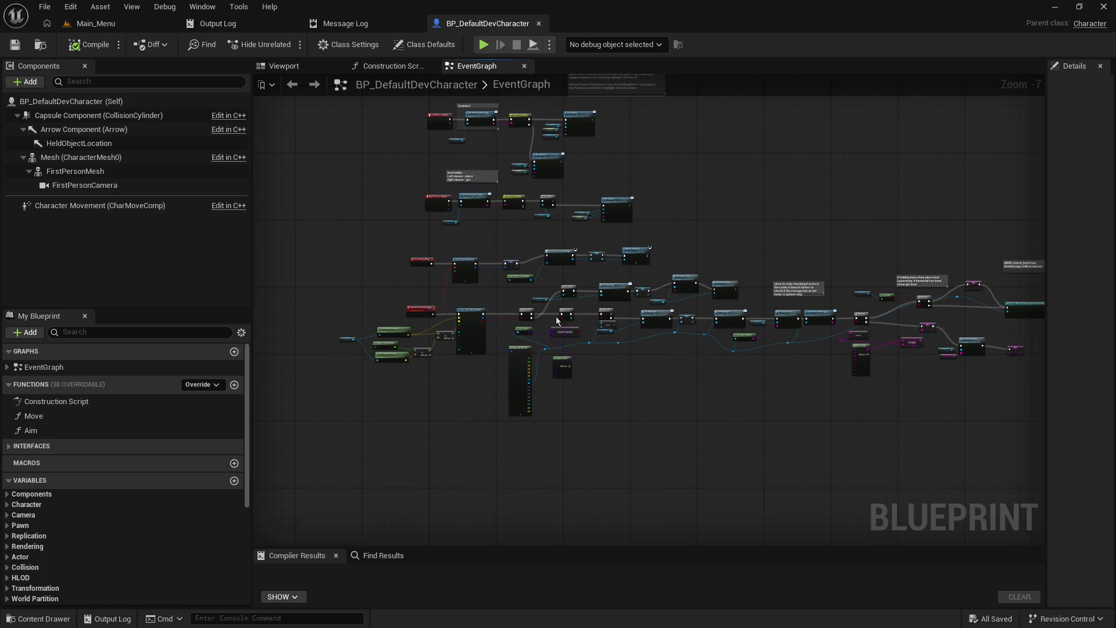
{"action": "mouse_move", "coordinate": [670, 418]}
{"action": "left_mouse_down"}
{"action": "mouse_move", "coordinate": [722, 457]}
{"action": "mouse_move", "coordinate": [785, 473]}
{"action": "mouse_move", "coordinate": [742, 506]}
{"action": "left_mouse_up"}
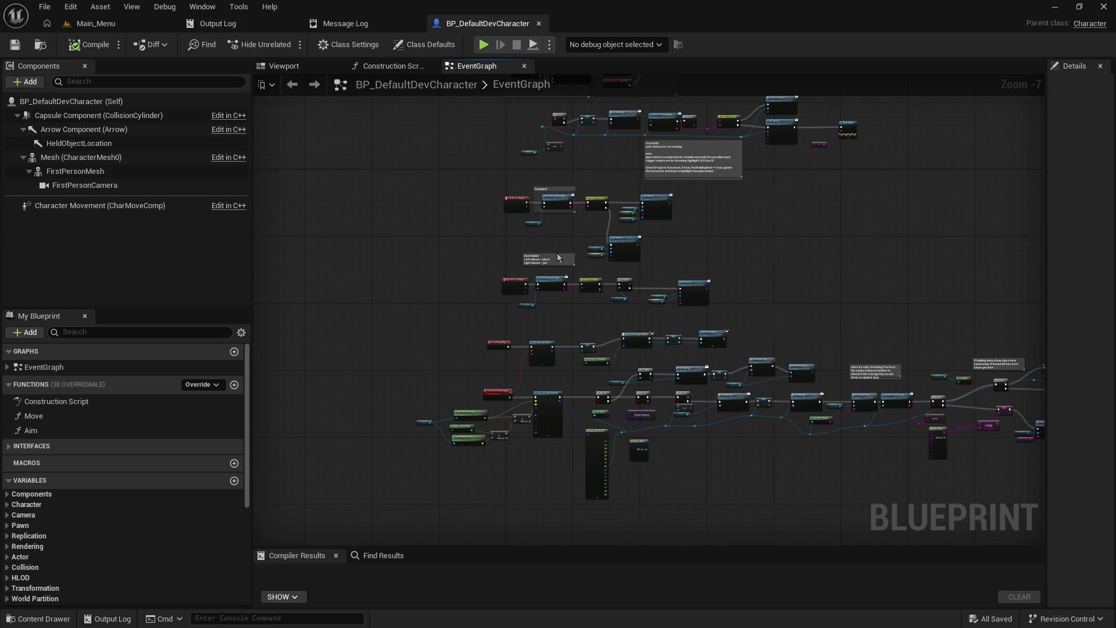
- Zoom in on the Event BeginPlay chain, then go back to the Main_Menu level editor
{"action": "left_click_drag", "start_coordinate": [786, 287], "coordinate": [811, 214]}
{"action": "scroll", "coordinate": [867, 410], "scroll_direction": "up", "scroll_amount": 3}
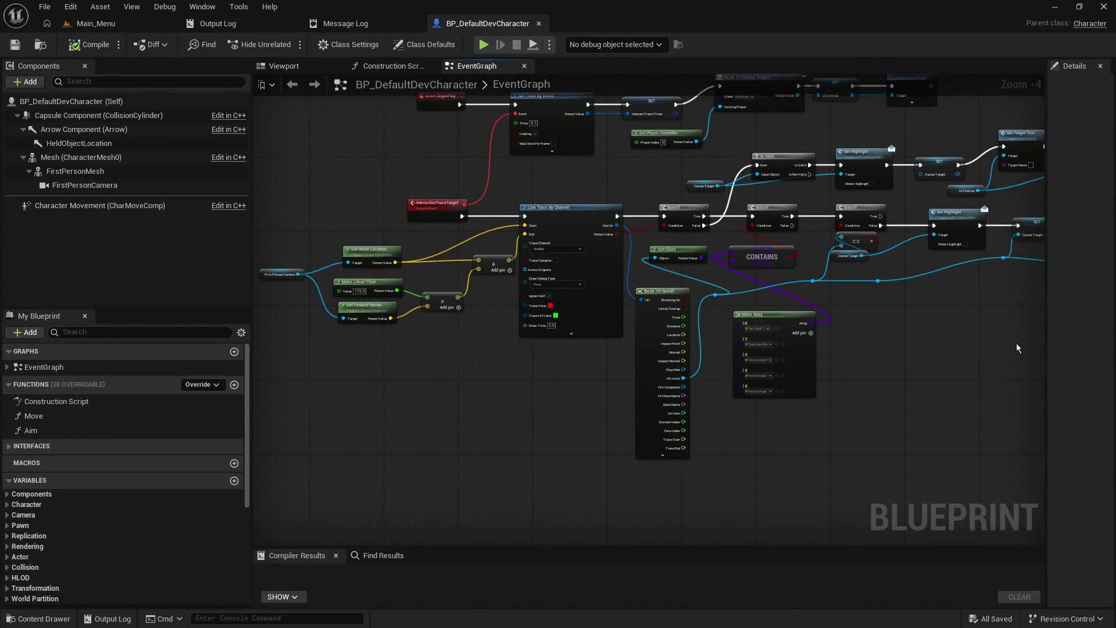
{"action": "mouse_move", "coordinate": [894, 305]}
{"action": "left_mouse_down"}
{"action": "mouse_move", "coordinate": [807, 436]}
{"action": "mouse_move", "coordinate": [768, 435]}
{"action": "left_mouse_up"}
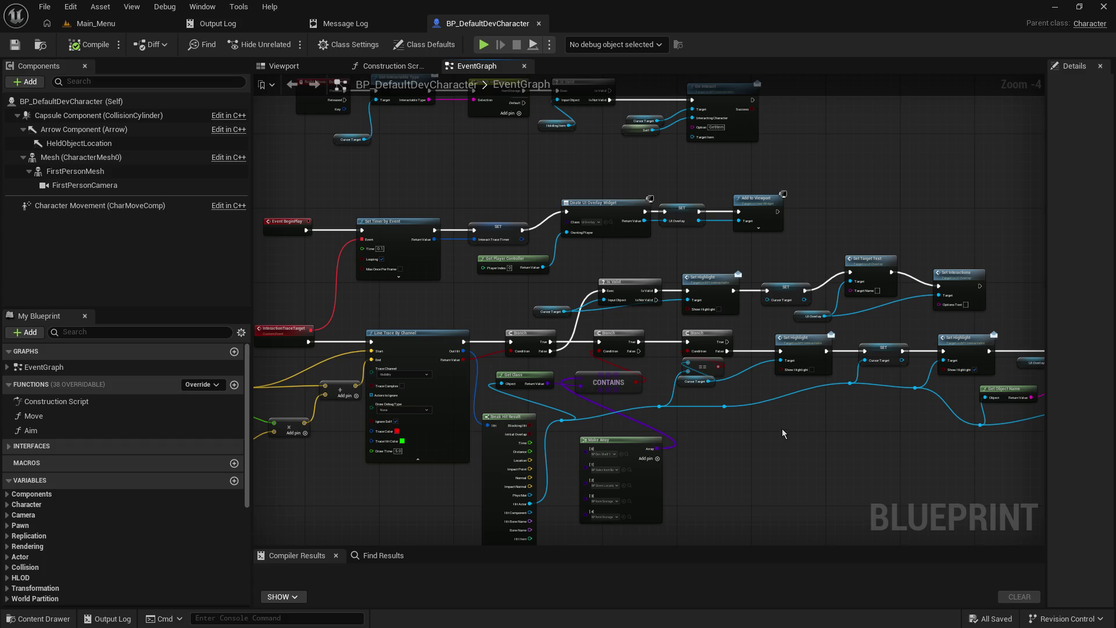
{"action": "left_click_drag", "start_coordinate": [782, 428], "coordinate": [847, 376]}
{"action": "scroll", "coordinate": [839, 377], "scroll_direction": "down", "scroll_amount": 2}
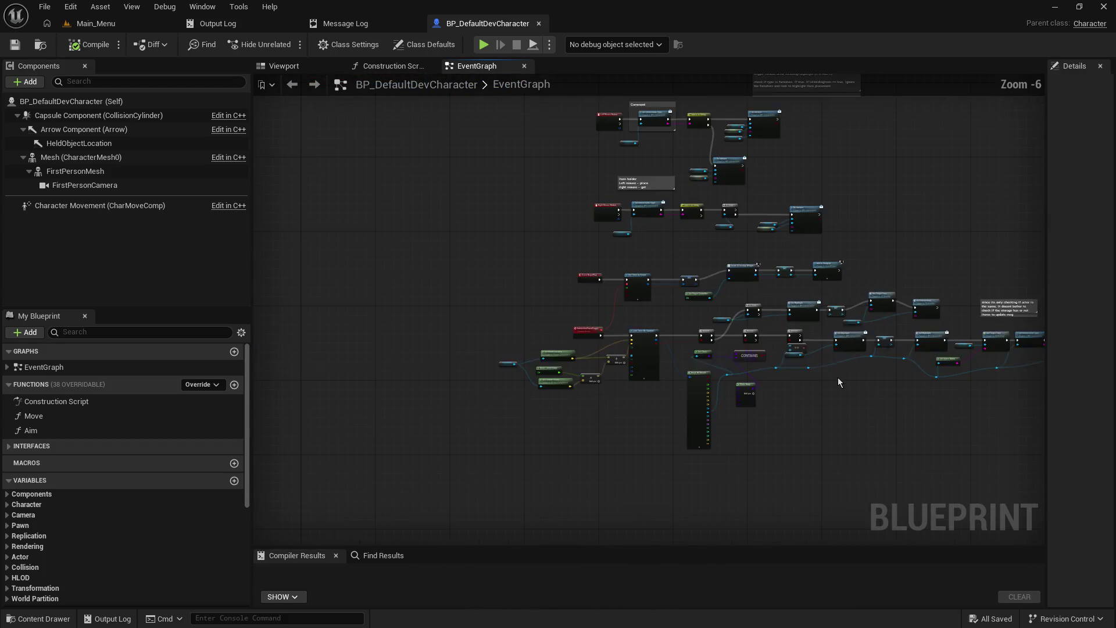
{"action": "scroll", "coordinate": [835, 375], "scroll_direction": "up", "scroll_amount": 2}
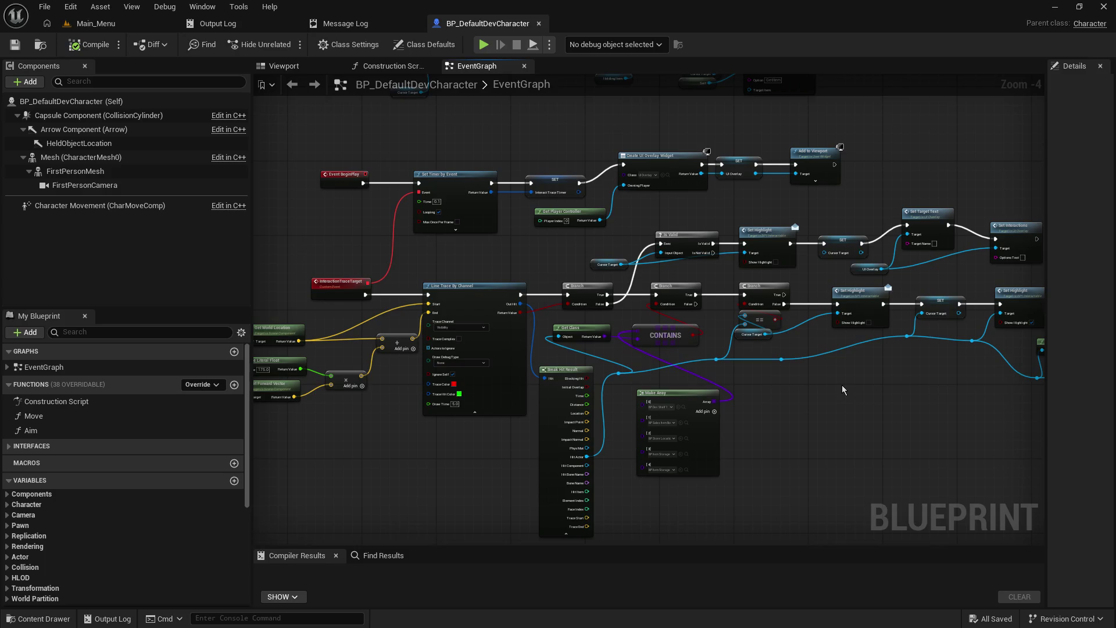
{"action": "scroll", "coordinate": [842, 385], "scroll_direction": "down", "scroll_amount": 1}
{"action": "scroll", "coordinate": [826, 378], "scroll_direction": "up", "scroll_amount": 1}
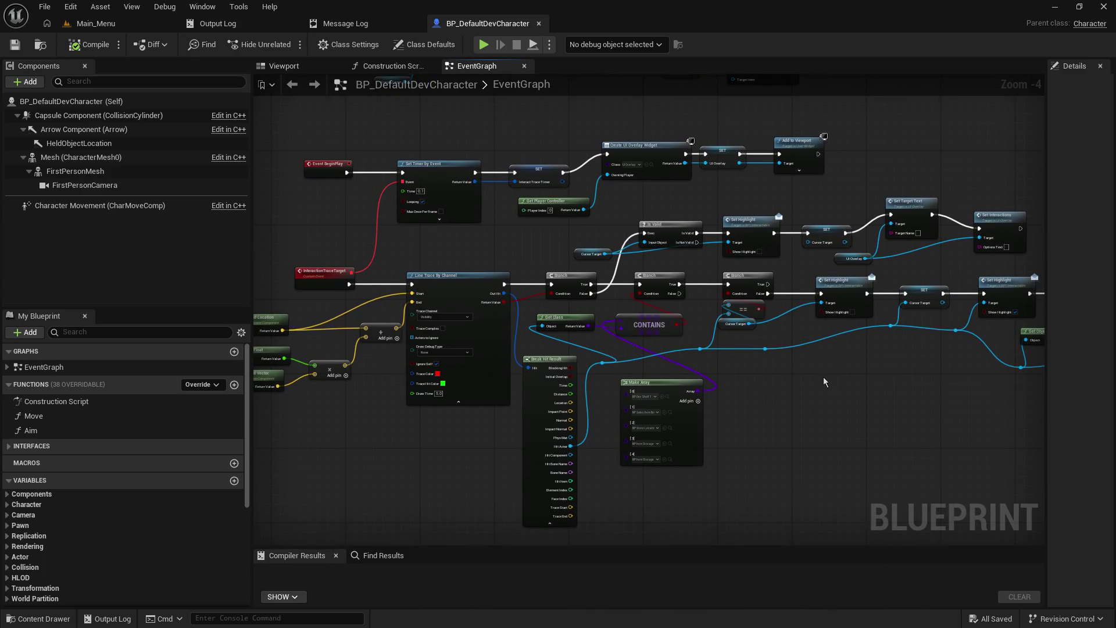
{"action": "left_click", "coordinate": [93, 24]}
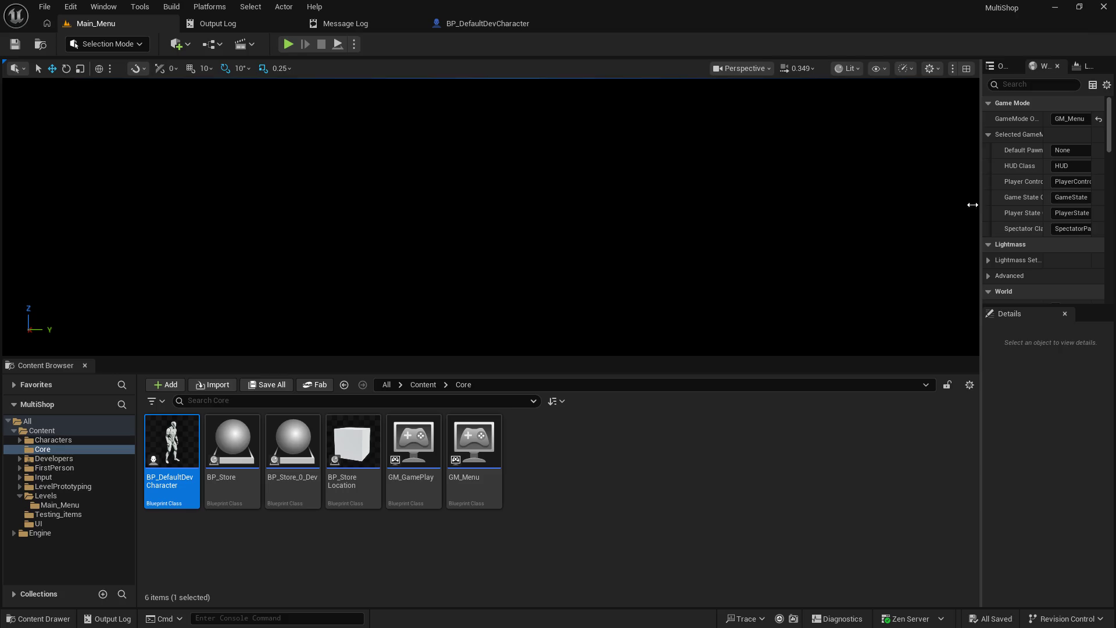
- Widen the World Settings panel and open GM_GamePlay to view its server-event EventGraph
{"action": "left_click_drag", "start_coordinate": [979, 204], "coordinate": [900, 221]}
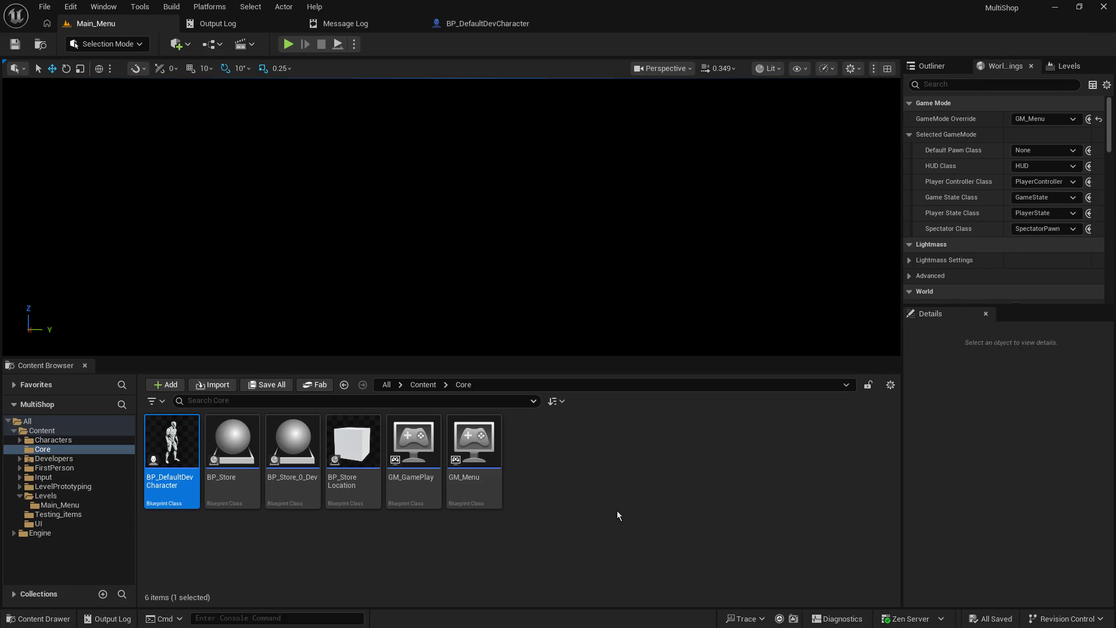
{"action": "double_click", "coordinate": [413, 460]}
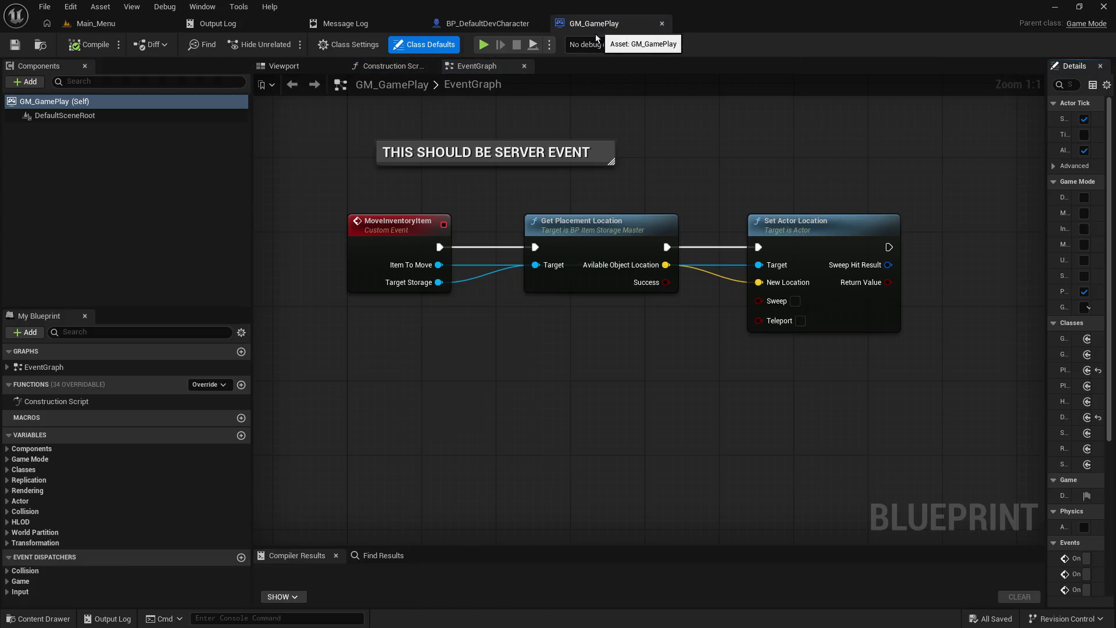
{"action": "scroll", "coordinate": [655, 150], "scroll_direction": "down", "scroll_amount": 4}
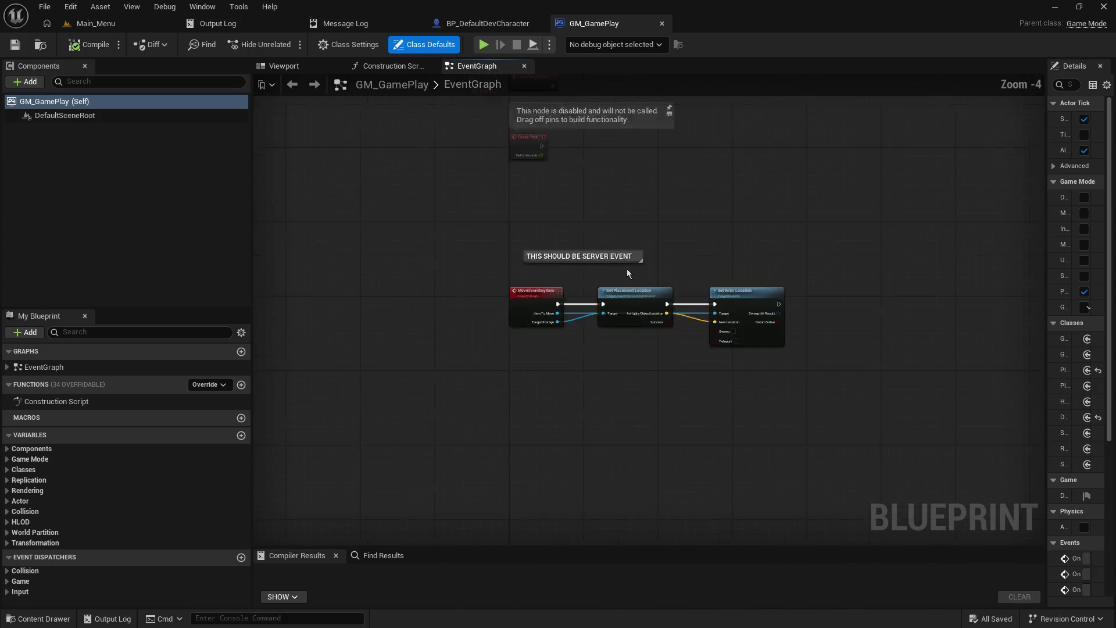
{"action": "scroll", "coordinate": [622, 284], "scroll_direction": "down", "scroll_amount": 1}
{"action": "scroll", "coordinate": [556, 368], "scroll_direction": "up", "scroll_amount": 1}
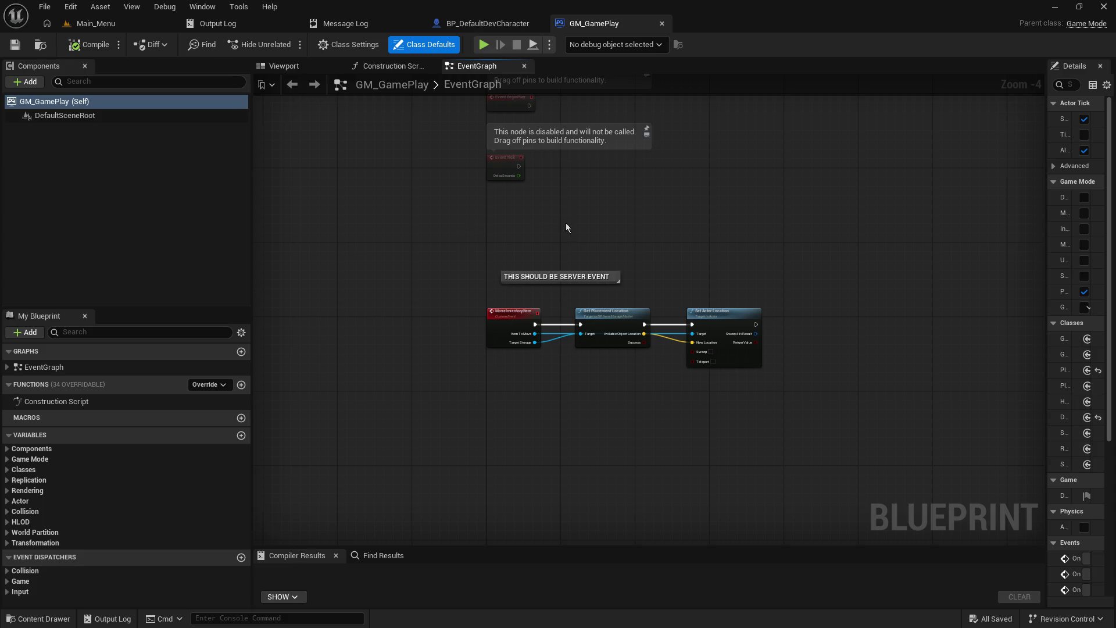
- In BP_DefaultDevCharacter, move the Camera, Movement and Jump input comment groups to the left
{"action": "left_click", "coordinate": [485, 24]}
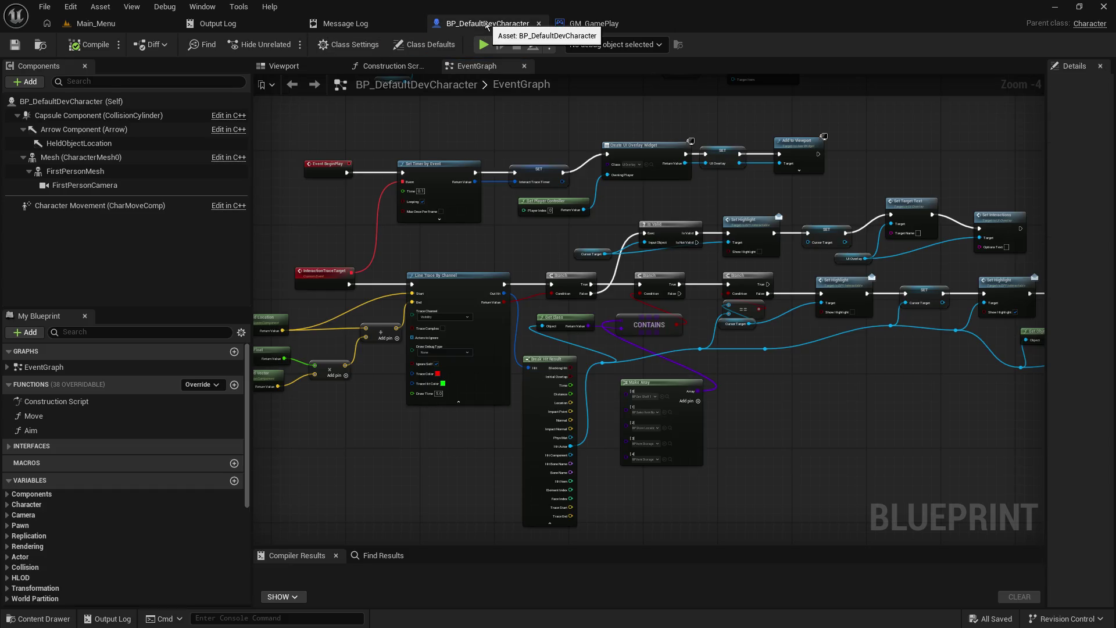
{"action": "scroll", "coordinate": [441, 149], "scroll_direction": "down", "scroll_amount": 1}
{"action": "mouse_move", "coordinate": [440, 148]}
{"action": "left_mouse_down"}
{"action": "mouse_move", "coordinate": [474, 318]}
{"action": "mouse_move", "coordinate": [472, 438]}
{"action": "left_mouse_up"}
{"action": "left_click_drag", "start_coordinate": [442, 232], "coordinate": [439, 485]}
{"action": "scroll", "coordinate": [454, 265], "scroll_direction": "down", "scroll_amount": 5}
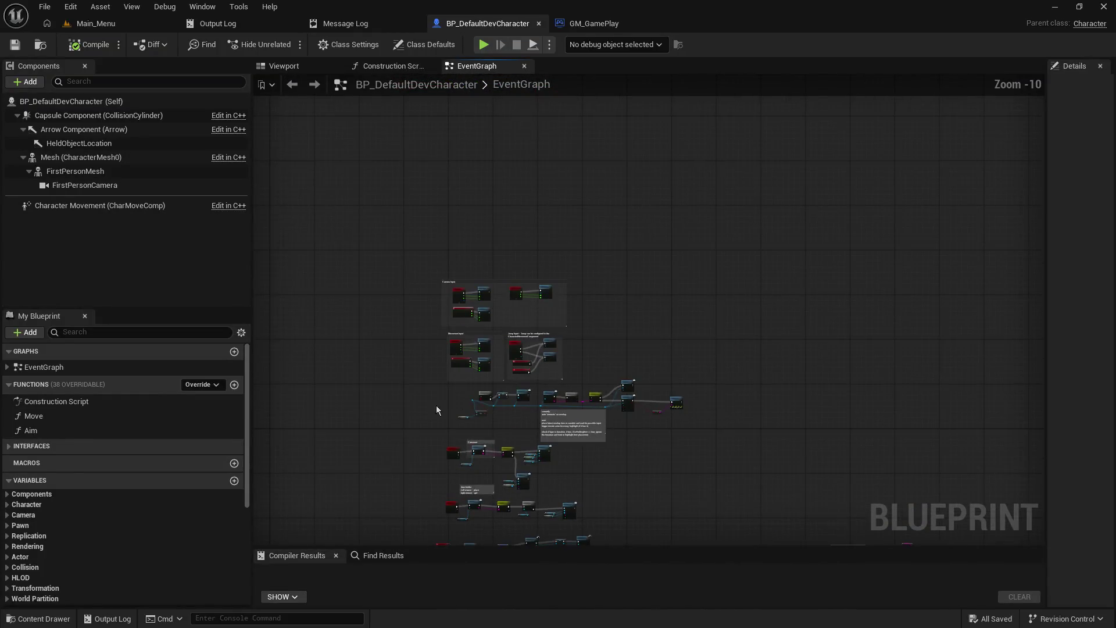
{"action": "mouse_move", "coordinate": [421, 137]}
{"action": "left_mouse_down"}
{"action": "mouse_move", "coordinate": [600, 219]}
{"action": "mouse_move", "coordinate": [643, 289]}
{"action": "mouse_move", "coordinate": [604, 273]}
{"action": "left_mouse_up"}
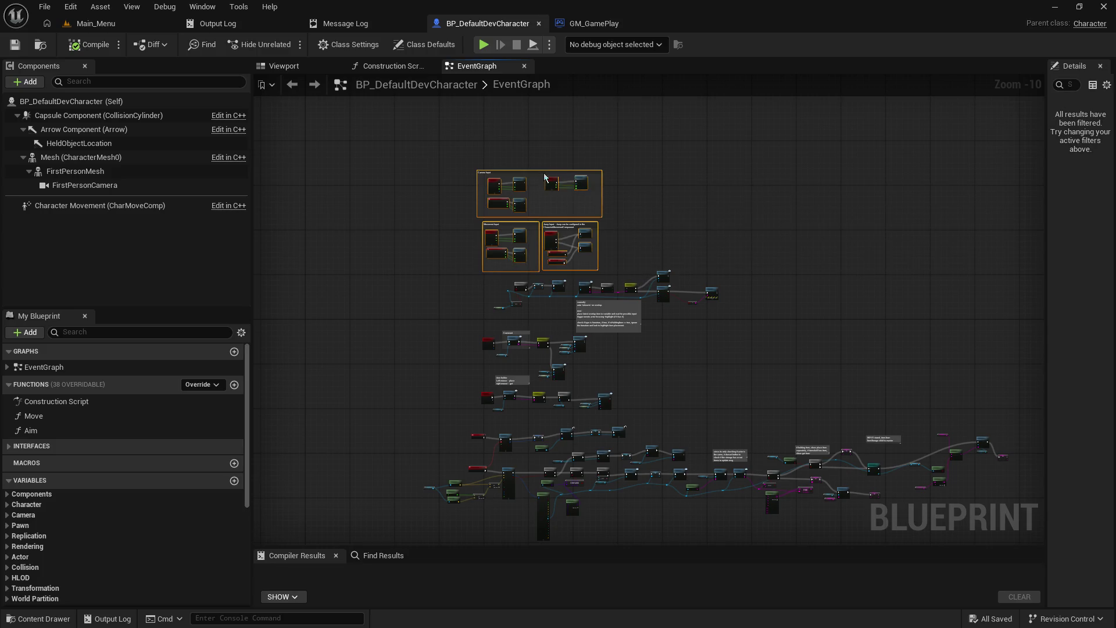
{"action": "left_click_drag", "start_coordinate": [540, 172], "coordinate": [304, 279]}
{"action": "left_click", "coordinate": [417, 263]}
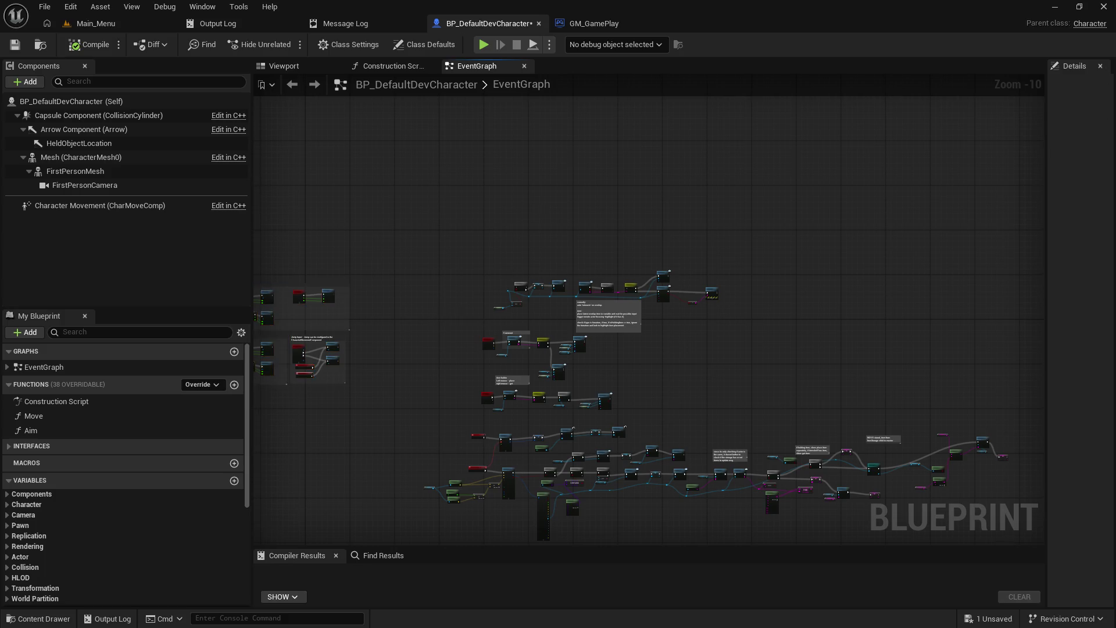
- Look over the Branch and comment nodes, briefly selecting the top row and editing its comment
{"action": "scroll", "coordinate": [417, 262], "scroll_direction": "up", "scroll_amount": 1}
{"action": "scroll", "coordinate": [417, 262], "scroll_direction": "up", "scroll_amount": 6}
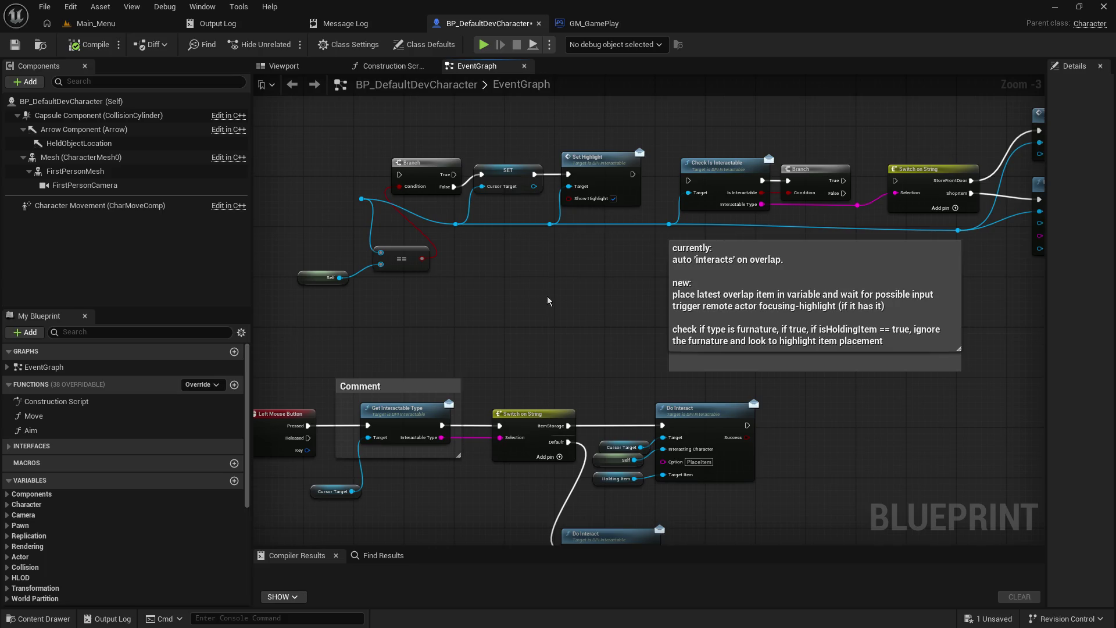
{"action": "mouse_move", "coordinate": [546, 296]}
{"action": "left_mouse_down"}
{"action": "mouse_move", "coordinate": [267, 465]}
{"action": "mouse_move", "coordinate": [304, 474]}
{"action": "mouse_move", "coordinate": [503, 377]}
{"action": "left_mouse_up"}
{"action": "scroll", "coordinate": [503, 377], "scroll_direction": "down", "scroll_amount": 5}
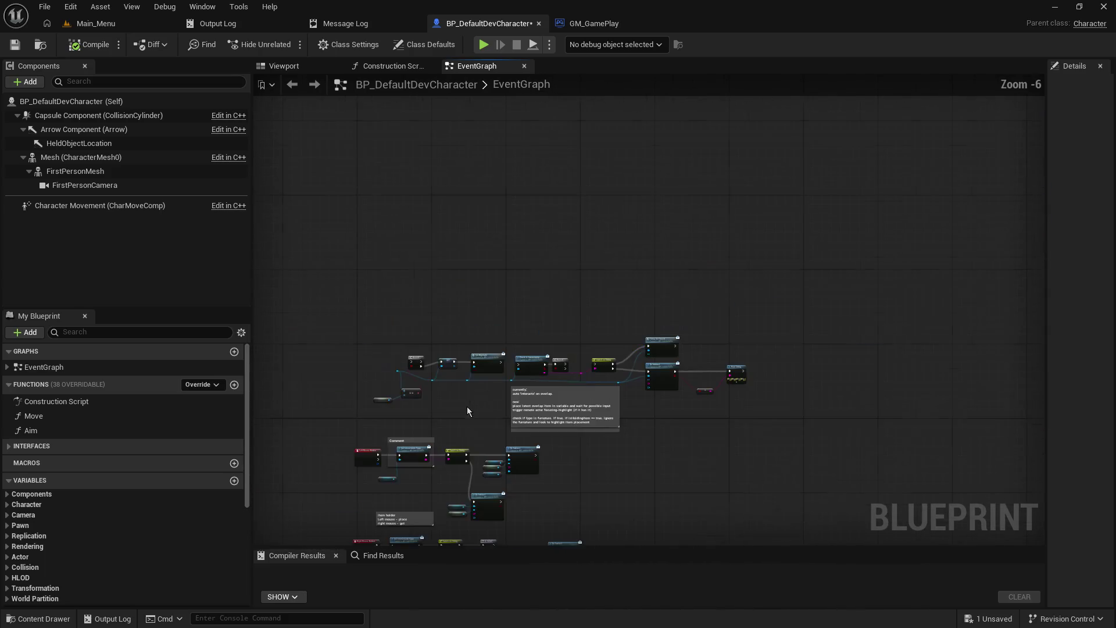
{"action": "scroll", "coordinate": [456, 257], "scroll_direction": "up", "scroll_amount": 4}
{"action": "left_click_drag", "start_coordinate": [397, 298], "coordinate": [292, 249]}
{"action": "scroll", "coordinate": [294, 243], "scroll_direction": "down", "scroll_amount": 1}
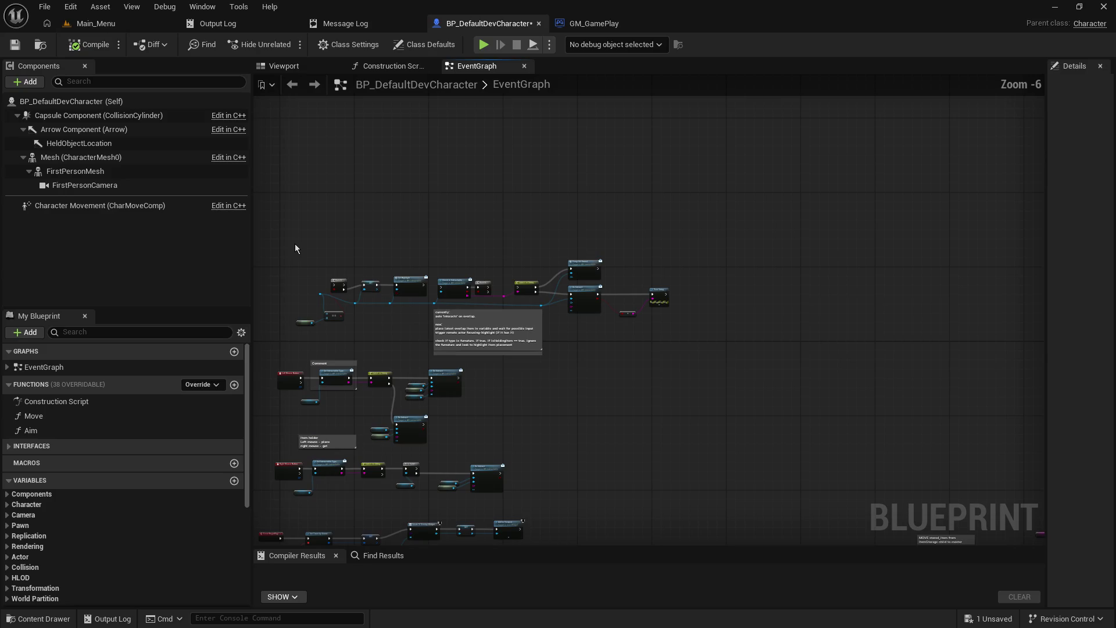
{"action": "scroll", "coordinate": [423, 225], "scroll_direction": "down", "scroll_amount": 1}
{"action": "mouse_move", "coordinate": [392, 195]}
{"action": "left_mouse_down"}
{"action": "mouse_move", "coordinate": [829, 327]}
{"action": "mouse_move", "coordinate": [834, 312]}
{"action": "left_mouse_up"}
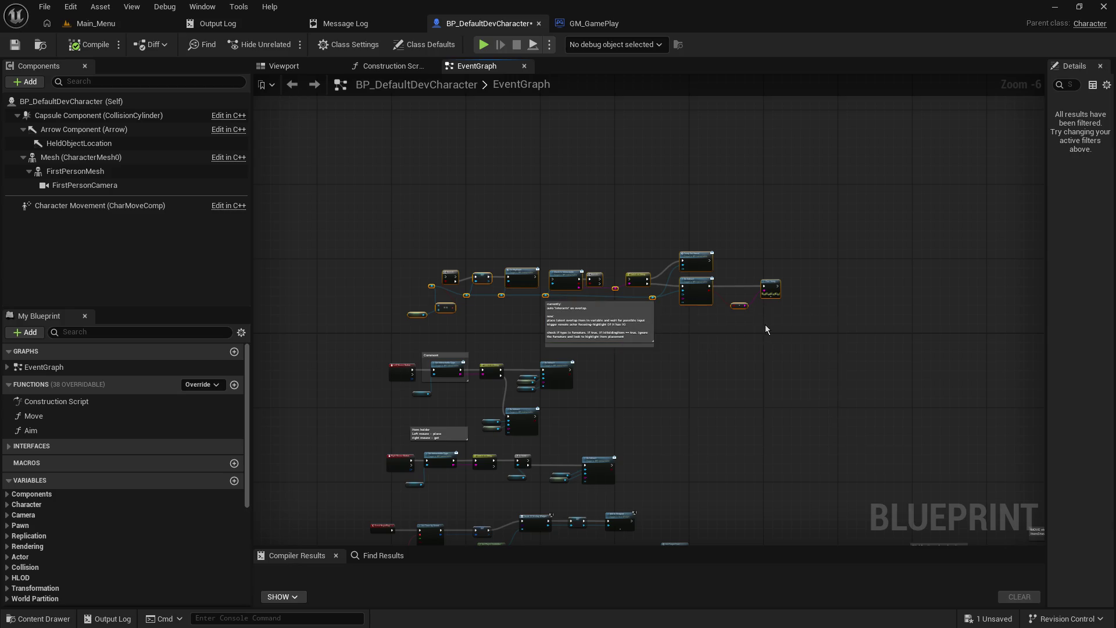
{"action": "left_click", "coordinate": [765, 329]}
{"action": "scroll", "coordinate": [617, 327], "scroll_direction": "up", "scroll_amount": 4}
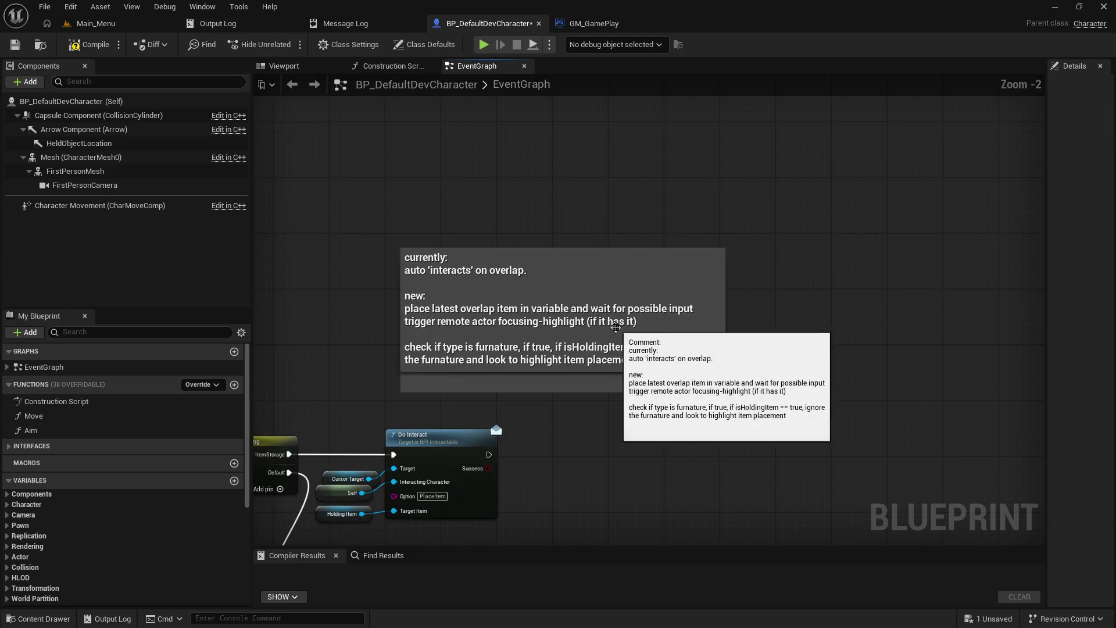
{"action": "double_click", "coordinate": [616, 327]}
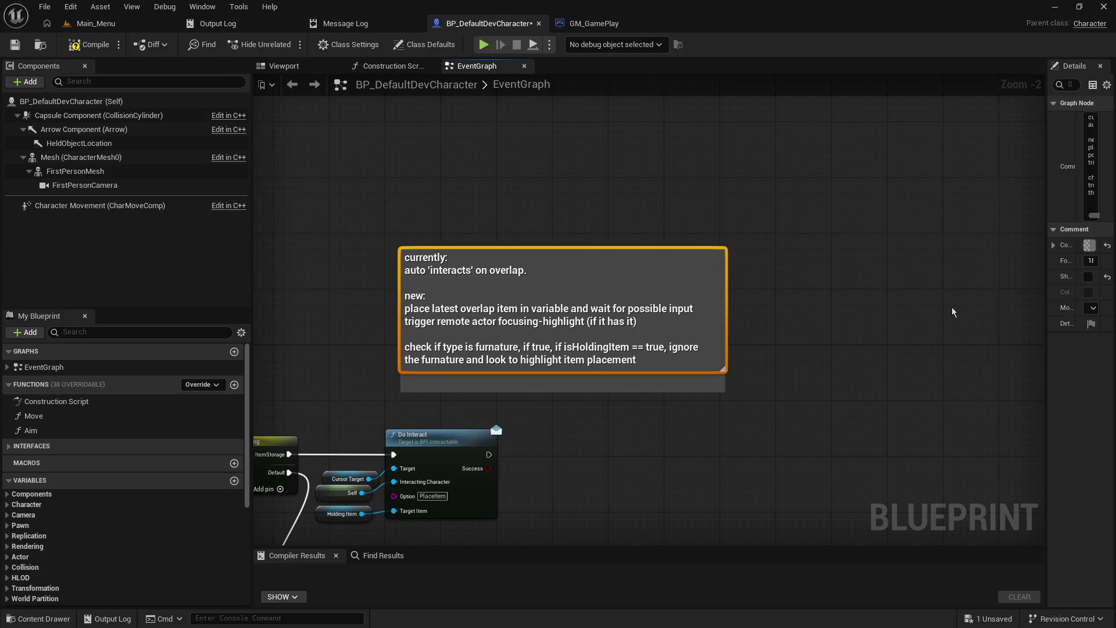
{"action": "left_click", "coordinate": [951, 307]}
- Reselect the three input comment groups and shift them down and right, then zoom in
{"action": "left_click_drag", "start_coordinate": [923, 341], "coordinate": [972, 233]}
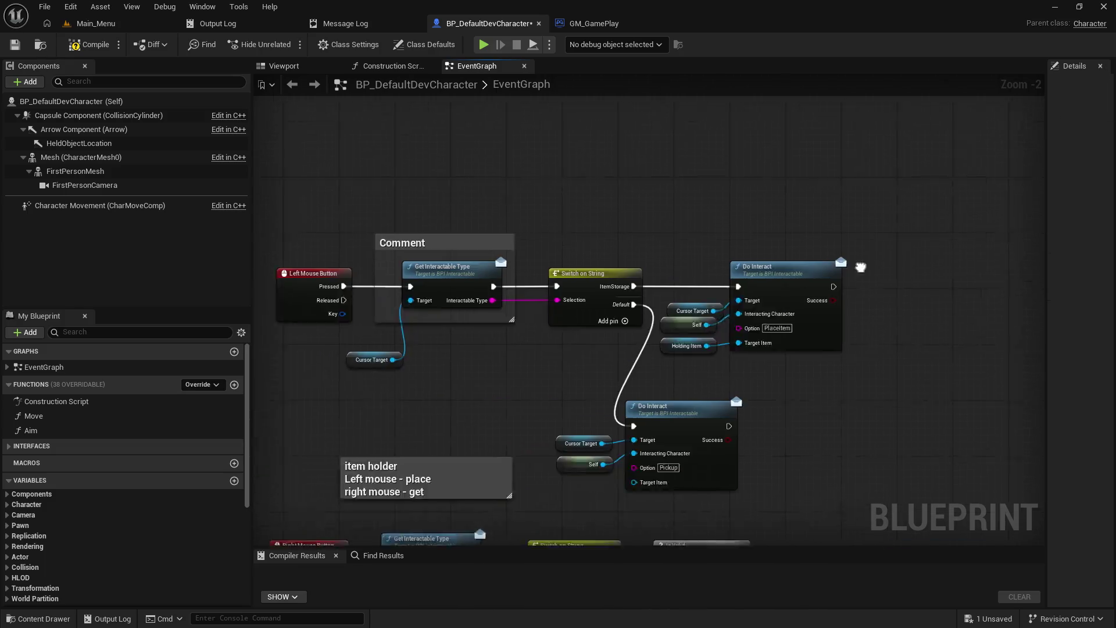
{"action": "scroll", "coordinate": [660, 357], "scroll_direction": "down", "scroll_amount": 6}
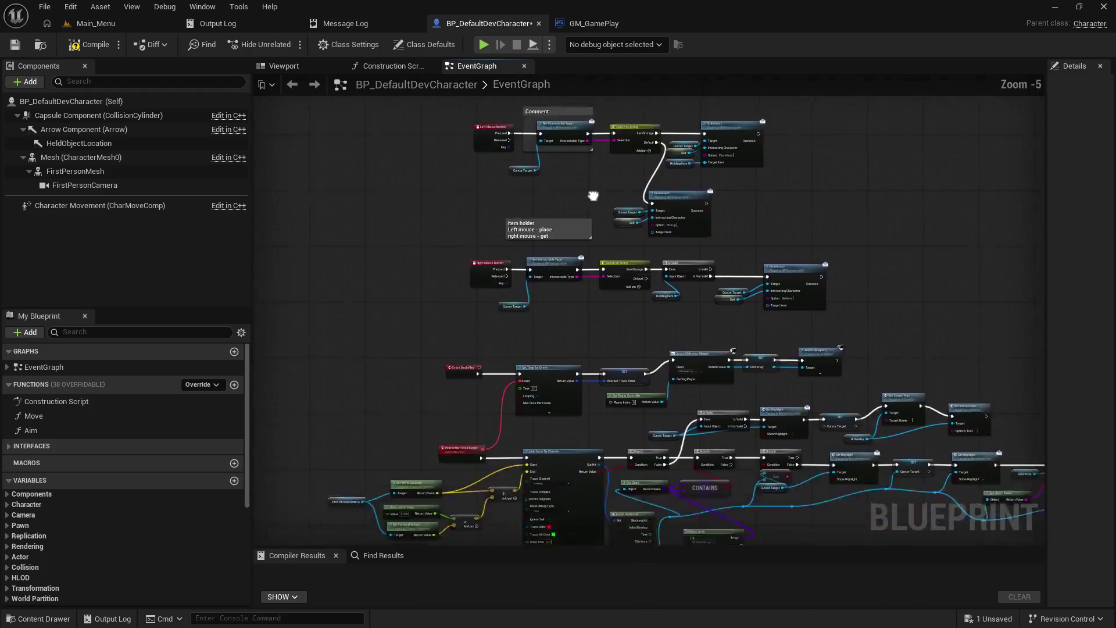
{"action": "left_click_drag", "start_coordinate": [307, 125], "coordinate": [563, 323]}
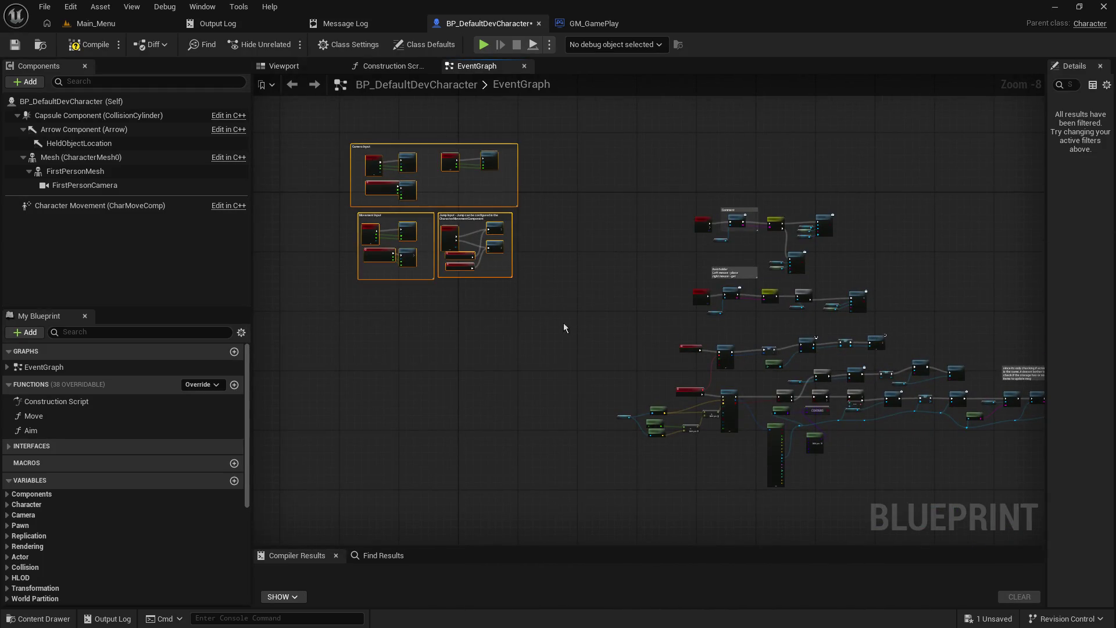
{"action": "mouse_move", "coordinate": [445, 151]}
{"action": "left_mouse_down"}
{"action": "mouse_move", "coordinate": [377, 192]}
{"action": "mouse_move", "coordinate": [286, 119]}
{"action": "mouse_move", "coordinate": [523, 285]}
{"action": "left_mouse_up"}
{"action": "mouse_move", "coordinate": [419, 143]}
{"action": "left_mouse_down"}
{"action": "mouse_move", "coordinate": [379, 248]}
{"action": "mouse_move", "coordinate": [466, 221]}
{"action": "mouse_move", "coordinate": [463, 210]}
{"action": "left_mouse_up"}
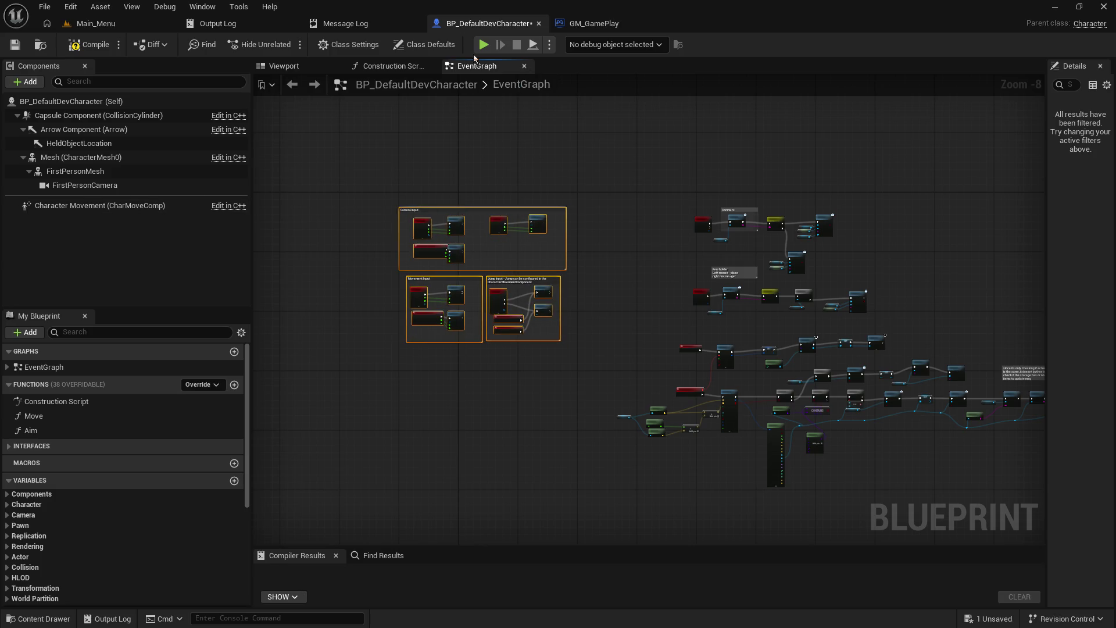
{"action": "scroll", "coordinate": [576, 230], "scroll_direction": "up", "scroll_amount": 5}
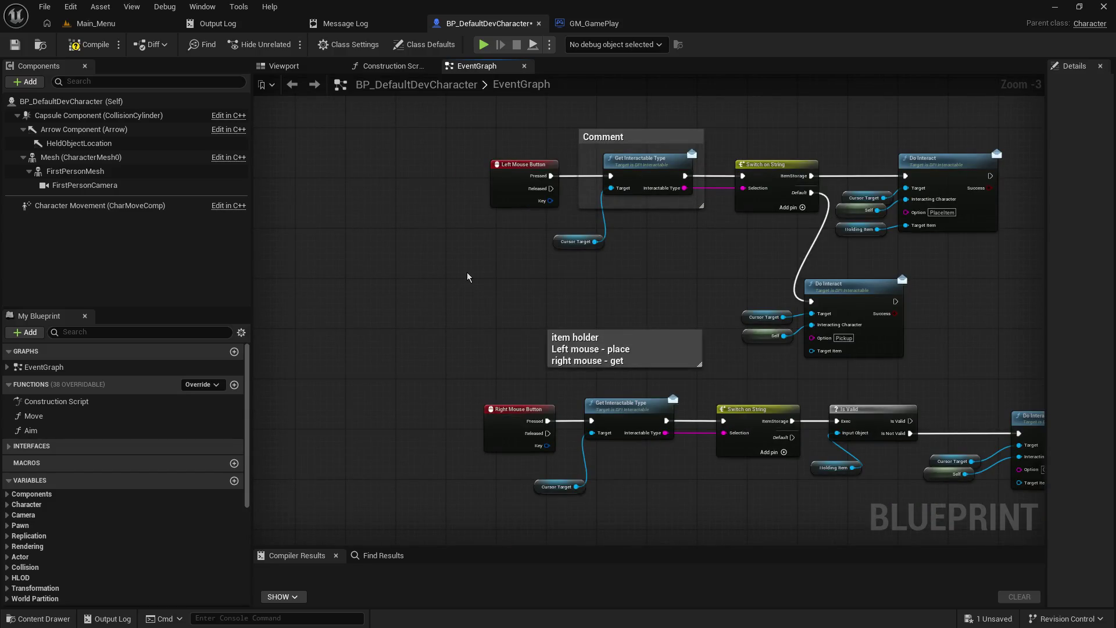
- Save and compile BP_DefaultDevCharacter, then frame the mouse-button node rows
{"action": "left_click", "coordinate": [14, 44]}
{"action": "left_click", "coordinate": [88, 46]}
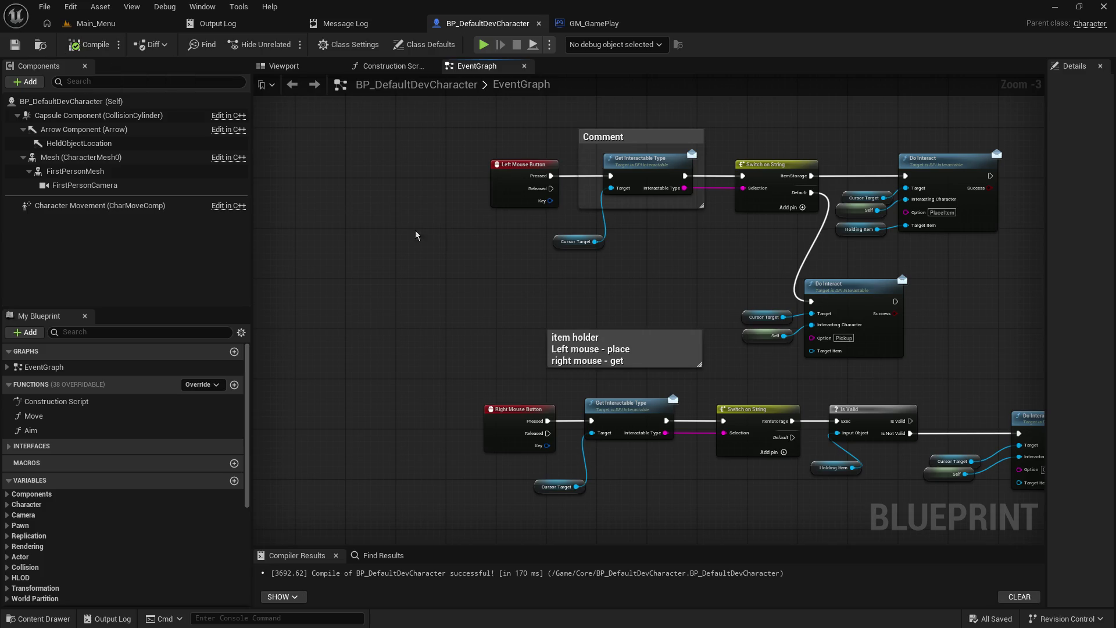
{"action": "mouse_move", "coordinate": [270, 282]}
{"action": "left_mouse_down"}
{"action": "mouse_move", "coordinate": [91, 307]}
{"action": "mouse_move", "coordinate": [100, 316]}
{"action": "left_mouse_up"}
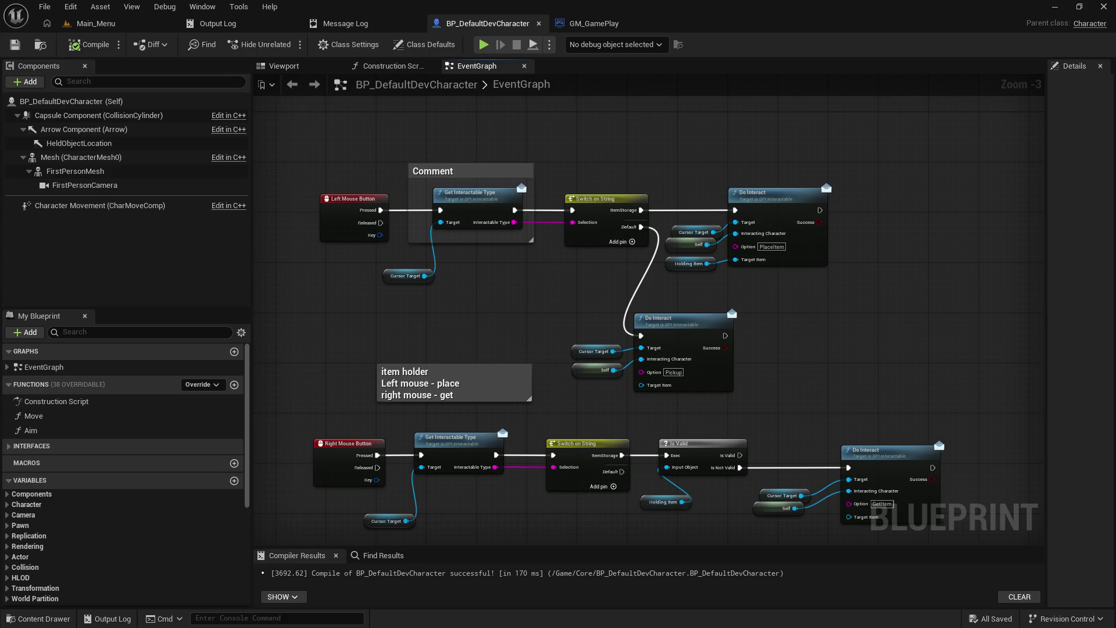
{"action": "mouse_move", "coordinate": [602, 283]}
{"action": "left_mouse_down"}
{"action": "mouse_move", "coordinate": [655, 266]}
{"action": "mouse_move", "coordinate": [622, 271]}
{"action": "mouse_move", "coordinate": [621, 283]}
{"action": "left_mouse_up"}
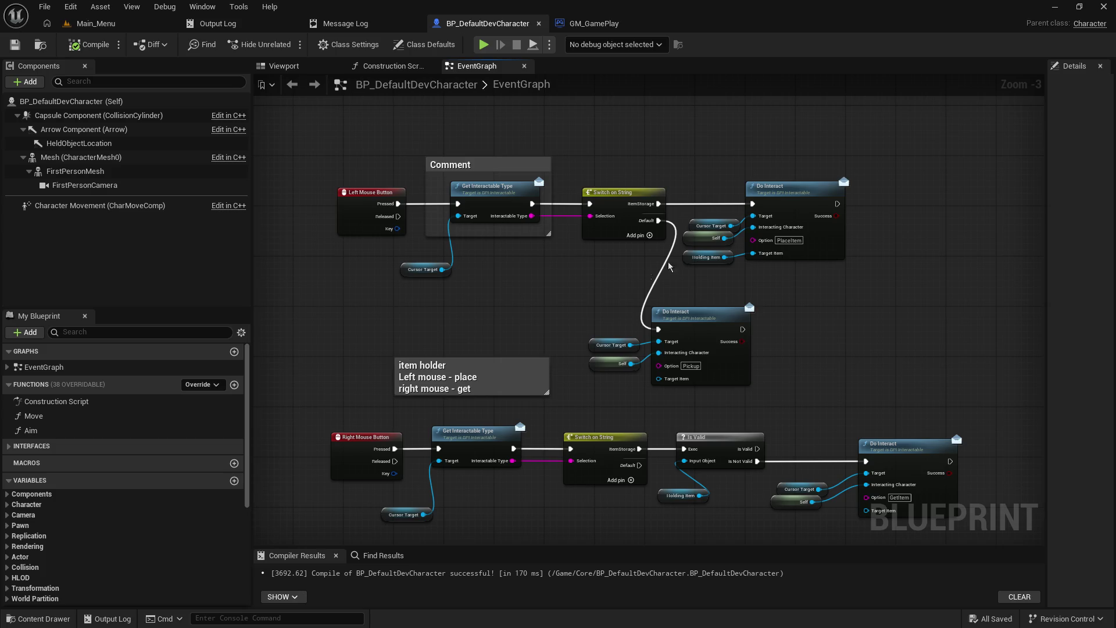
{"action": "mouse_move", "coordinate": [704, 181]}
{"action": "left_mouse_down"}
{"action": "mouse_move", "coordinate": [697, 168]}
{"action": "mouse_move", "coordinate": [697, 201]}
{"action": "left_mouse_up"}
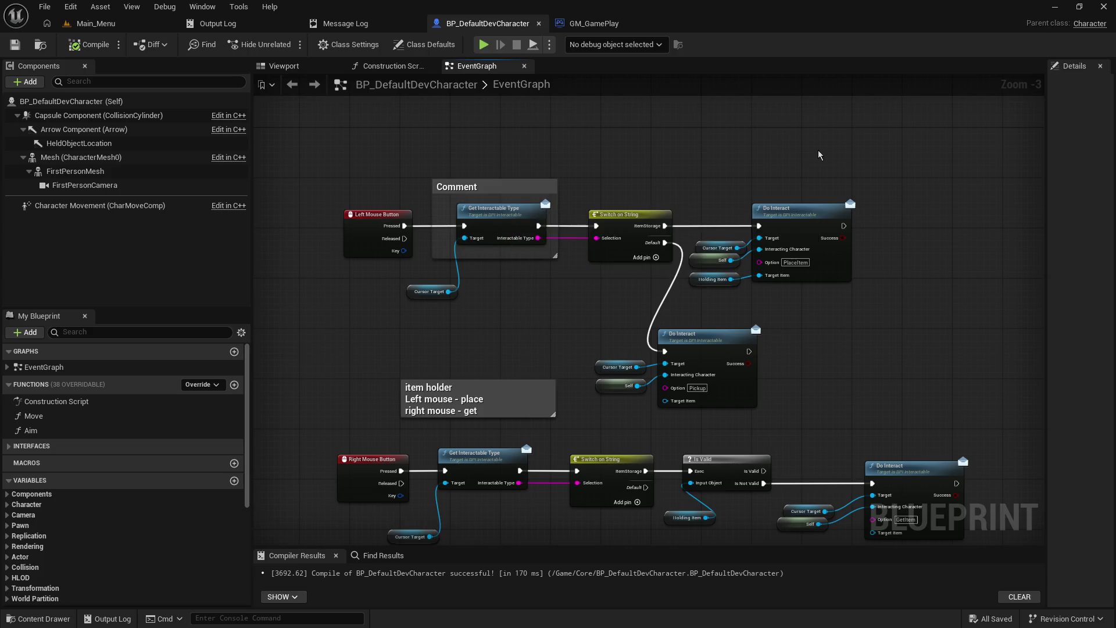
{"action": "left_click_drag", "start_coordinate": [821, 156], "coordinate": [799, 172]}
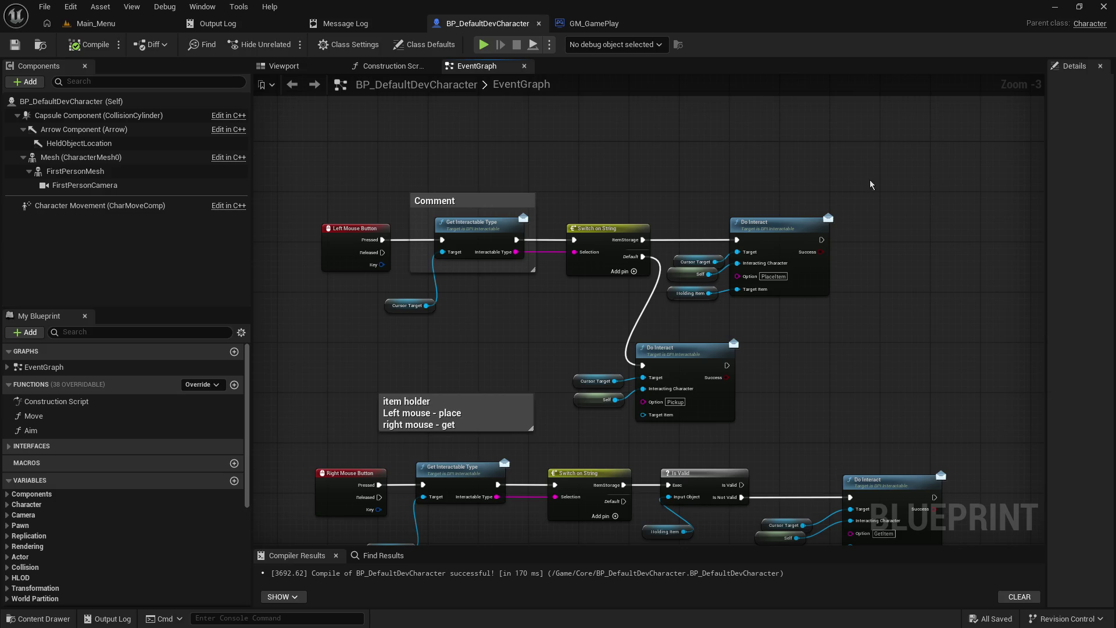
{"action": "mouse_move", "coordinate": [839, 193]}
{"action": "left_mouse_down"}
{"action": "mouse_move", "coordinate": [904, 149]}
{"action": "mouse_move", "coordinate": [889, 135]}
{"action": "left_mouse_up"}
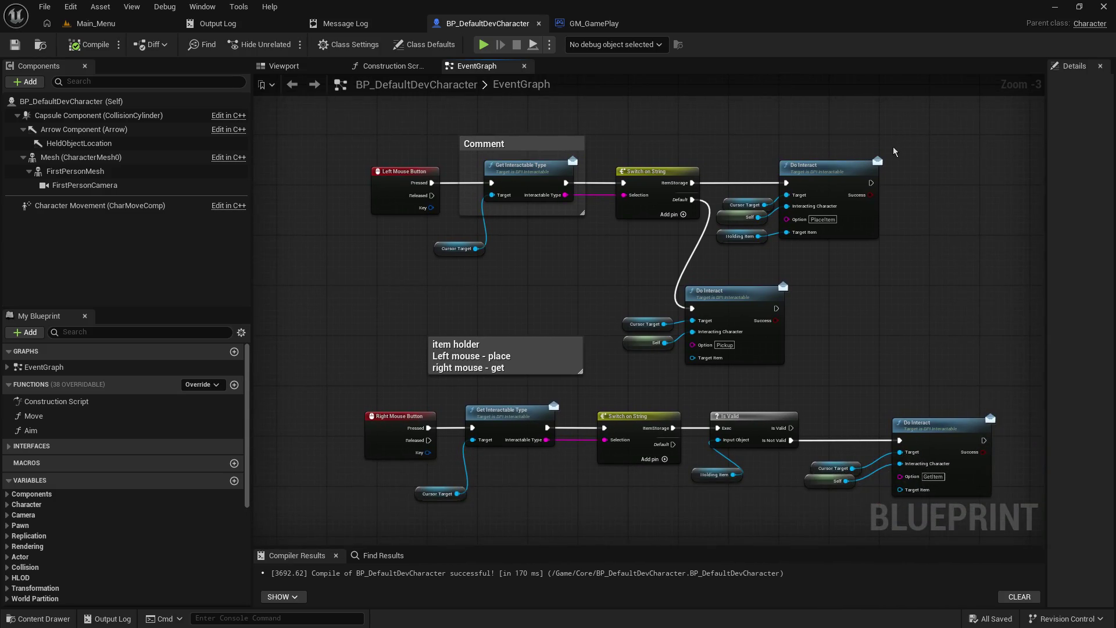
- Pack the lower Do Interact node, left-mouse group, comment and right-mouse row closer together
{"action": "left_click_drag", "start_coordinate": [601, 267], "coordinate": [779, 366]}
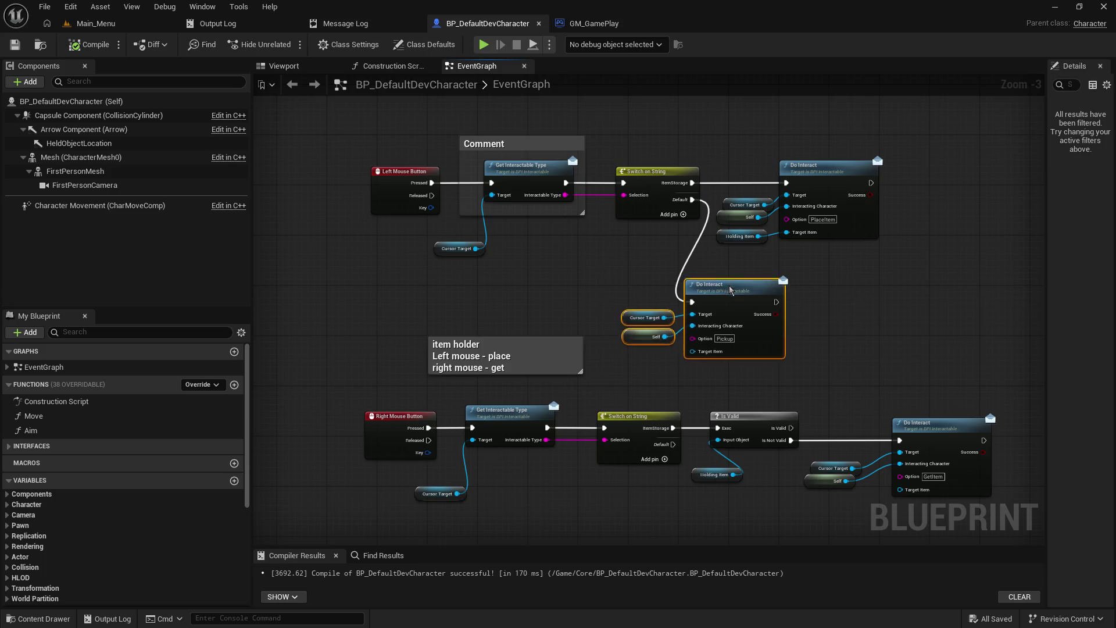
{"action": "mouse_move", "coordinate": [733, 299]}
{"action": "left_mouse_down"}
{"action": "mouse_move", "coordinate": [764, 279]}
{"action": "mouse_move", "coordinate": [763, 266]}
{"action": "mouse_move", "coordinate": [752, 329]}
{"action": "left_mouse_up"}
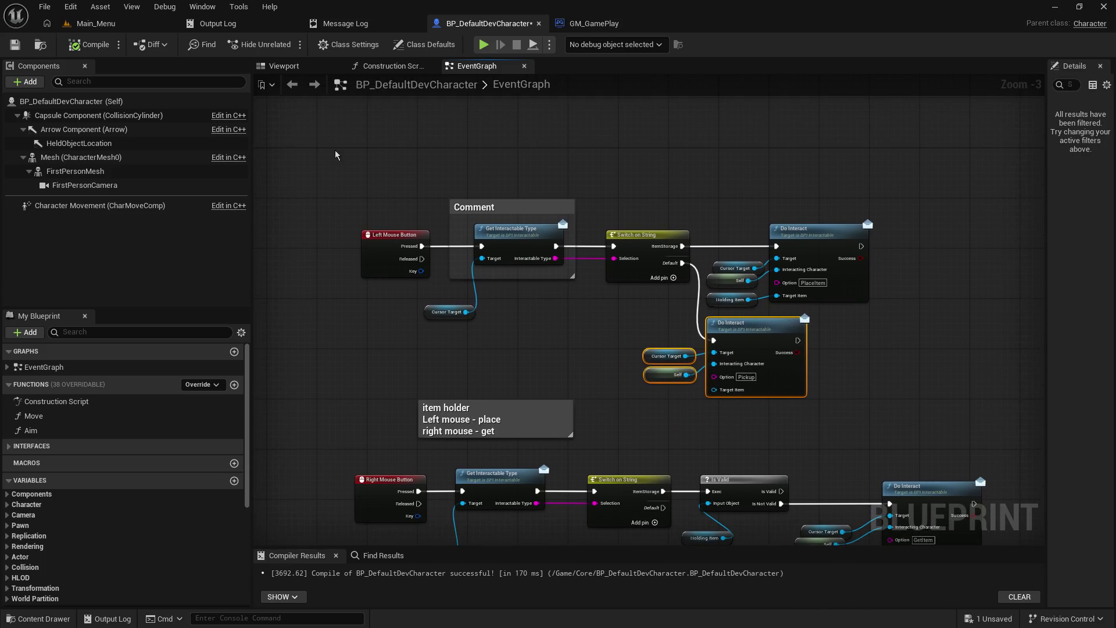
{"action": "left_click_drag", "start_coordinate": [337, 149], "coordinate": [839, 370]}
{"action": "left_click_drag", "start_coordinate": [772, 331], "coordinate": [773, 244]}
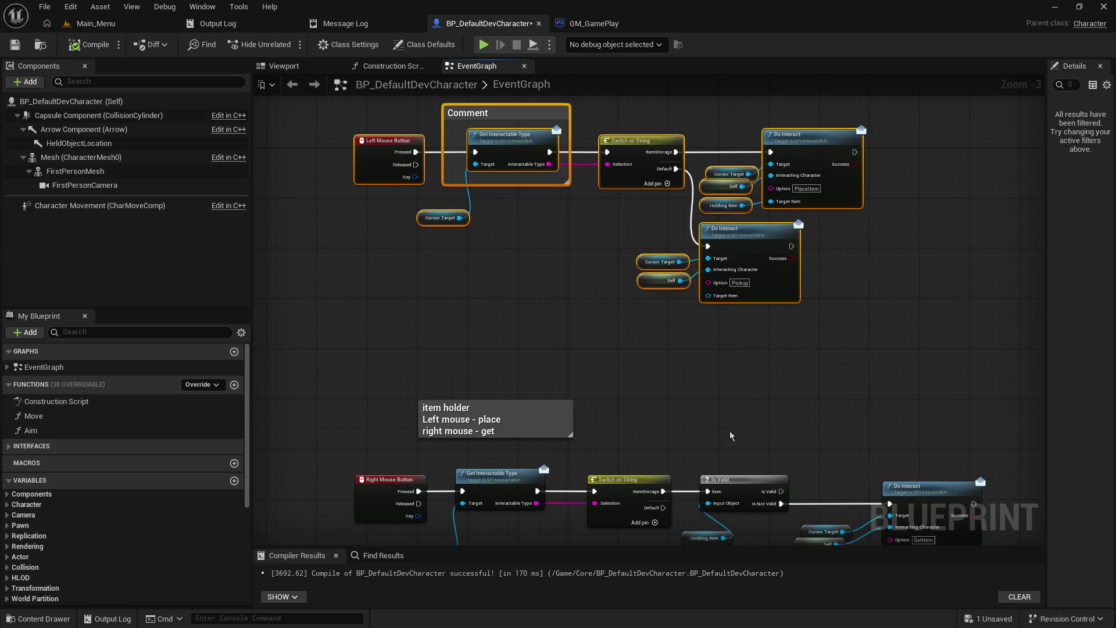
{"action": "left_click_drag", "start_coordinate": [730, 431], "coordinate": [660, 249]}
{"action": "left_click_drag", "start_coordinate": [294, 222], "coordinate": [903, 434]}
{"action": "left_click_drag", "start_coordinate": [848, 322], "coordinate": [842, 259]}
{"action": "left_click", "coordinate": [794, 165]}
{"action": "left_click_drag", "start_coordinate": [803, 165], "coordinate": [866, 386]}
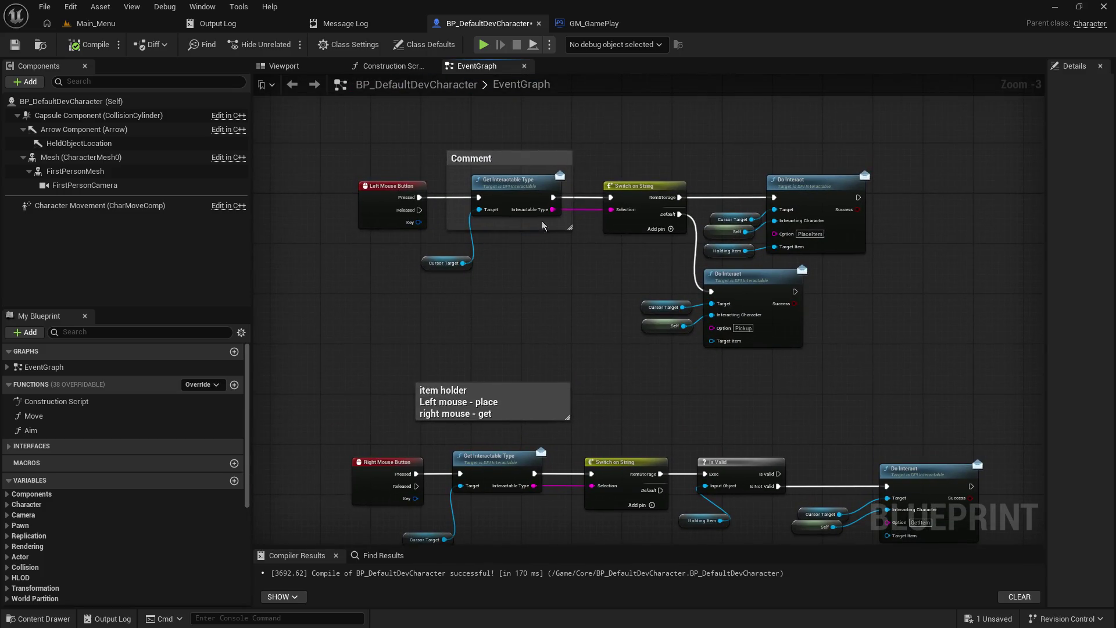
- Save the blueprint again and review the Event BeginPlay section and upper Do Interact node
{"action": "left_click", "coordinate": [15, 44]}
{"action": "mouse_move", "coordinate": [611, 367]}
{"action": "left_mouse_down"}
{"action": "mouse_move", "coordinate": [630, 140]}
{"action": "mouse_move", "coordinate": [532, 480]}
{"action": "left_mouse_up"}
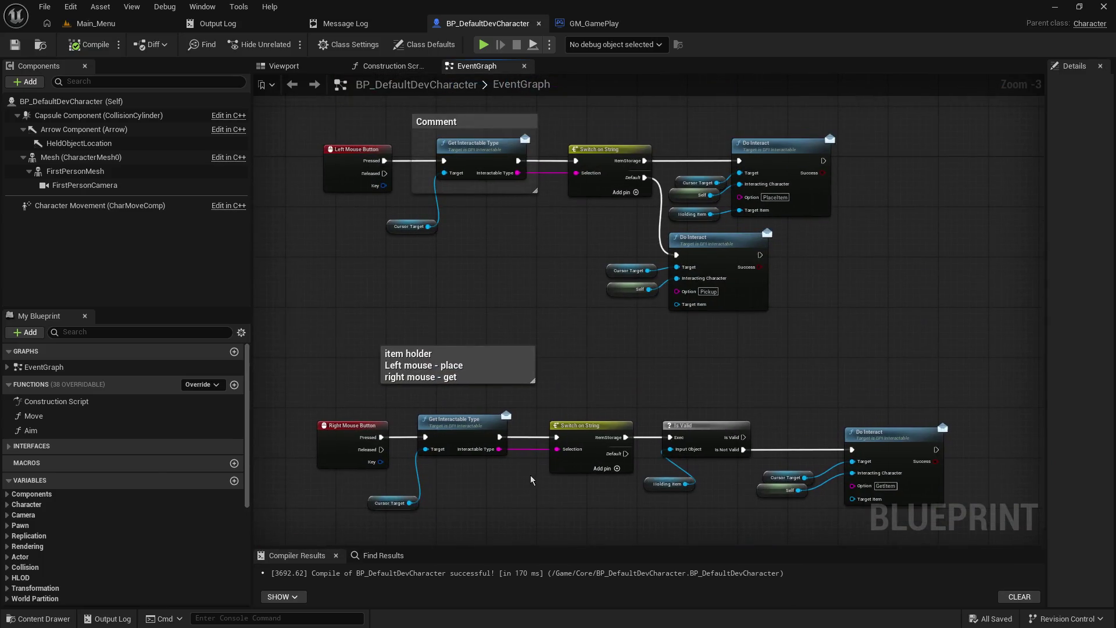
{"action": "left_click_drag", "start_coordinate": [543, 300], "coordinate": [558, 300]}
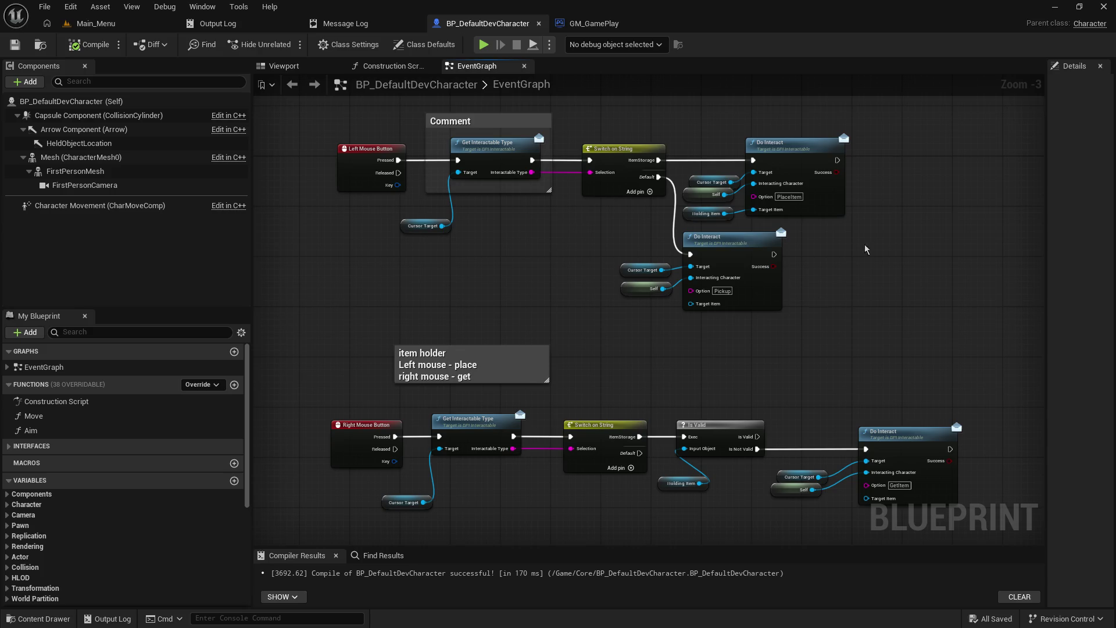
{"action": "left_click", "coordinate": [788, 142]}
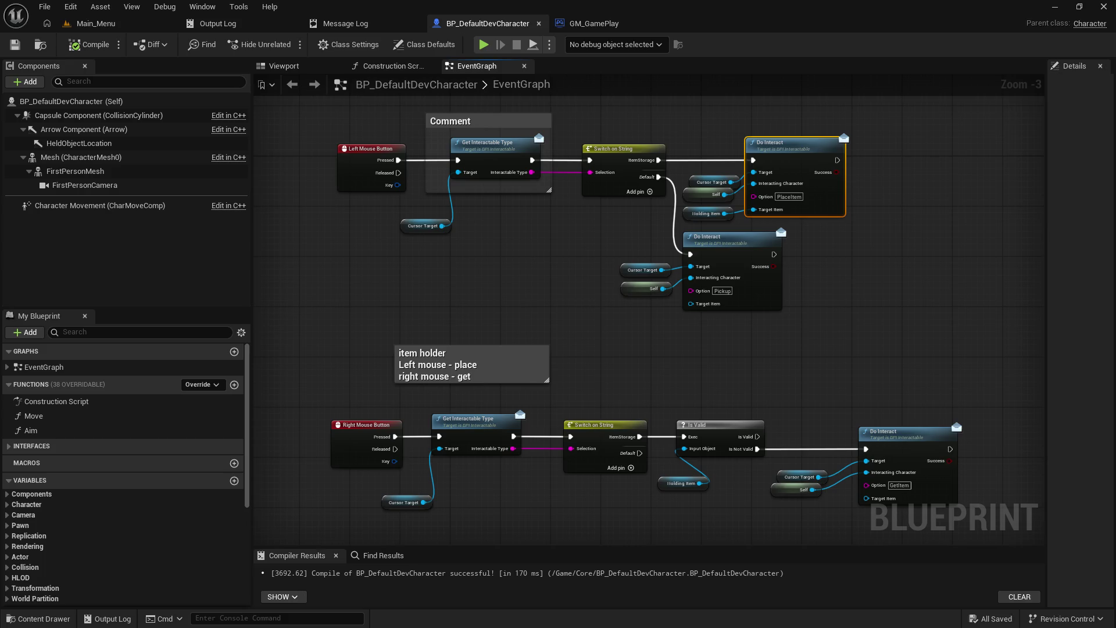
{"action": "mouse_move", "coordinate": [730, 394]}
{"action": "left_mouse_down"}
{"action": "mouse_move", "coordinate": [583, 249]}
{"action": "mouse_move", "coordinate": [276, 311]}
{"action": "mouse_move", "coordinate": [581, 325]}
{"action": "mouse_move", "coordinate": [465, 523]}
{"action": "left_mouse_up"}
- Add a Branch node in an empty area of the EventGraph
{"action": "left_click_drag", "start_coordinate": [384, 186], "coordinate": [469, 187]}
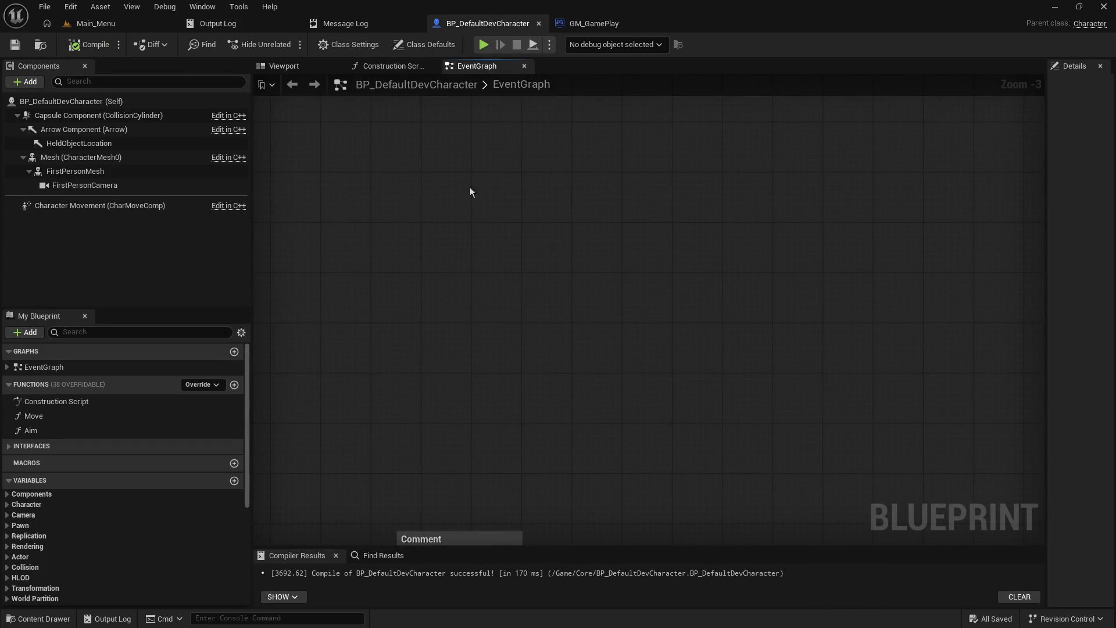
{"action": "right_click", "coordinate": [584, 272]}
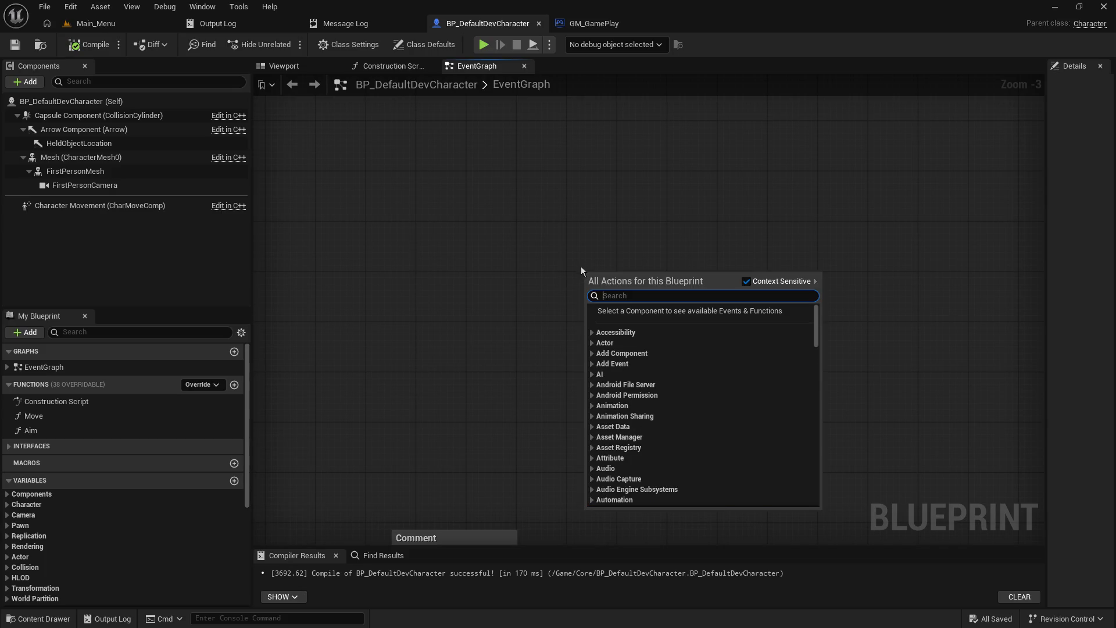
{"action": "left_click", "coordinate": [570, 262]}
{"action": "right_click", "coordinate": [615, 258]}
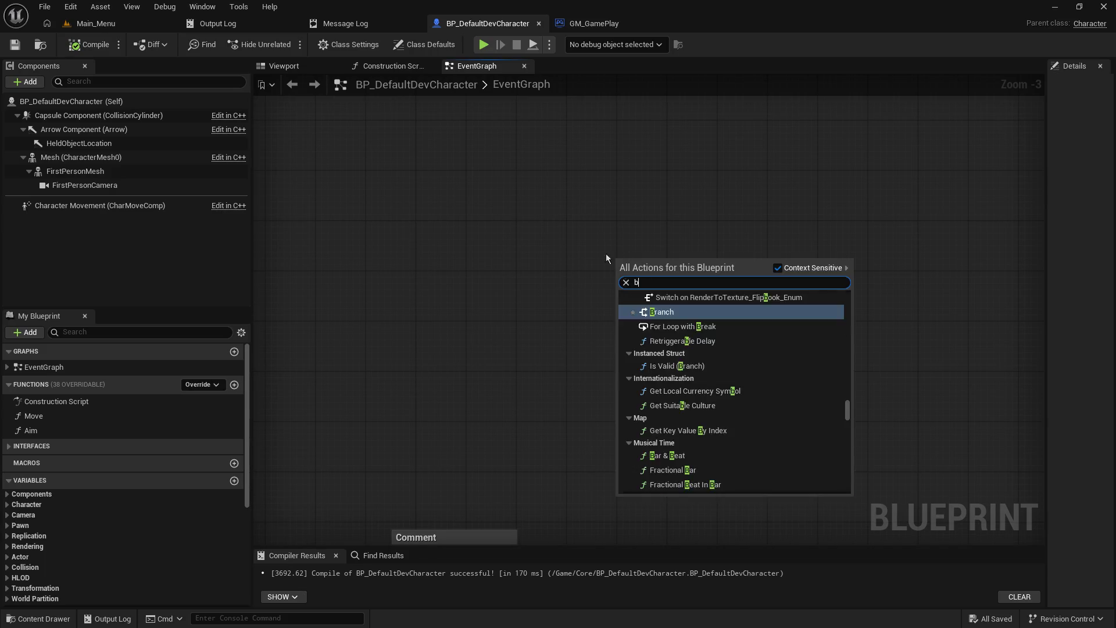
{"action": "left_click", "coordinate": [567, 224]}
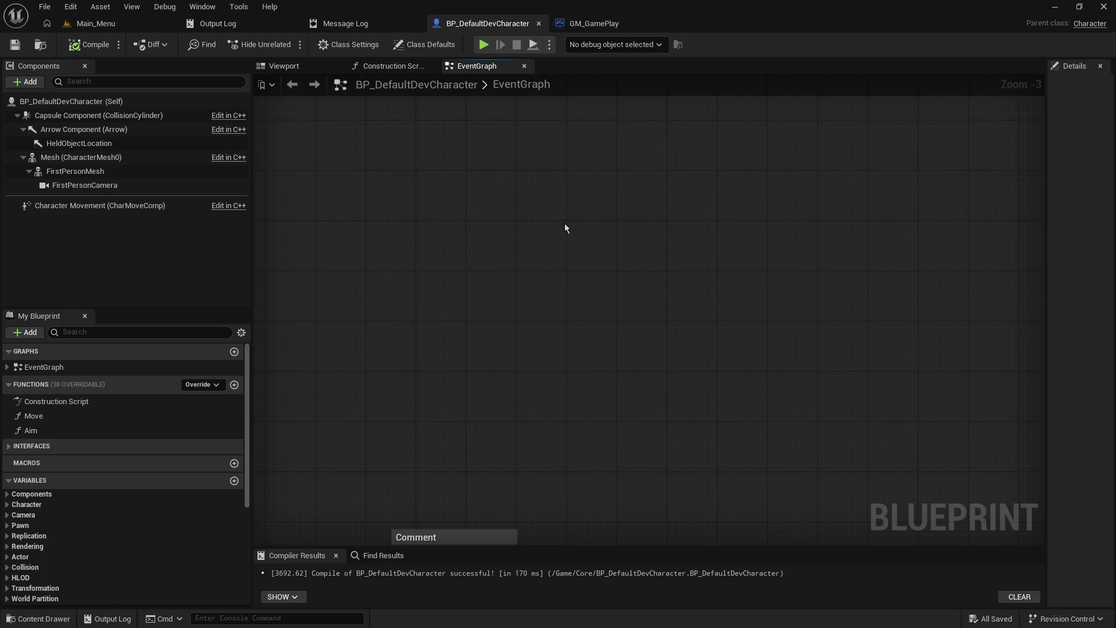
{"action": "left_click_drag", "start_coordinate": [565, 227], "coordinate": [540, 246]}
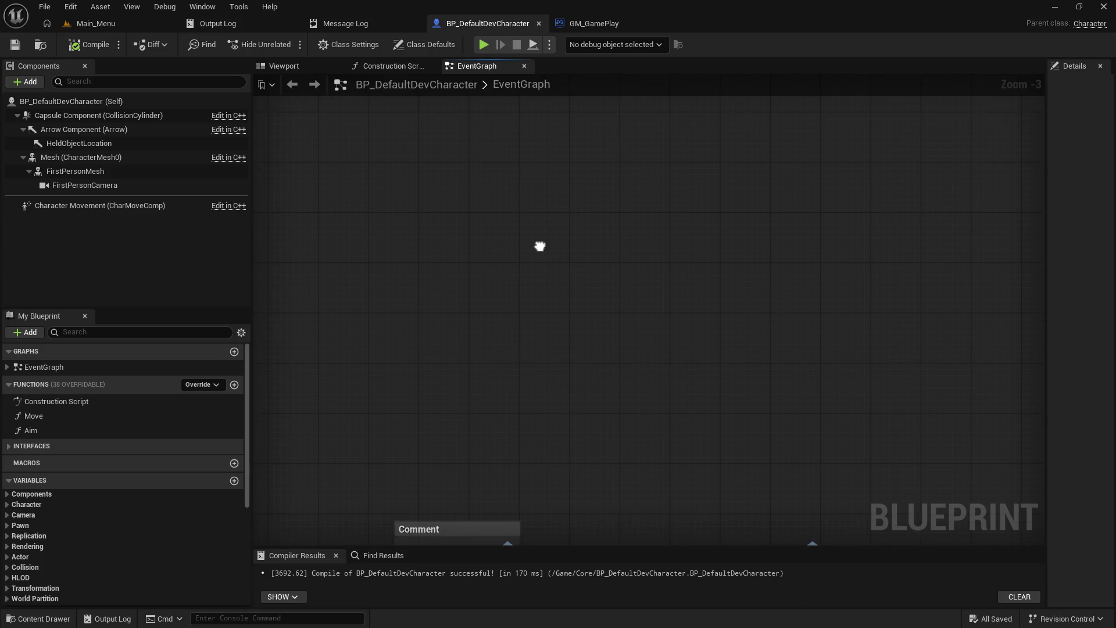
{"action": "right_click", "coordinate": [546, 272]}
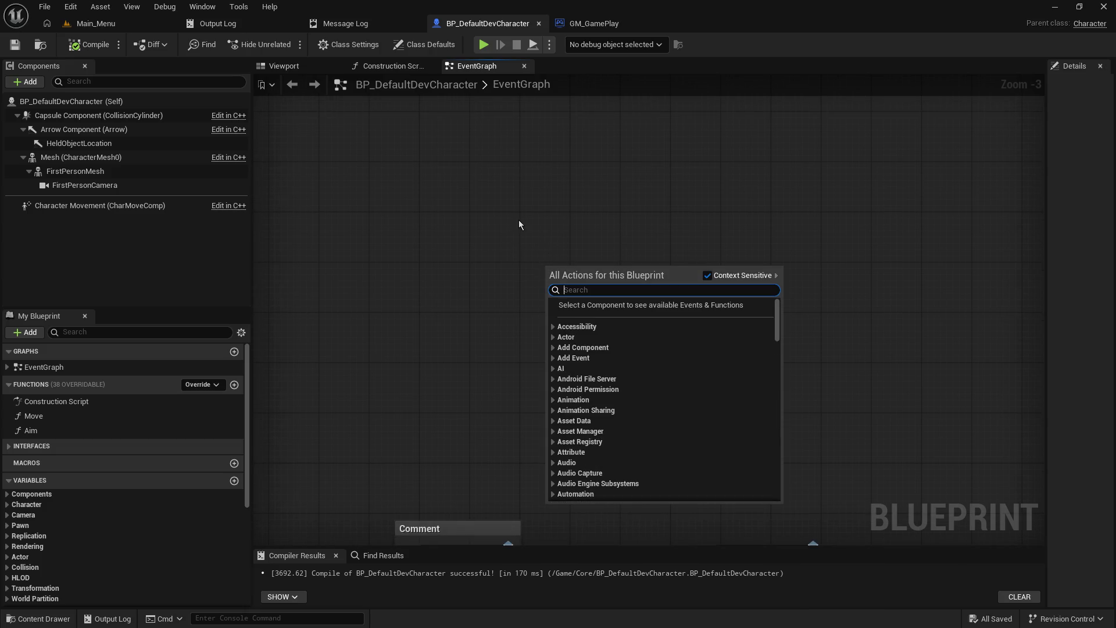
{"action": "type", "text": "branch"}
{"action": "key", "text": "Return"}
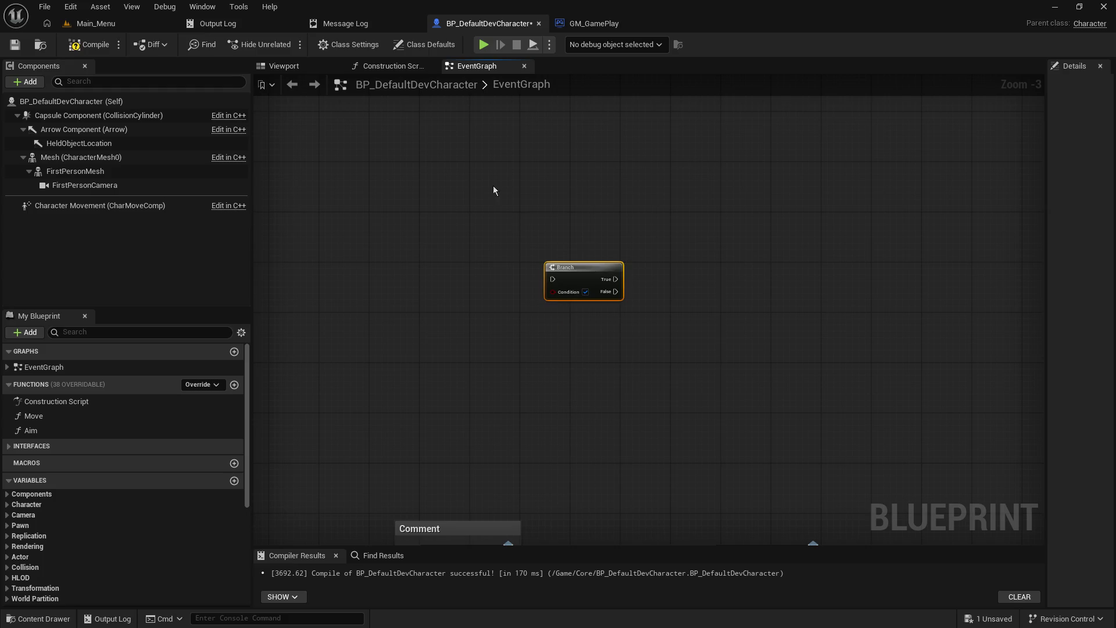
{"action": "scroll", "coordinate": [640, 317], "scroll_direction": "up", "scroll_amount": 3}
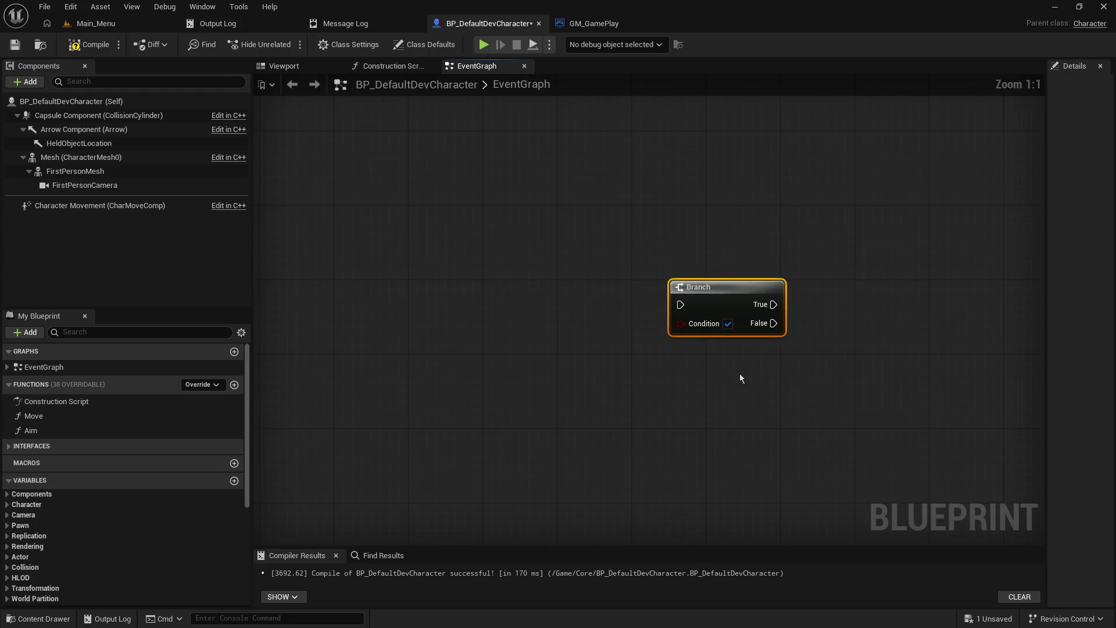
{"action": "left_click_drag", "start_coordinate": [739, 373], "coordinate": [639, 345]}
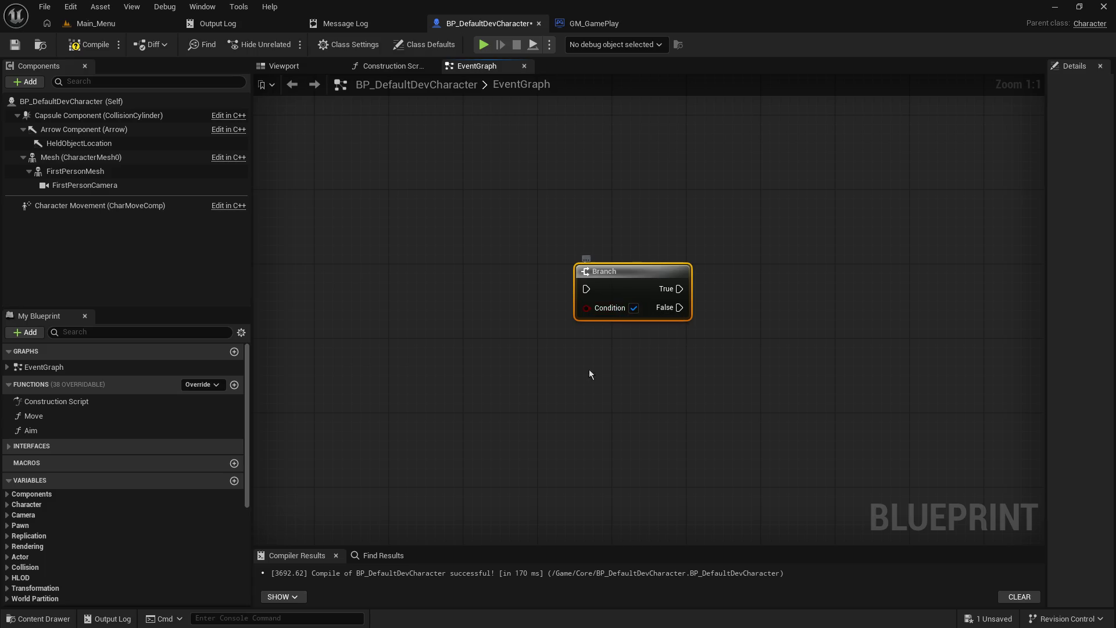
{"action": "mouse_move", "coordinate": [584, 380]}
{"action": "left_mouse_down"}
{"action": "mouse_move", "coordinate": [612, 393]}
{"action": "mouse_move", "coordinate": [751, 368]}
{"action": "left_mouse_up"}
{"action": "left_click", "coordinate": [512, 260]}
- Discard a trial comment box and add a custom event named At Start of Game
{"action": "key", "text": "c"}
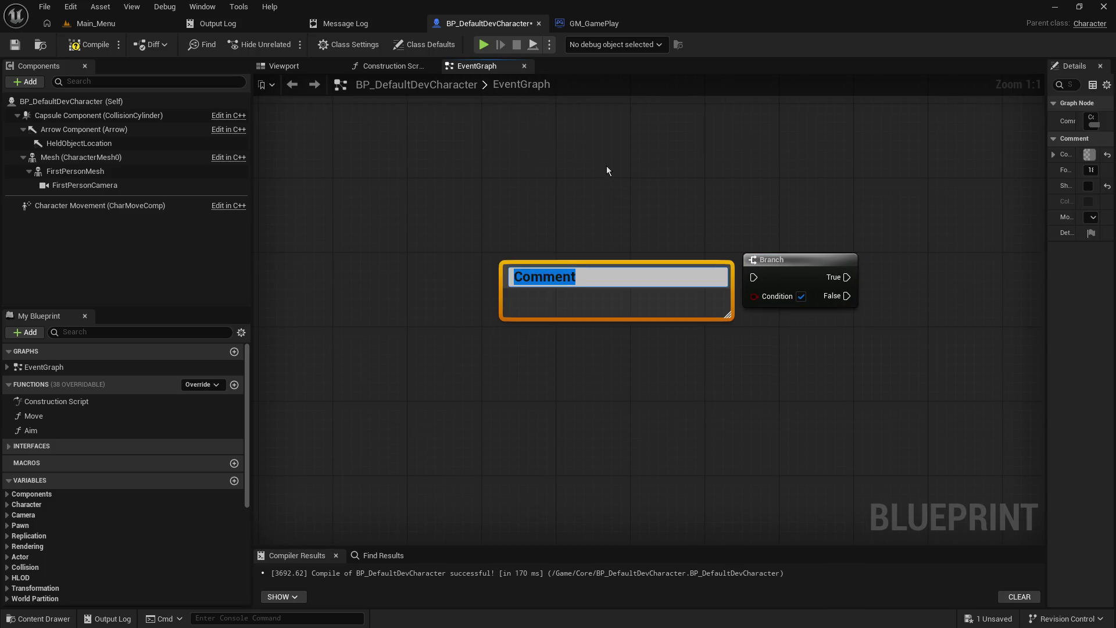
{"action": "left_click", "coordinate": [606, 166]}
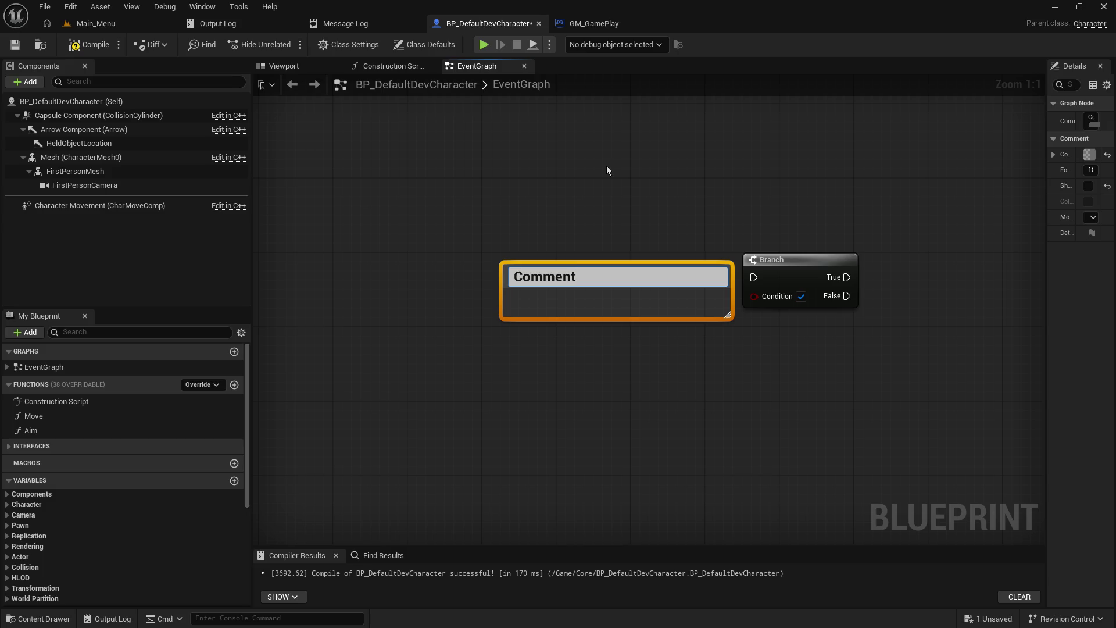
{"action": "left_click", "coordinate": [594, 297]}
{"action": "key", "text": "Delete"}
{"action": "right_click", "coordinate": [588, 288]}
{"action": "type", "text": "add even"}
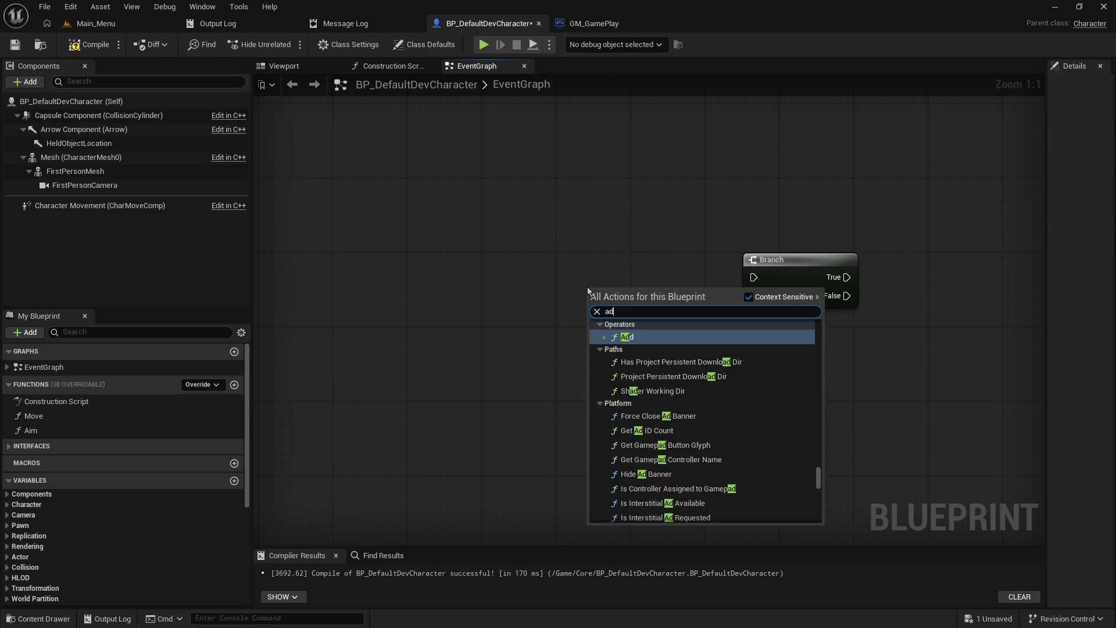
{"action": "key", "text": "Return"}
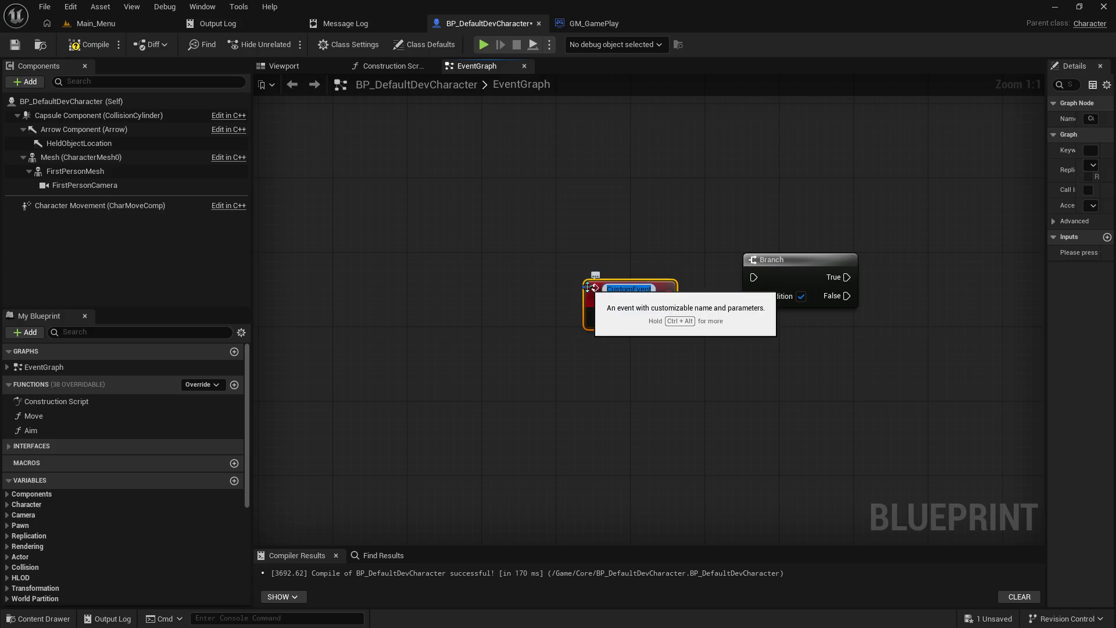
{"action": "type", "text": "At"}
{"action": "type", "text": " Start of Game"}
{"action": "key", "text": "Return"}
- Move the At Start of Game event up-left beside the Branch
{"action": "left_click_drag", "start_coordinate": [624, 290], "coordinate": [612, 262]}
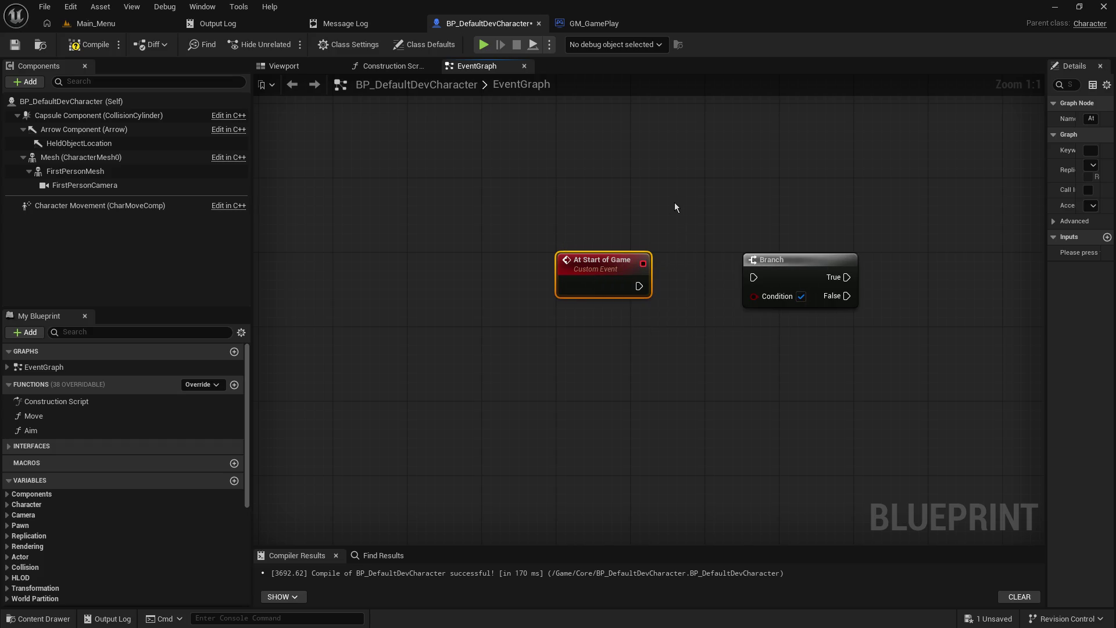
{"action": "key", "text": "F2"}
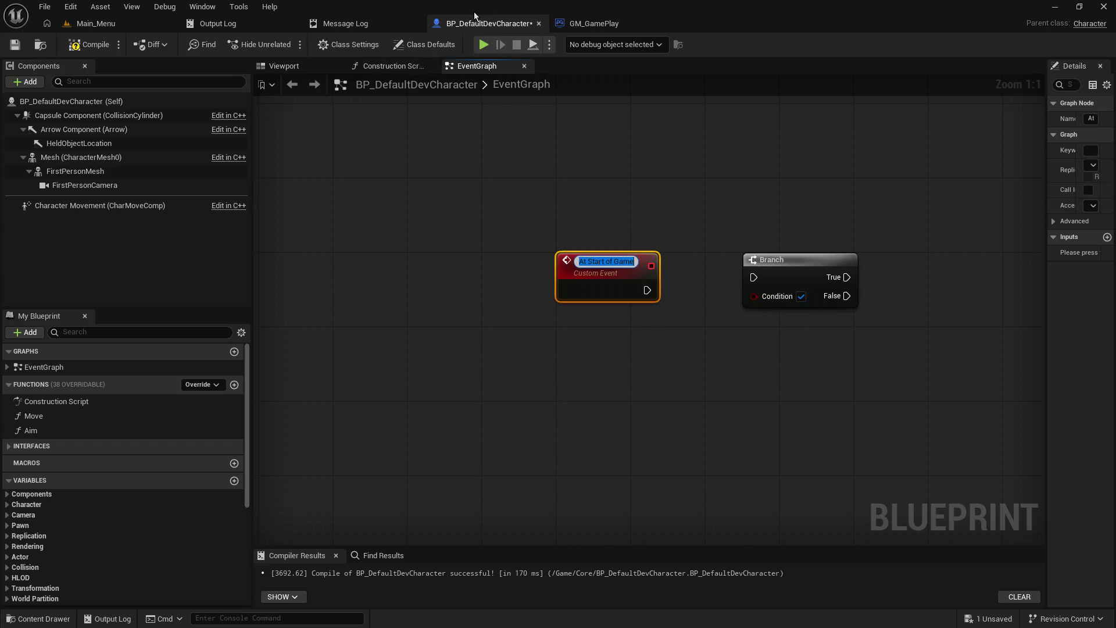
{"action": "left_click", "coordinate": [544, 198]}
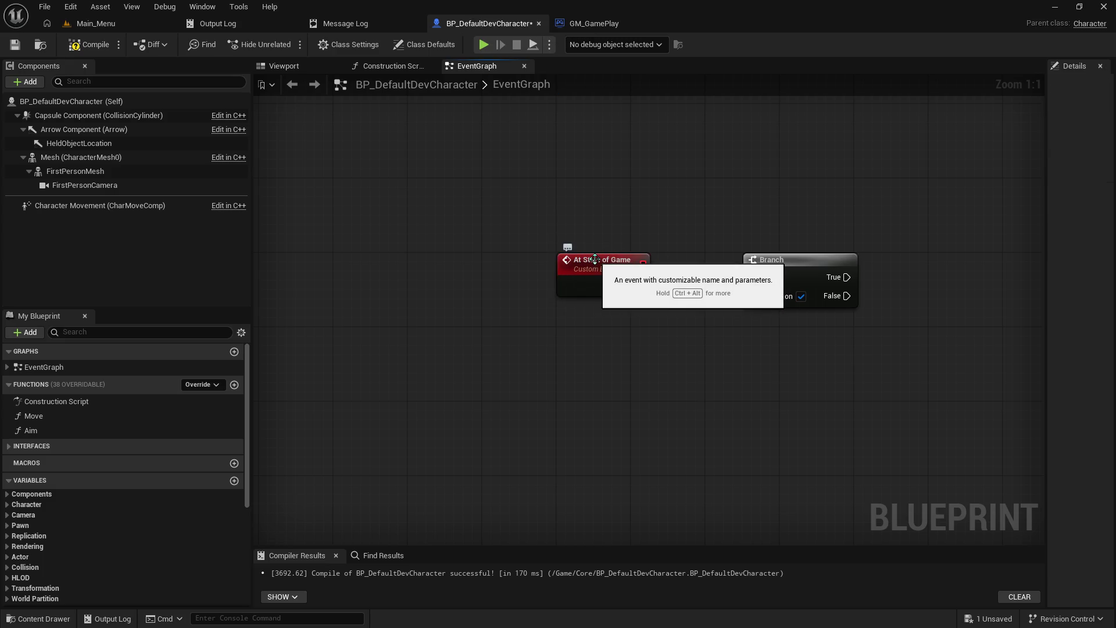
{"action": "scroll", "coordinate": [597, 286], "scroll_direction": "down", "scroll_amount": 1}
{"action": "scroll", "coordinate": [597, 286], "scroll_direction": "down", "scroll_amount": 5}
{"action": "scroll", "coordinate": [733, 211], "scroll_direction": "up", "scroll_amount": 3}
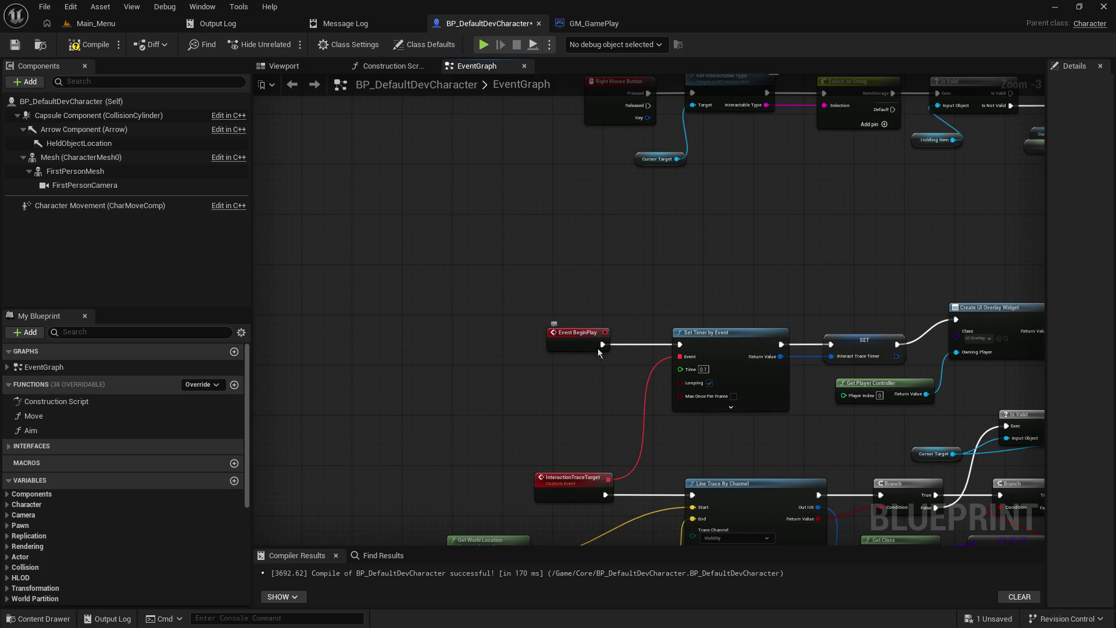
{"action": "scroll", "coordinate": [623, 295], "scroll_direction": "down", "scroll_amount": 3}
- Rename the At Start of Game custom event to BeginPlay_Fake in the Details panel
{"action": "scroll", "coordinate": [622, 301], "scroll_direction": "up", "scroll_amount": 3}
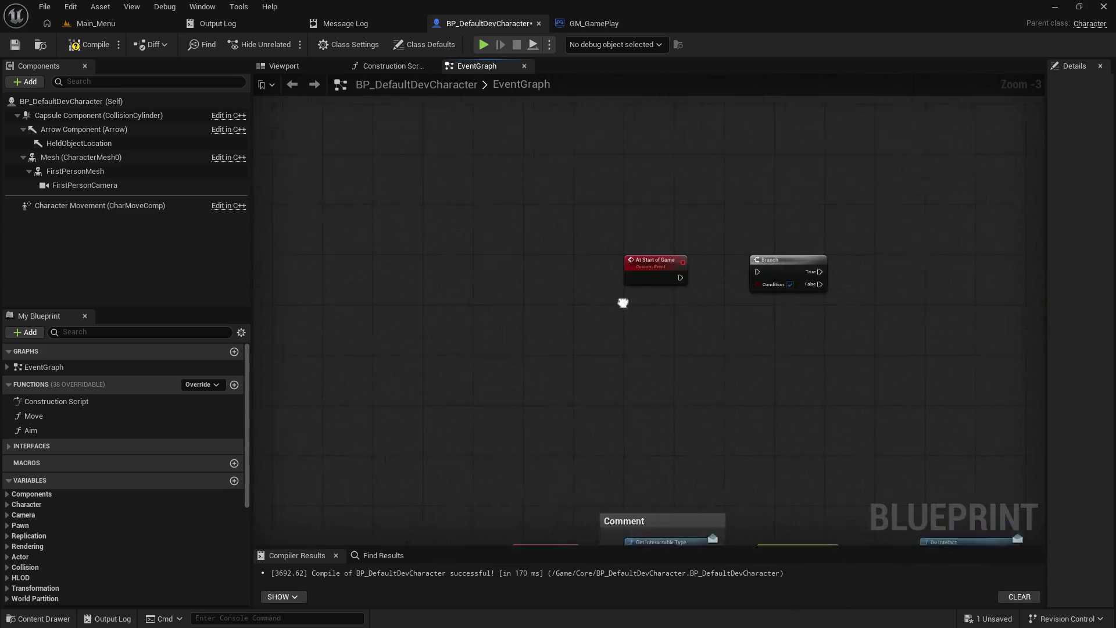
{"action": "scroll", "coordinate": [671, 319], "scroll_direction": "up", "scroll_amount": 3}
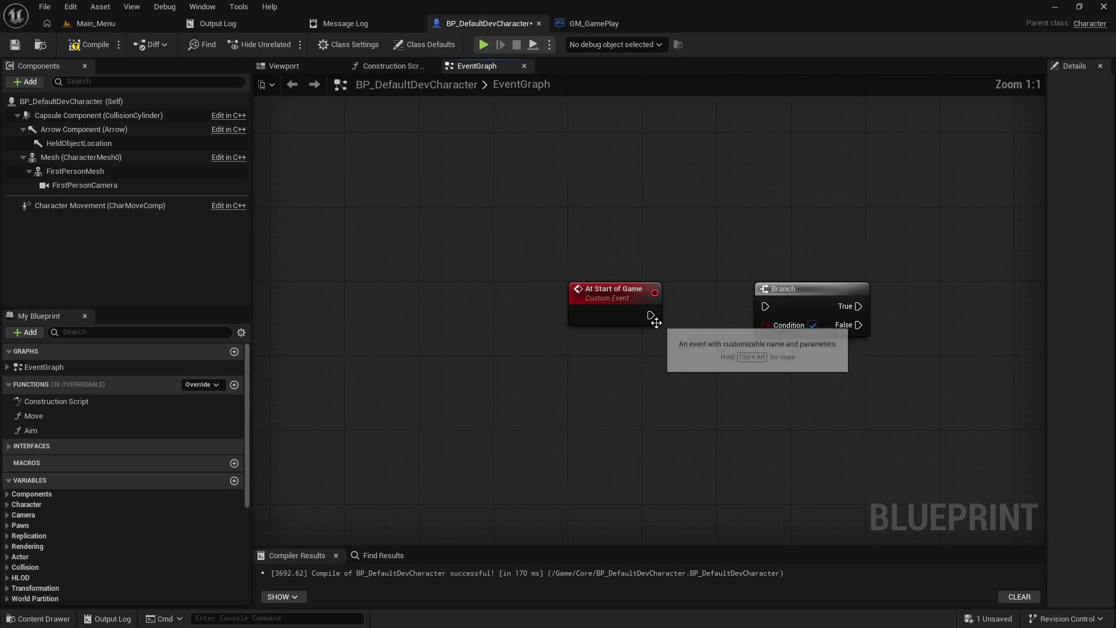
{"action": "left_click", "coordinate": [616, 292]}
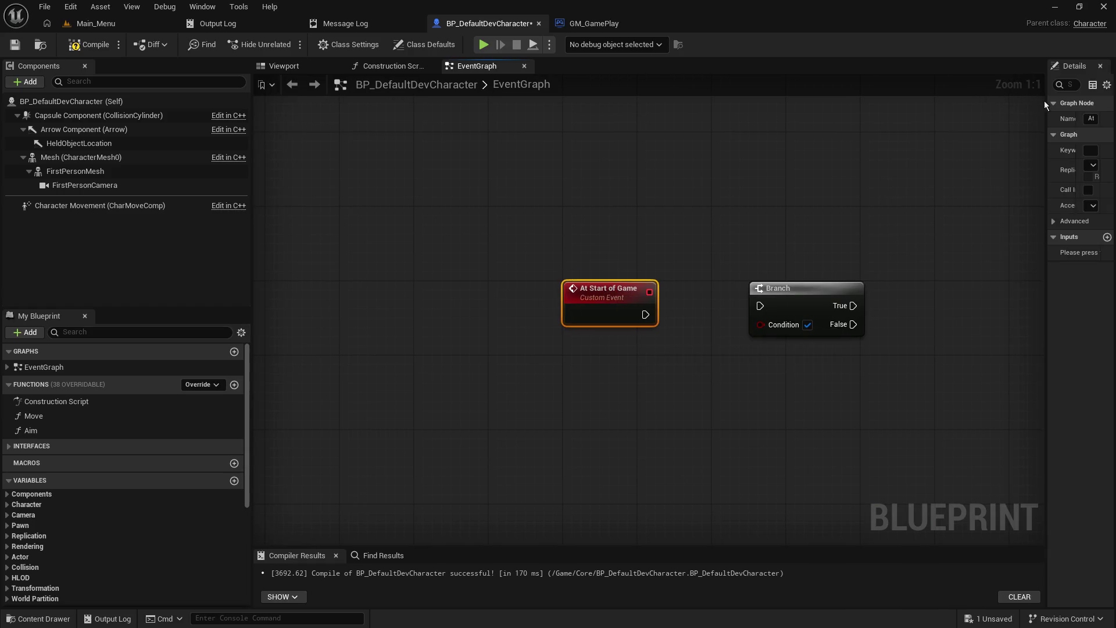
{"action": "left_click_drag", "start_coordinate": [1044, 102], "coordinate": [921, 106]}
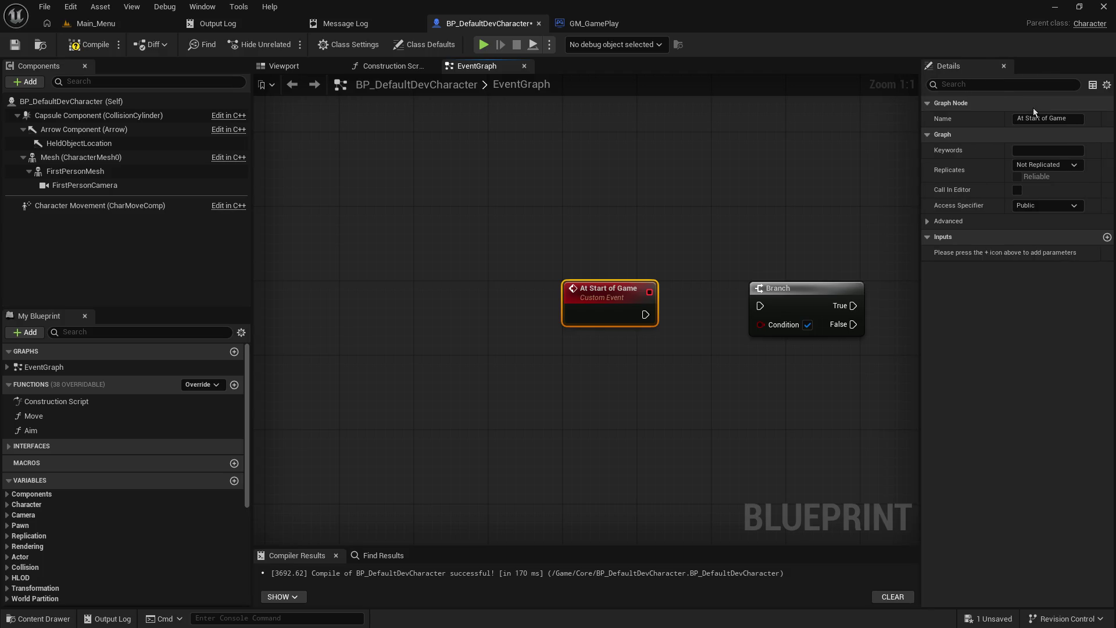
{"action": "left_click", "coordinate": [1071, 118]}
{"action": "type", "text": "BeginPlay_"}
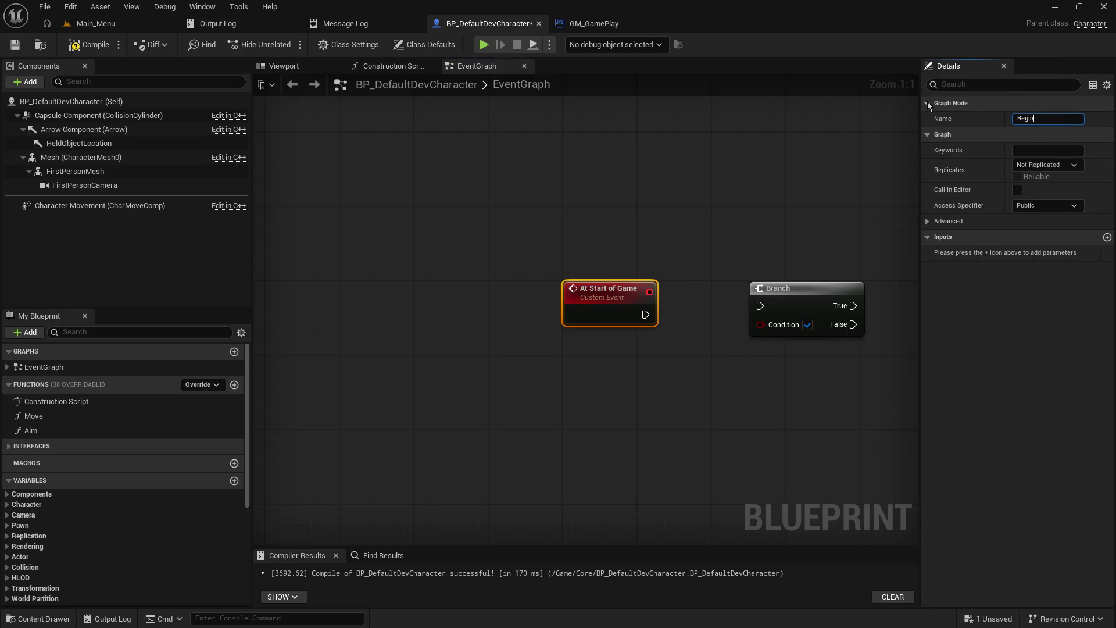
{"action": "type", "text": "Fake"}
{"action": "key", "text": "Return"}
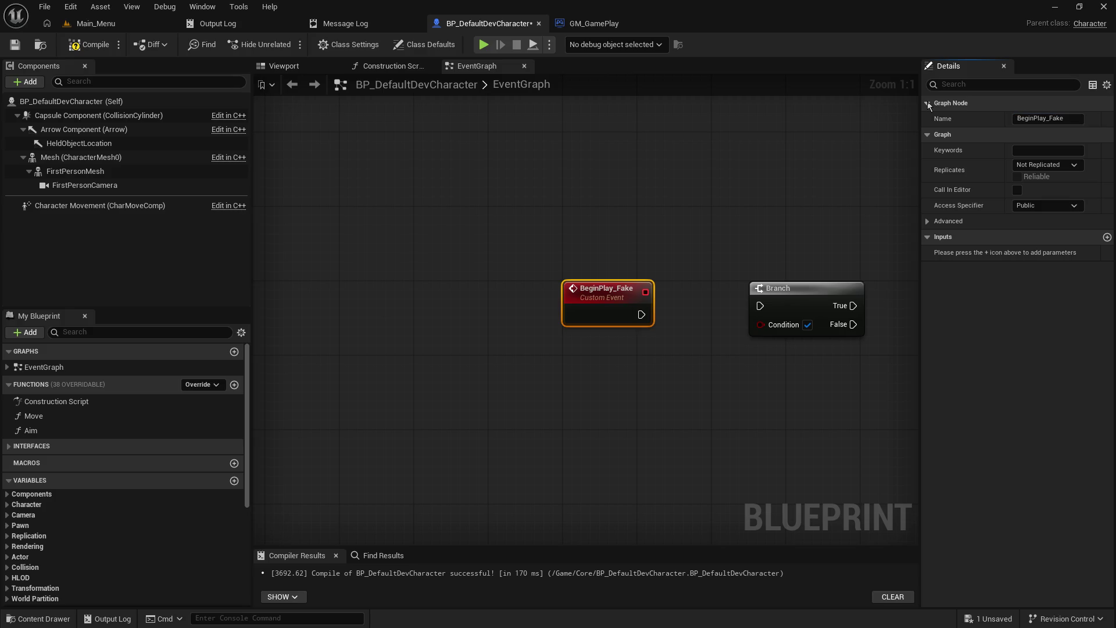
- Wire BeginPlay_Fake's execution output into the Branch node's input
{"action": "mouse_move", "coordinate": [711, 218]}
{"action": "left_mouse_down"}
{"action": "mouse_move", "coordinate": [656, 188]}
{"action": "mouse_move", "coordinate": [624, 187]}
{"action": "left_mouse_up"}
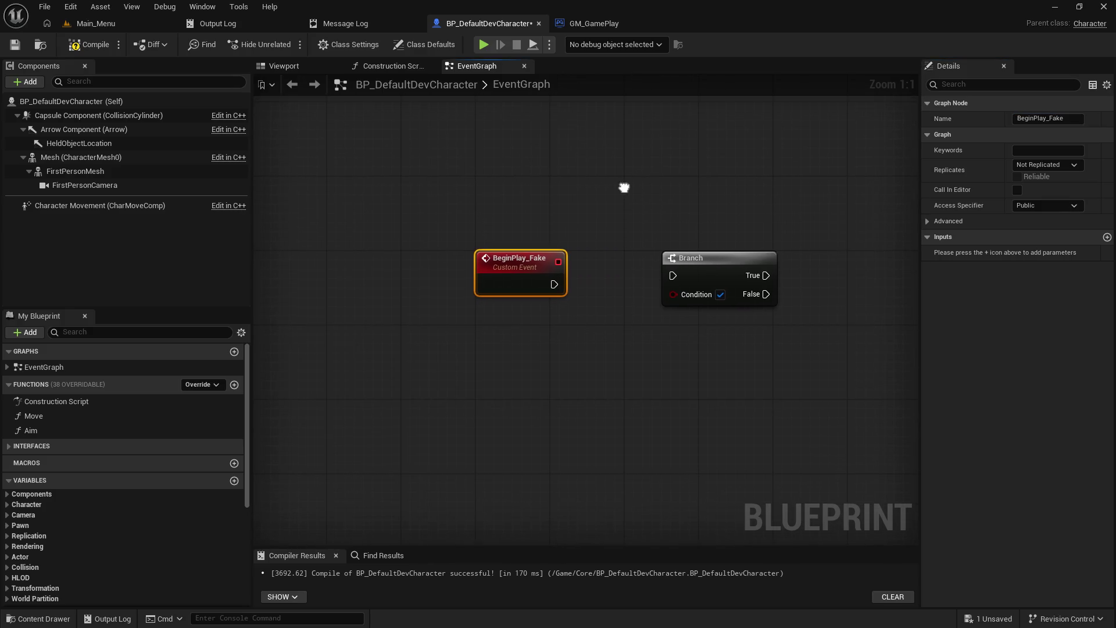
{"action": "left_click_drag", "start_coordinate": [568, 225], "coordinate": [498, 227]}
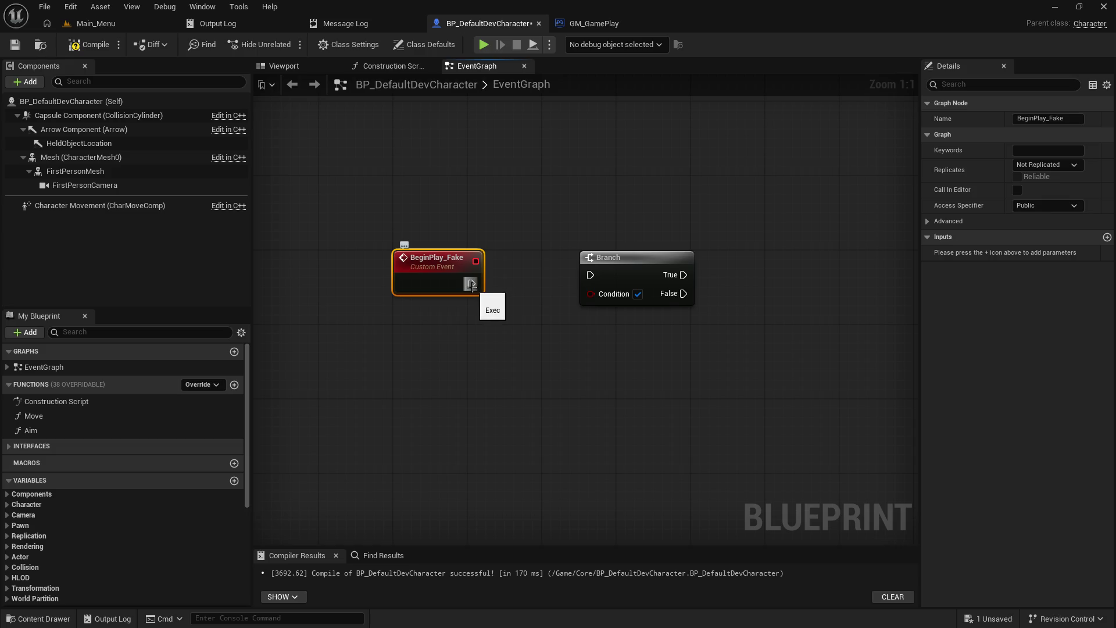
{"action": "left_click_drag", "start_coordinate": [471, 283], "coordinate": [590, 275]}
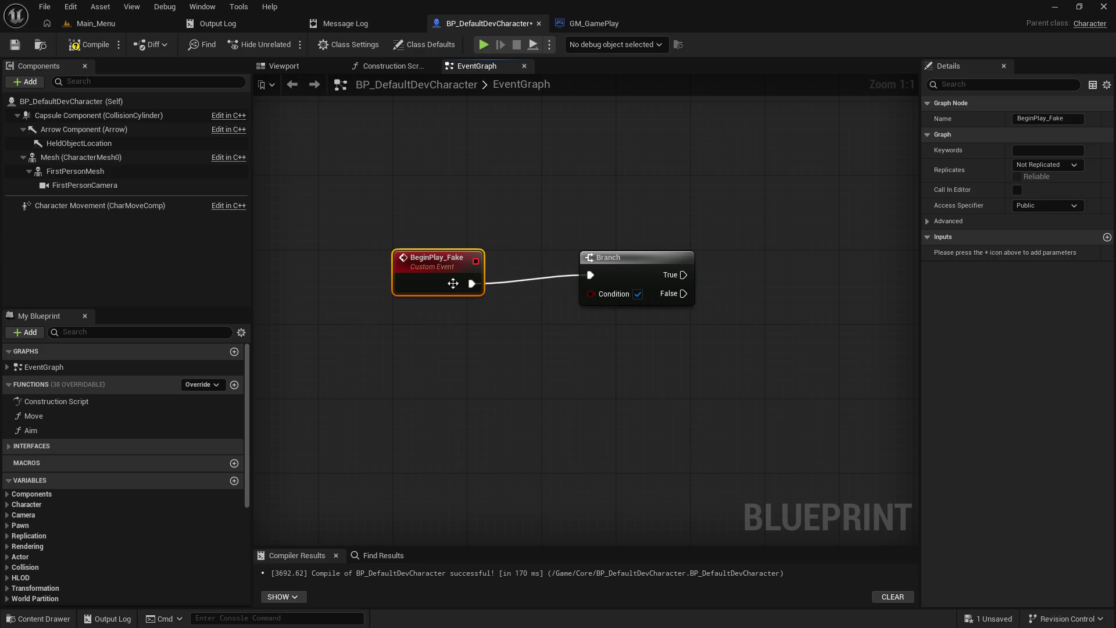
{"action": "left_click_drag", "start_coordinate": [445, 264], "coordinate": [454, 254]}
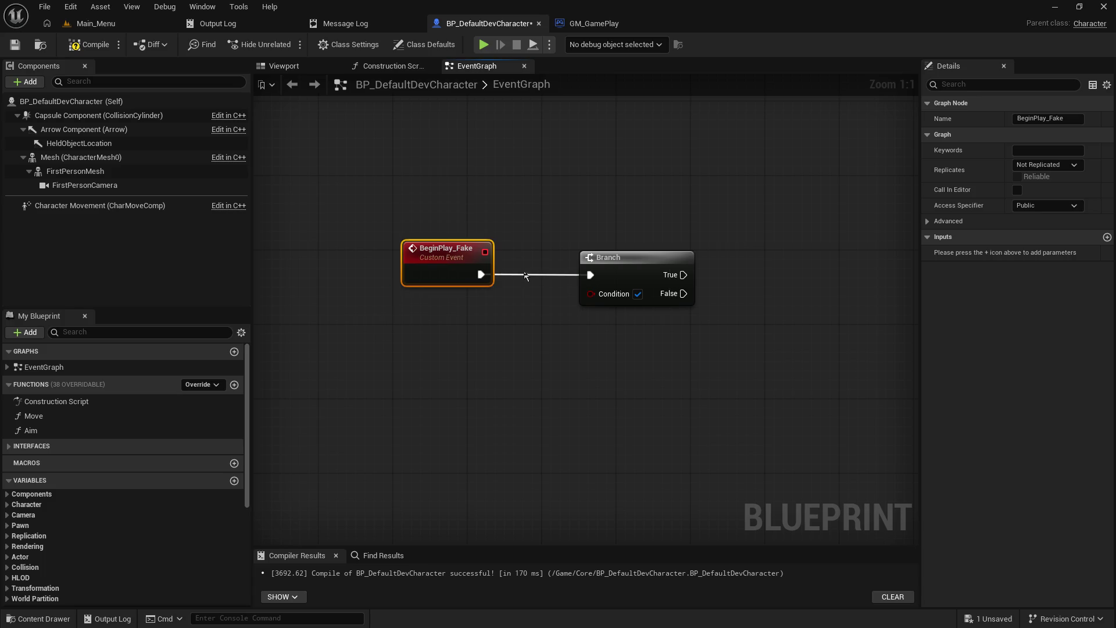
{"action": "left_click_drag", "start_coordinate": [651, 224], "coordinate": [603, 202]}
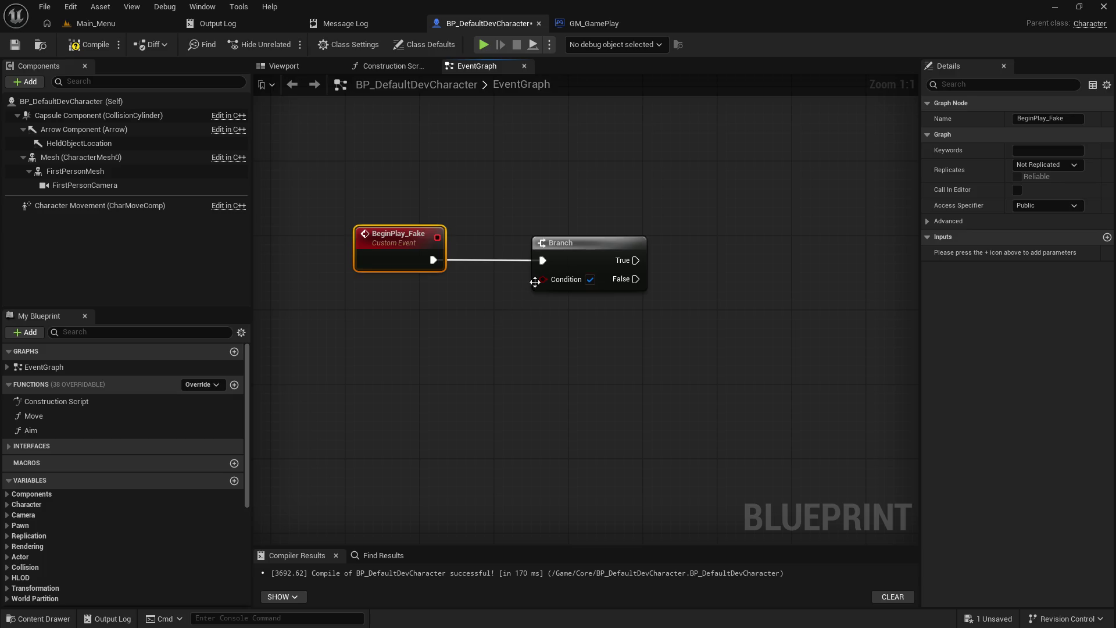
- Feed a Make Literal Bool into the Branch Condition and place it lower-left
{"action": "left_click_drag", "start_coordinate": [534, 282], "coordinate": [445, 320]}
{"action": "type", "text": "m"}
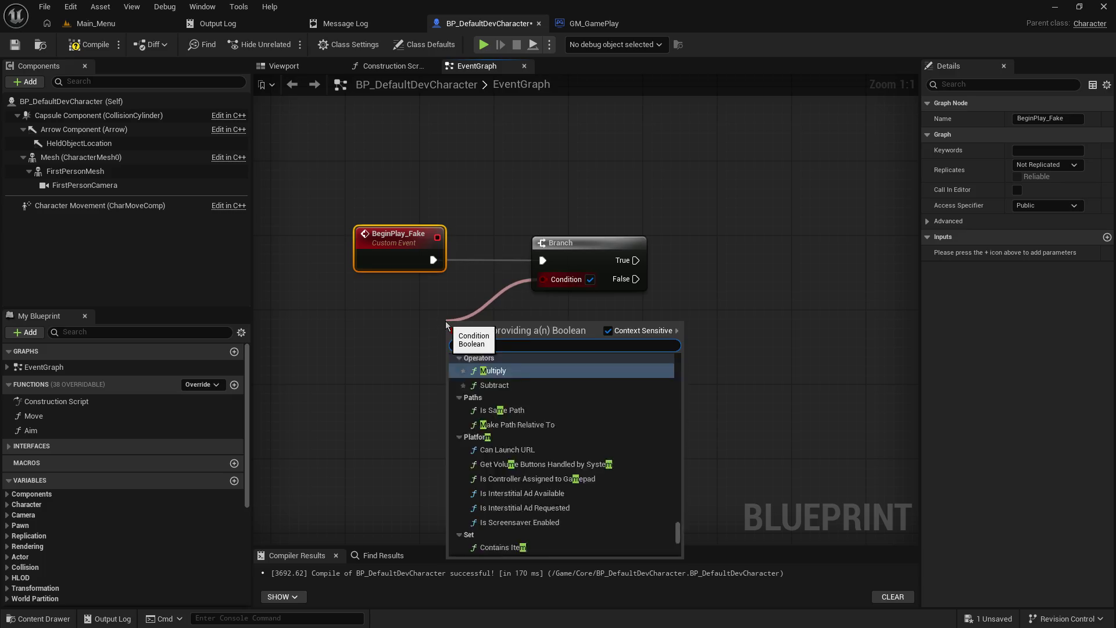
{"action": "type", "text": "ake literal"}
{"action": "key", "text": "Return"}
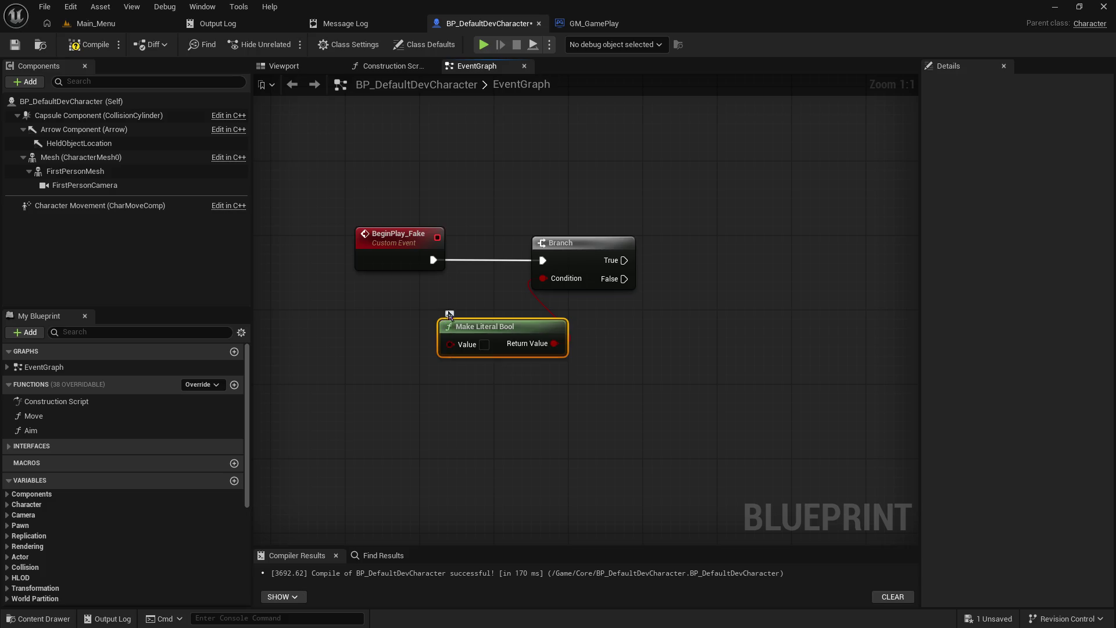
{"action": "left_click_drag", "start_coordinate": [497, 329], "coordinate": [415, 308]}
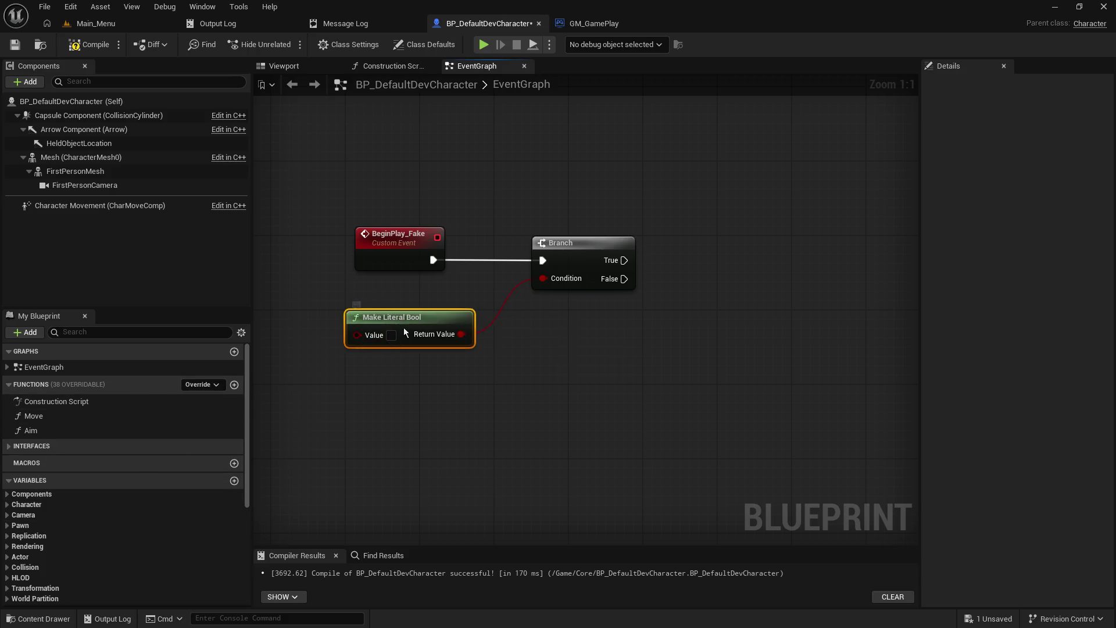
{"action": "left_click_drag", "start_coordinate": [404, 327], "coordinate": [394, 373]}
- Add the comment "is the character fully loaded?" resized above the bool node
{"action": "type", "text": "c"}
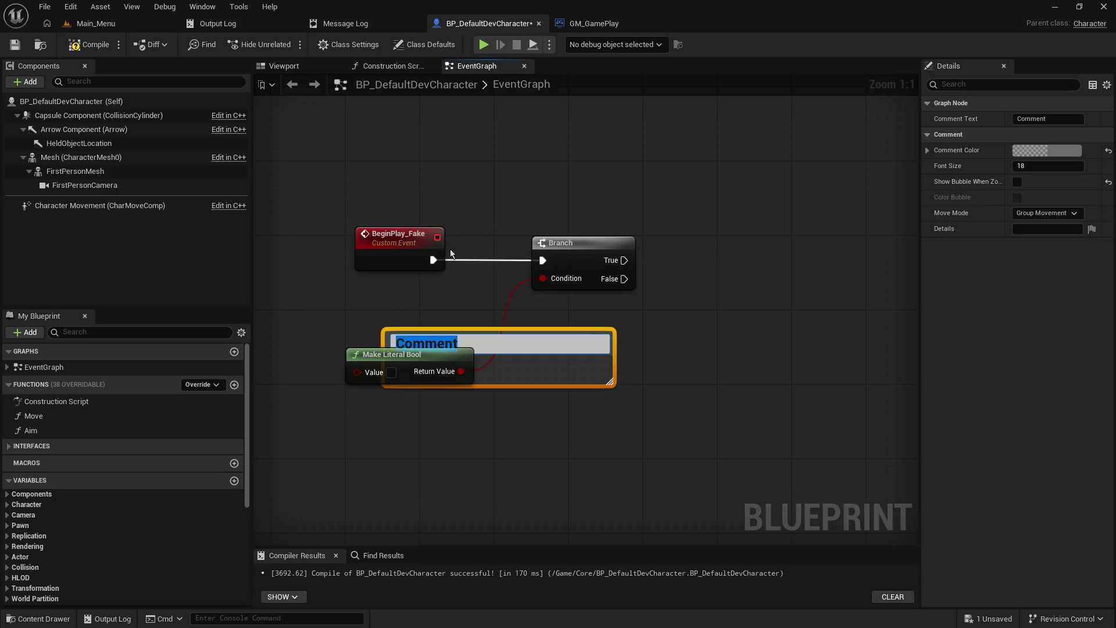
{"action": "type", "text": "is the character fu"}
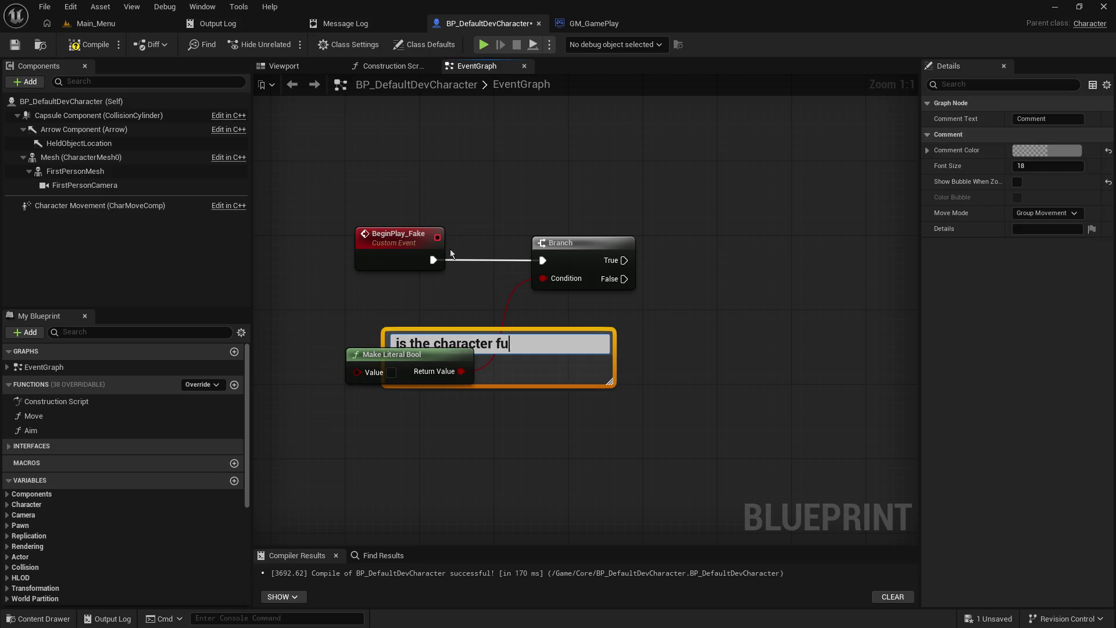
{"action": "type", "text": "lly loaded?"}
{"action": "left_click", "coordinate": [610, 312]}
{"action": "mouse_move", "coordinate": [610, 383]}
{"action": "left_mouse_down"}
{"action": "mouse_move", "coordinate": [621, 363]}
{"action": "mouse_move", "coordinate": [405, 319]}
{"action": "left_mouse_up"}
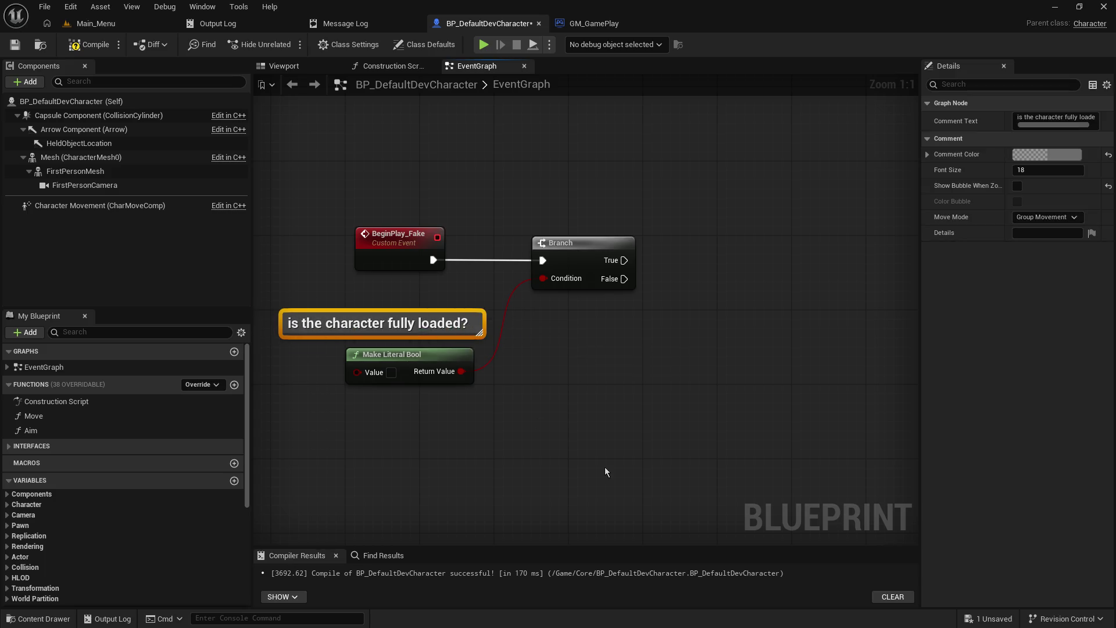
{"action": "left_click", "coordinate": [604, 466]}
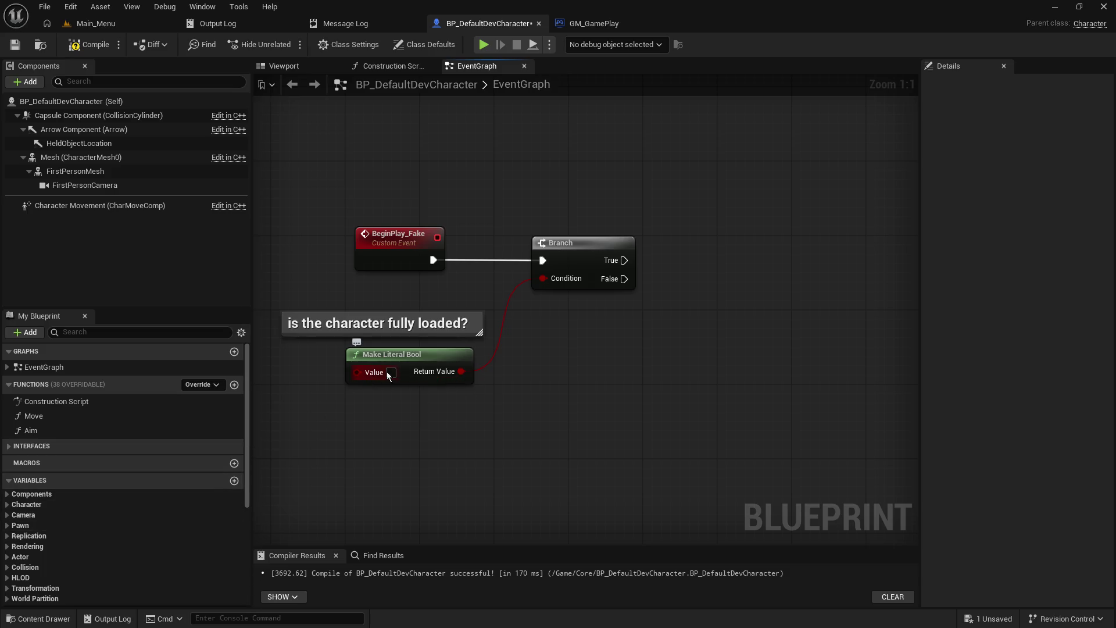
{"action": "mouse_move", "coordinate": [677, 332]}
{"action": "left_mouse_down"}
{"action": "mouse_move", "coordinate": [628, 346]}
{"action": "mouse_move", "coordinate": [656, 370]}
{"action": "left_mouse_up"}
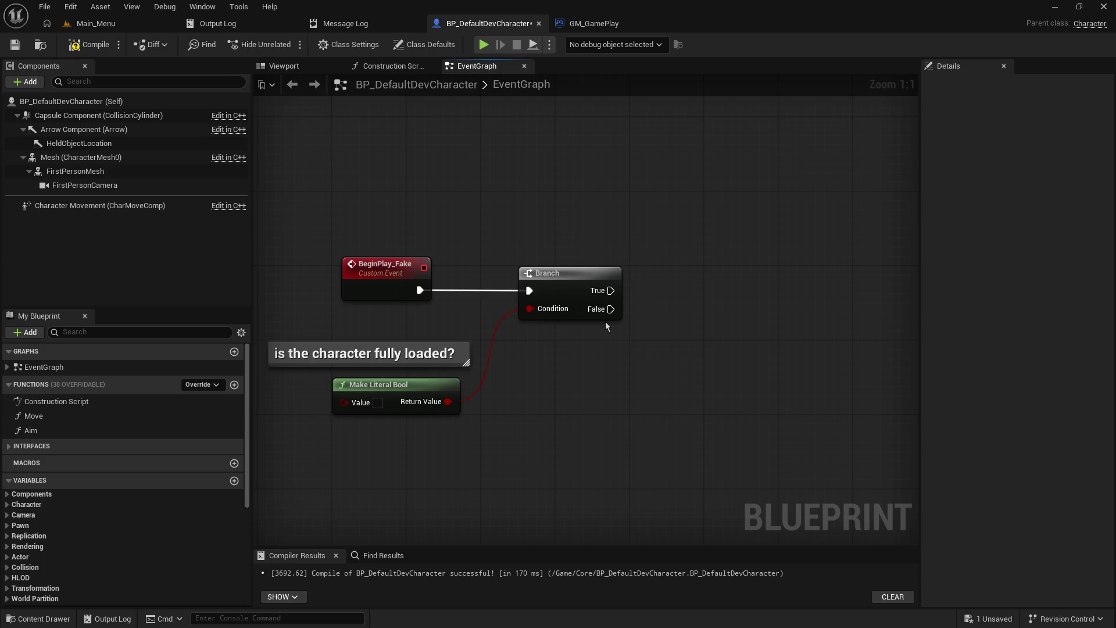
{"action": "left_click_drag", "start_coordinate": [611, 290], "coordinate": [671, 198]}
{"action": "left_click", "coordinate": [378, 402]}
- Add a Delay node wired to the Branch's False output
{"action": "left_click_drag", "start_coordinate": [610, 290], "coordinate": [720, 140]}
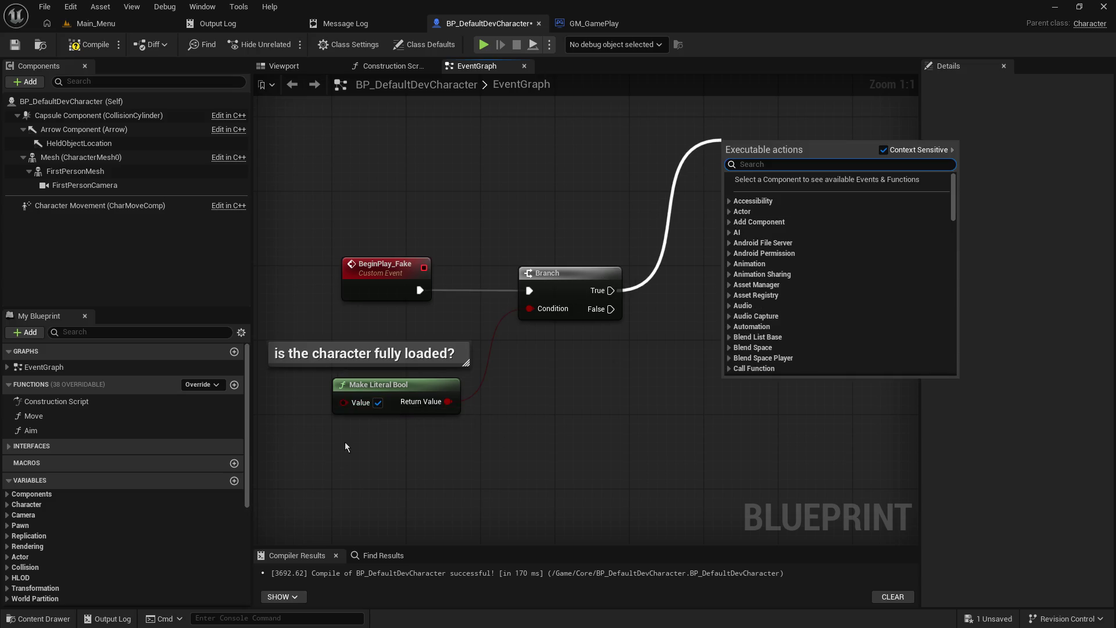
{"action": "left_click", "coordinate": [378, 402]}
{"action": "mouse_move", "coordinate": [610, 309]}
{"action": "left_mouse_down"}
{"action": "mouse_move", "coordinate": [814, 459]}
{"action": "mouse_move", "coordinate": [716, 402]}
{"action": "left_mouse_up"}
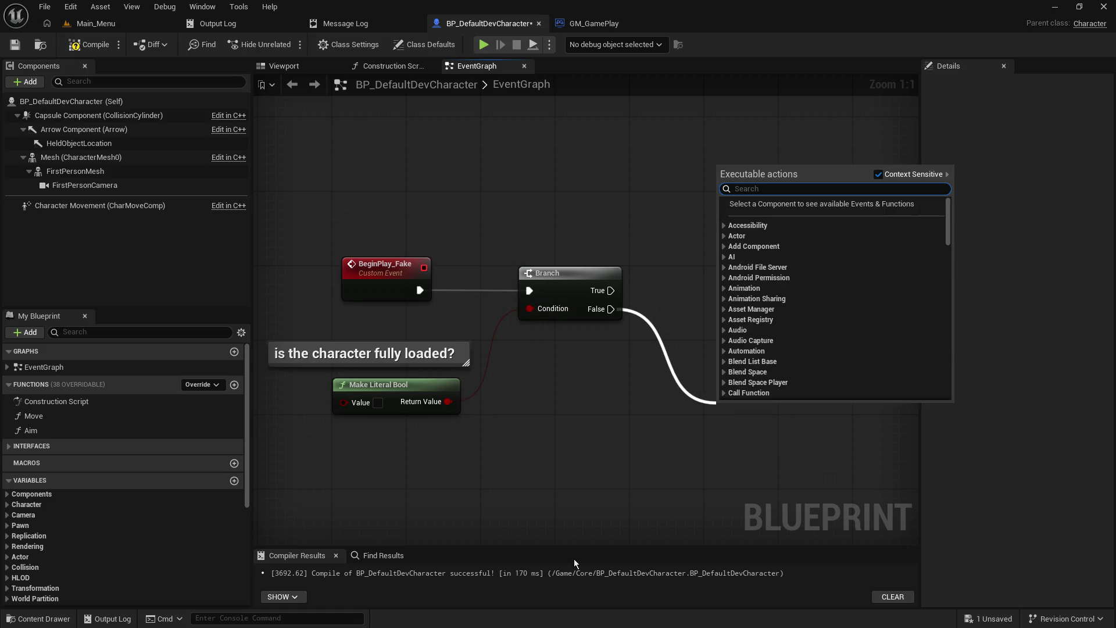
{"action": "key", "text": "Escape"}
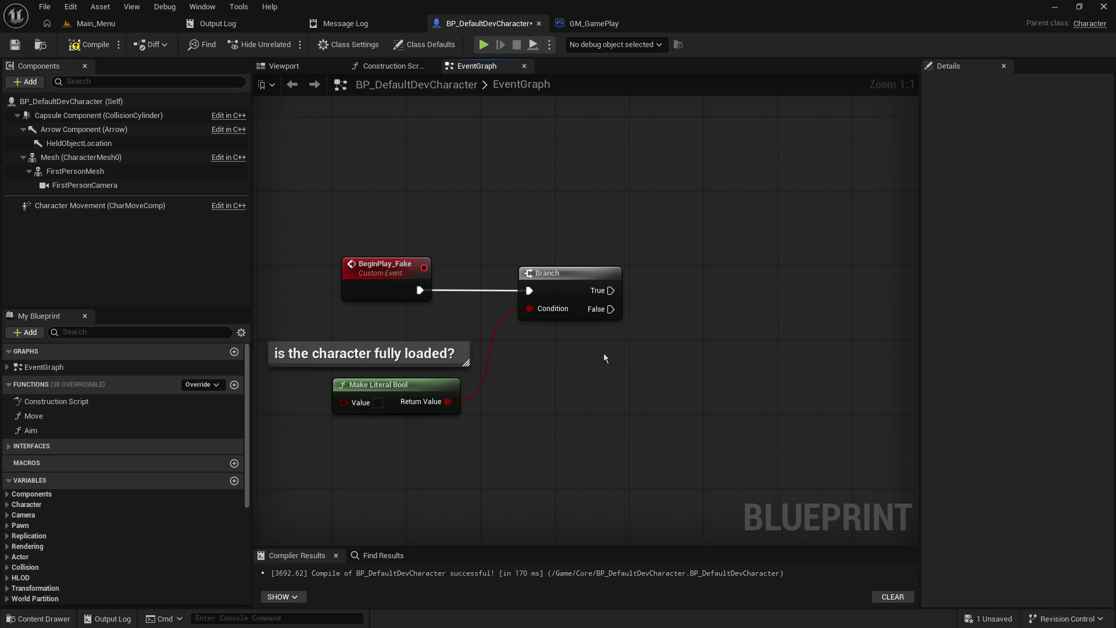
{"action": "left_click_drag", "start_coordinate": [611, 308], "coordinate": [647, 364]}
{"action": "type", "text": "delay"}
{"action": "key", "text": "Return"}
- Set the Delay duration to 5.0 and loop Completed back into the Branch through a reroute
{"action": "left_click", "coordinate": [697, 402]}
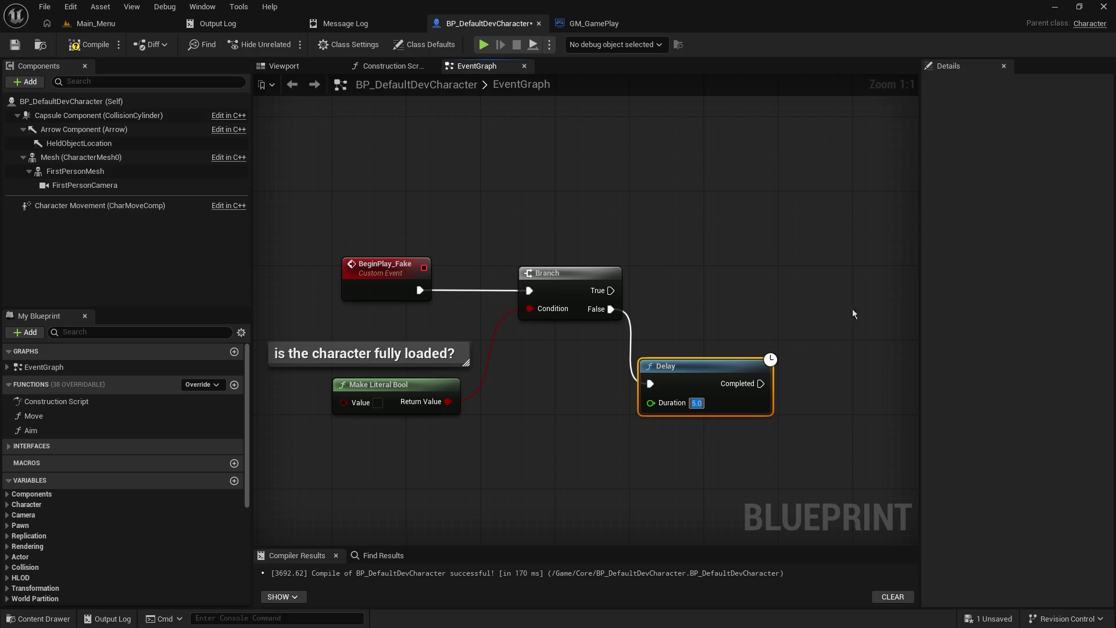
{"action": "mouse_move", "coordinate": [760, 383]}
{"action": "left_mouse_down"}
{"action": "mouse_move", "coordinate": [786, 360]}
{"action": "mouse_move", "coordinate": [821, 204]}
{"action": "mouse_move", "coordinate": [499, 237]}
{"action": "mouse_move", "coordinate": [528, 290]}
{"action": "left_mouse_up"}
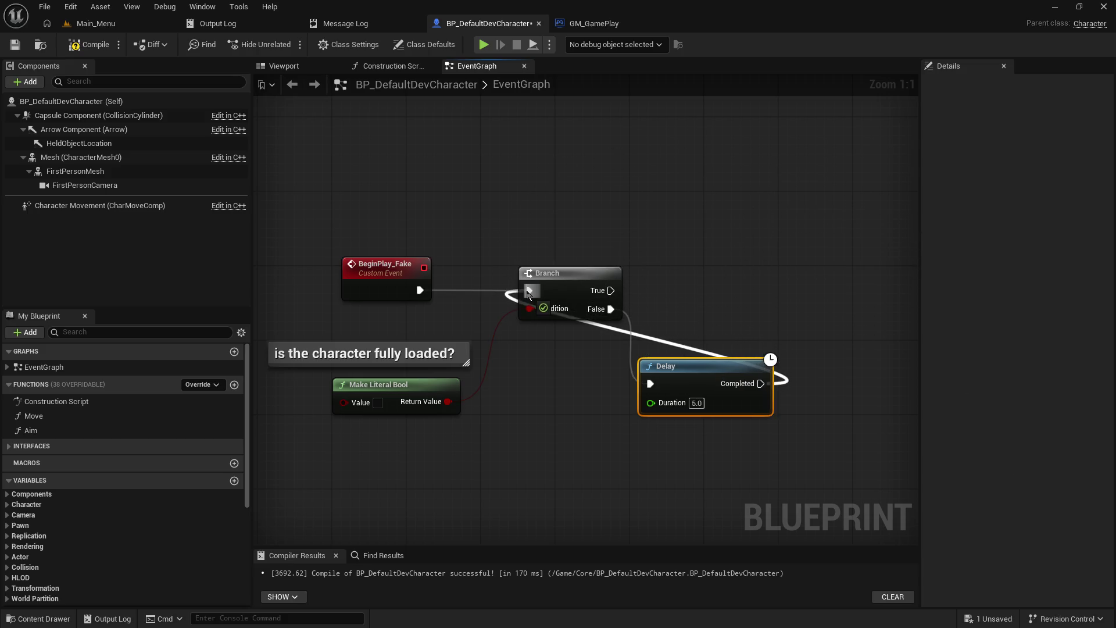
{"action": "double_click", "coordinate": [670, 345]}
{"action": "mouse_move", "coordinate": [677, 342]}
{"action": "left_mouse_down"}
{"action": "mouse_move", "coordinate": [781, 183]}
{"action": "mouse_move", "coordinate": [775, 173]}
{"action": "mouse_move", "coordinate": [612, 518]}
{"action": "left_mouse_up"}
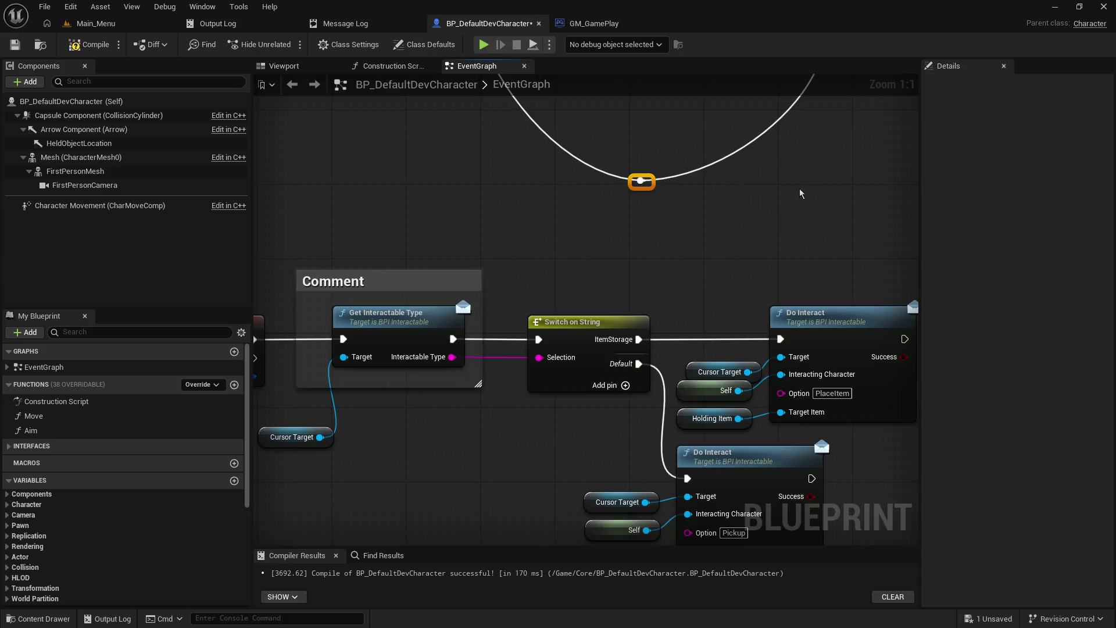
{"action": "mouse_move", "coordinate": [800, 193]}
{"action": "left_mouse_down"}
{"action": "mouse_move", "coordinate": [549, 480]}
{"action": "mouse_move", "coordinate": [551, 350]}
{"action": "mouse_move", "coordinate": [571, 396]}
{"action": "left_mouse_up"}
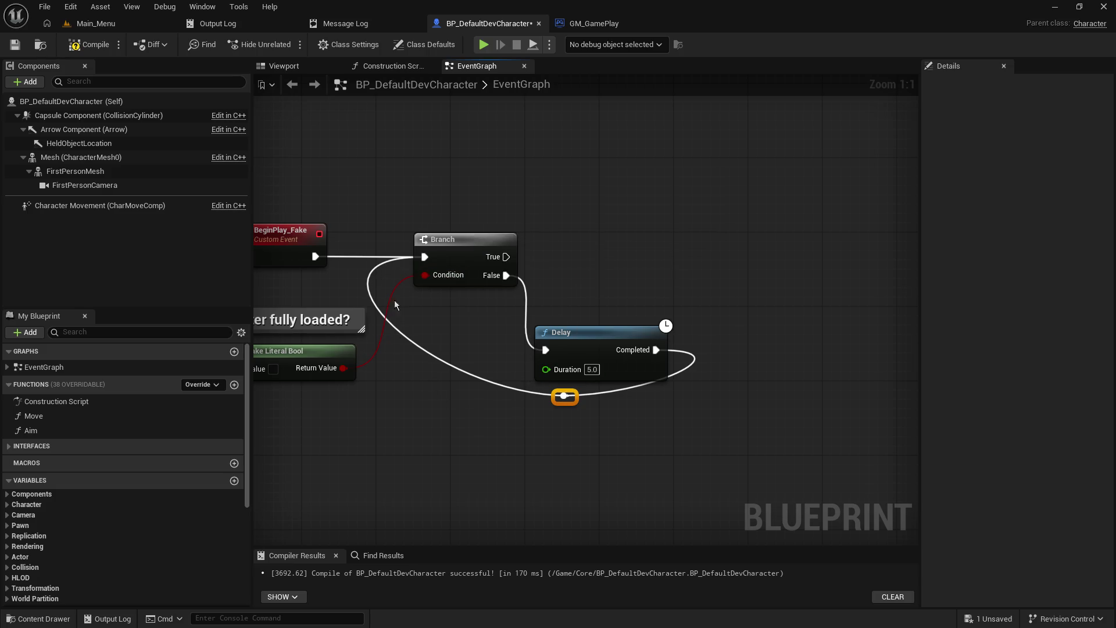
- Set the Make Literal Bool value to true
{"action": "left_click_drag", "start_coordinate": [418, 399], "coordinate": [549, 410]}
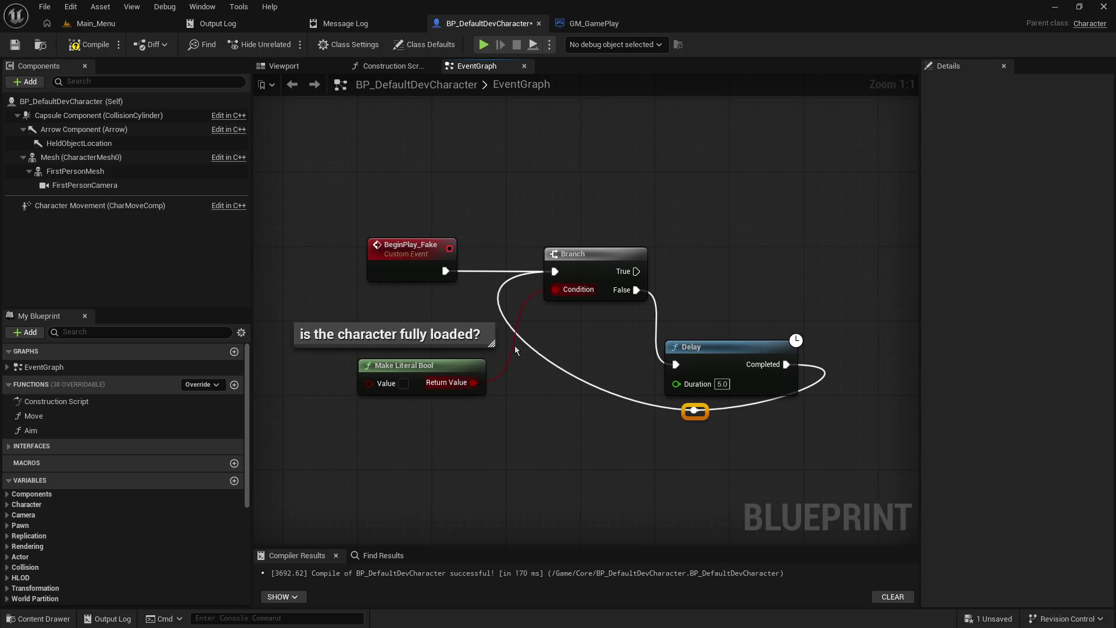
{"action": "left_click", "coordinate": [404, 383]}
{"action": "left_click_drag", "start_coordinate": [624, 480], "coordinate": [509, 480]}
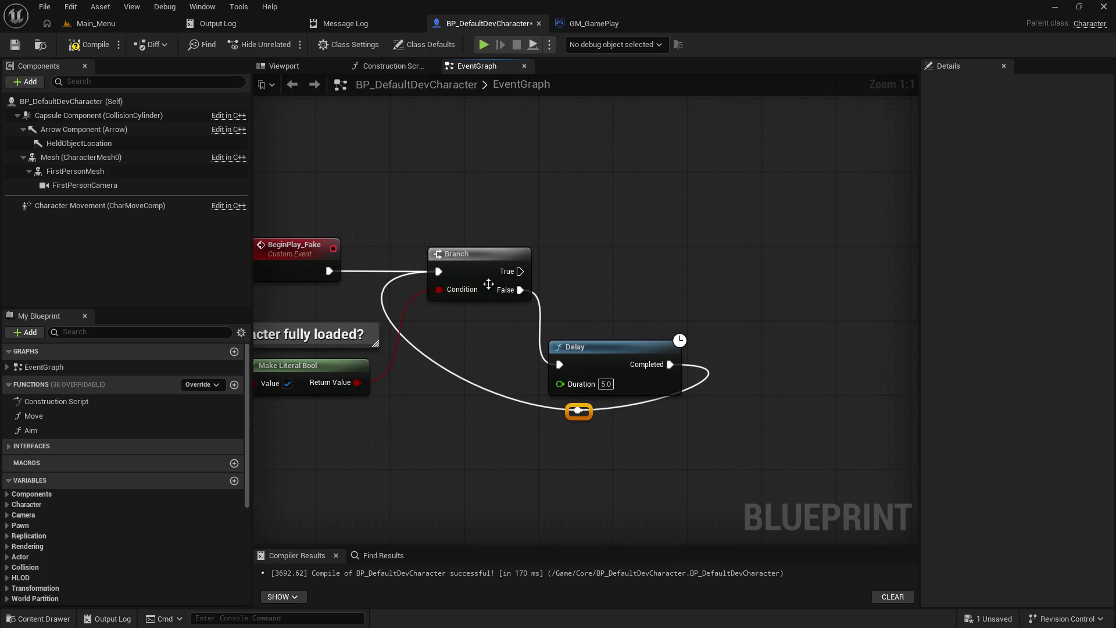
{"action": "left_click_drag", "start_coordinate": [520, 271], "coordinate": [647, 173]}
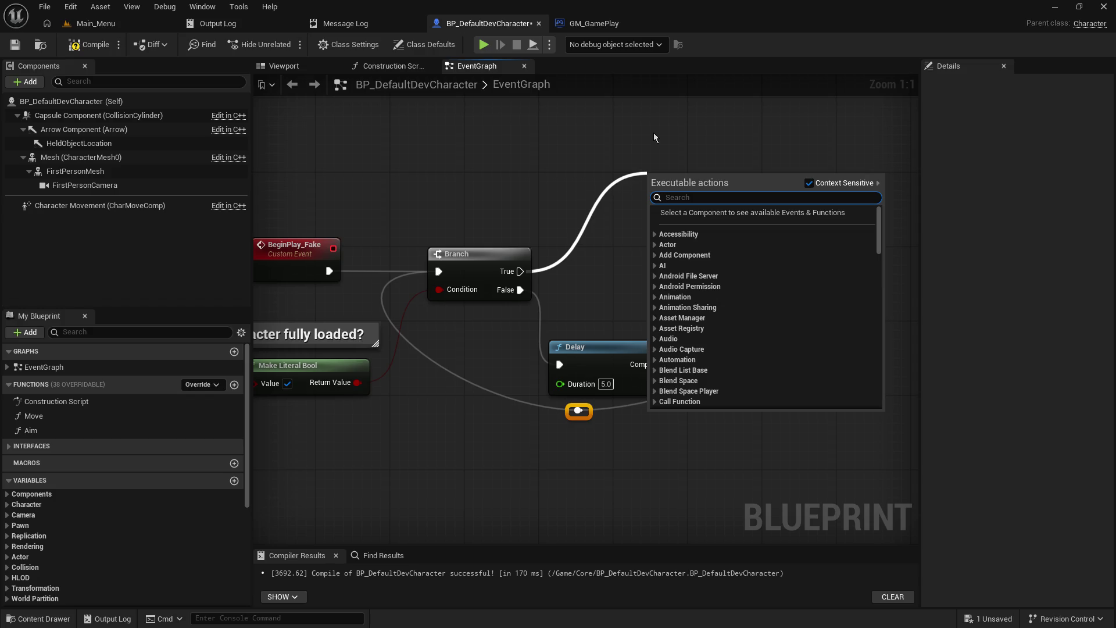
{"action": "left_click", "coordinate": [649, 148]}
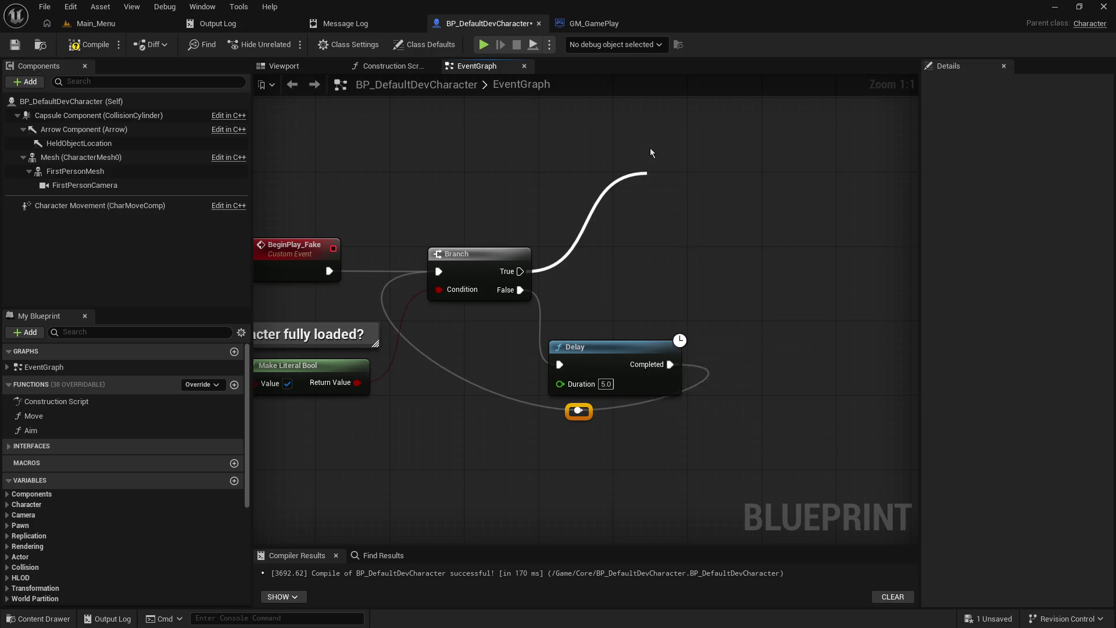
{"action": "right_click", "coordinate": [571, 288]}
{"action": "left_click", "coordinate": [567, 260]}
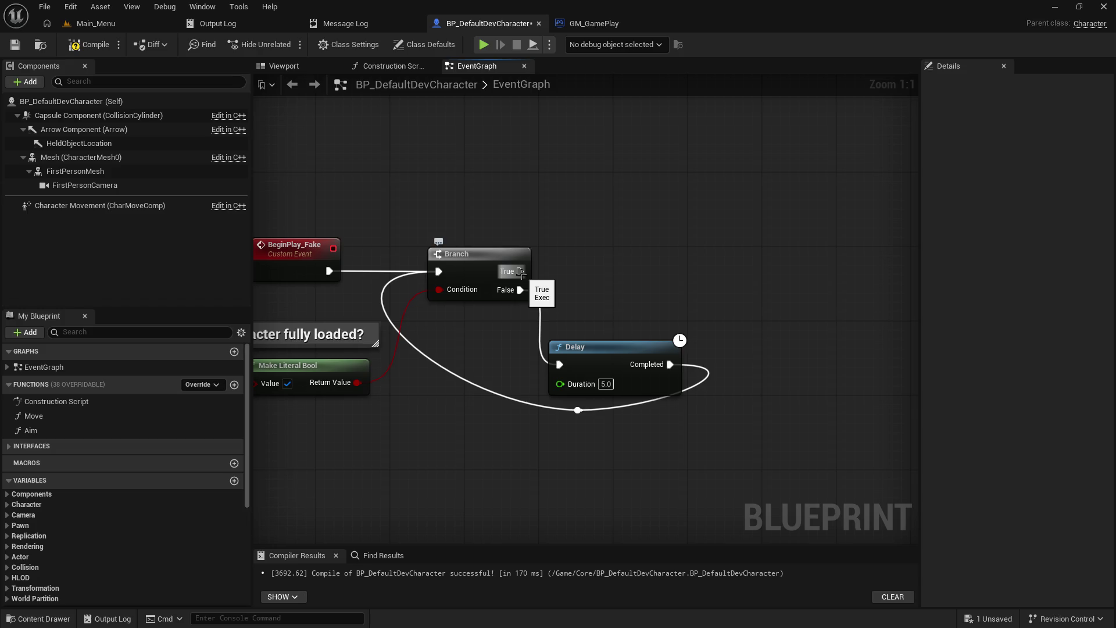
{"action": "mouse_move", "coordinate": [520, 272]}
{"action": "left_mouse_down"}
{"action": "mouse_move", "coordinate": [643, 217]}
{"action": "mouse_move", "coordinate": [611, 229]}
{"action": "mouse_move", "coordinate": [627, 207]}
{"action": "left_mouse_up"}
{"action": "left_click", "coordinate": [814, 207]}
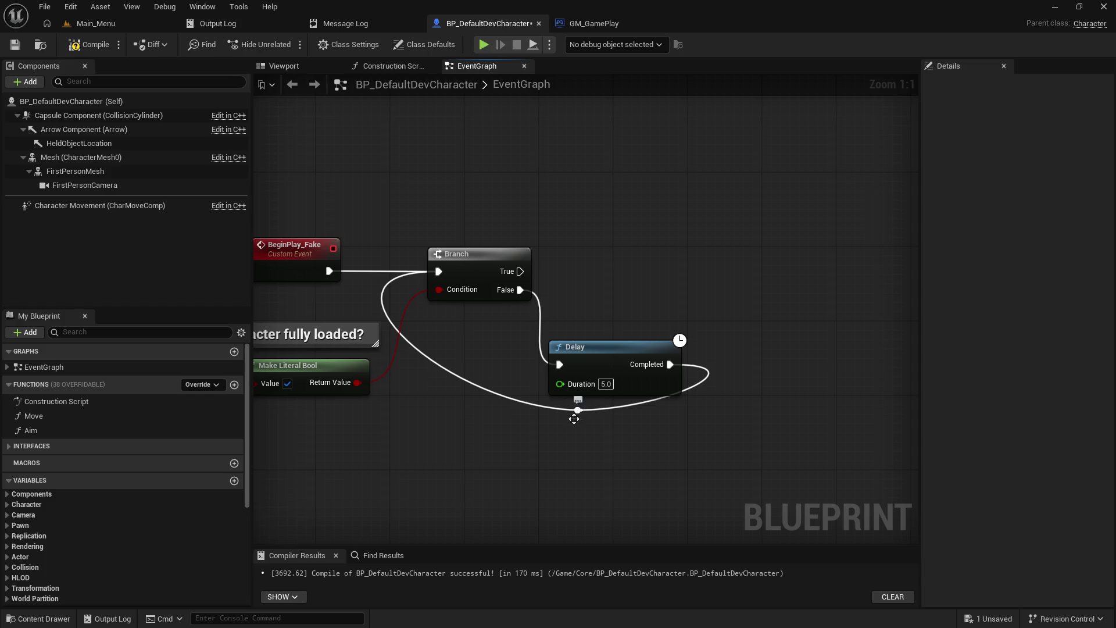
- Add a second reroute, square the loop wire beneath the nodes, and select the whole setup
{"action": "double_click", "coordinate": [504, 394]}
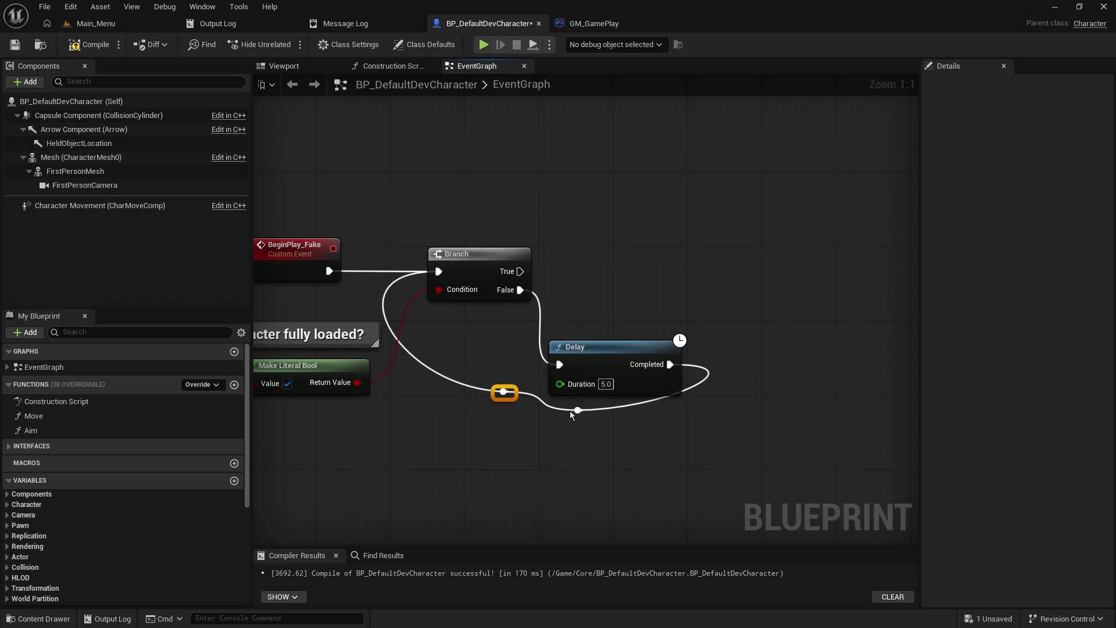
{"action": "left_click_drag", "start_coordinate": [569, 410], "coordinate": [681, 411]}
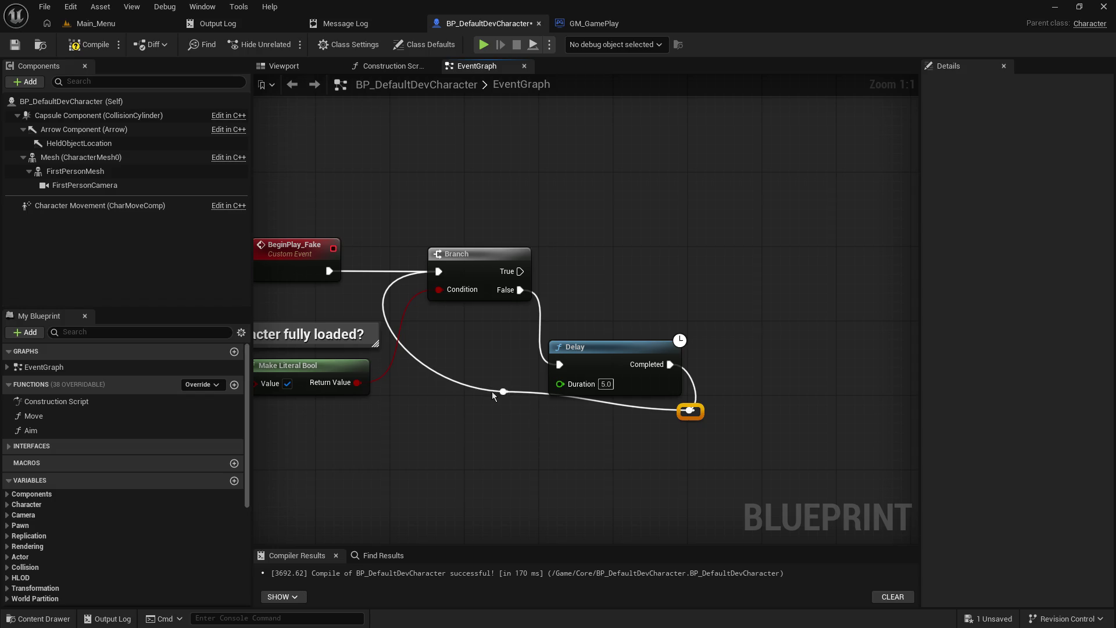
{"action": "mouse_move", "coordinate": [502, 392]}
{"action": "left_mouse_down"}
{"action": "mouse_move", "coordinate": [540, 419]}
{"action": "mouse_move", "coordinate": [448, 400]}
{"action": "mouse_move", "coordinate": [439, 411]}
{"action": "left_mouse_up"}
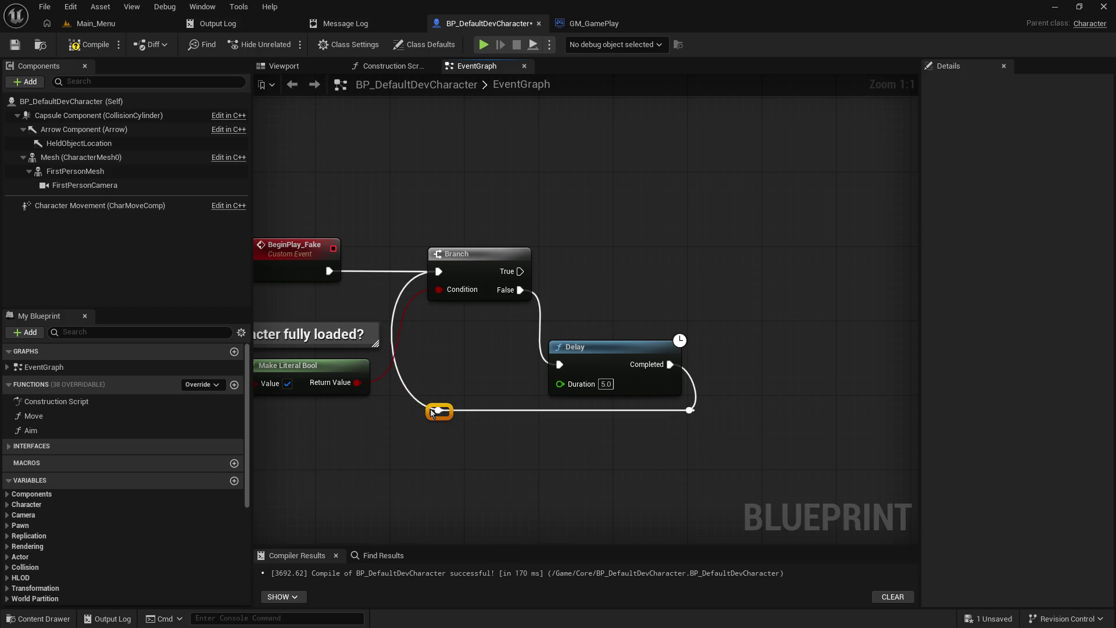
{"action": "left_click", "coordinate": [724, 481]}
{"action": "left_click_drag", "start_coordinate": [693, 464], "coordinate": [738, 436]}
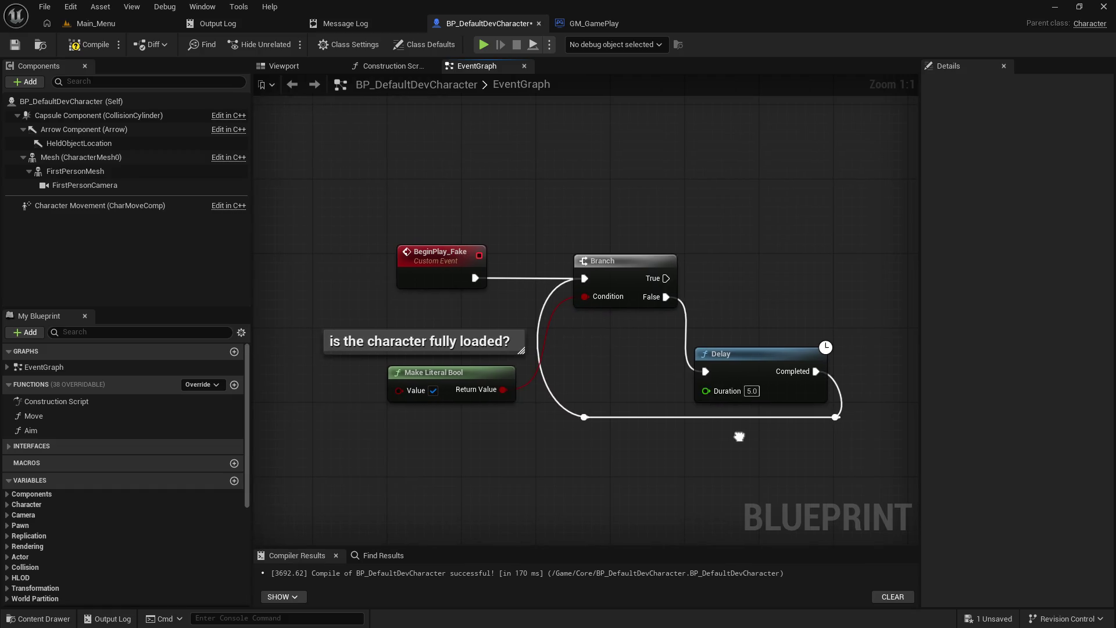
{"action": "mouse_move", "coordinate": [413, 156]}
{"action": "left_mouse_down"}
{"action": "mouse_move", "coordinate": [829, 460]}
{"action": "mouse_move", "coordinate": [869, 465]}
{"action": "left_mouse_up"}
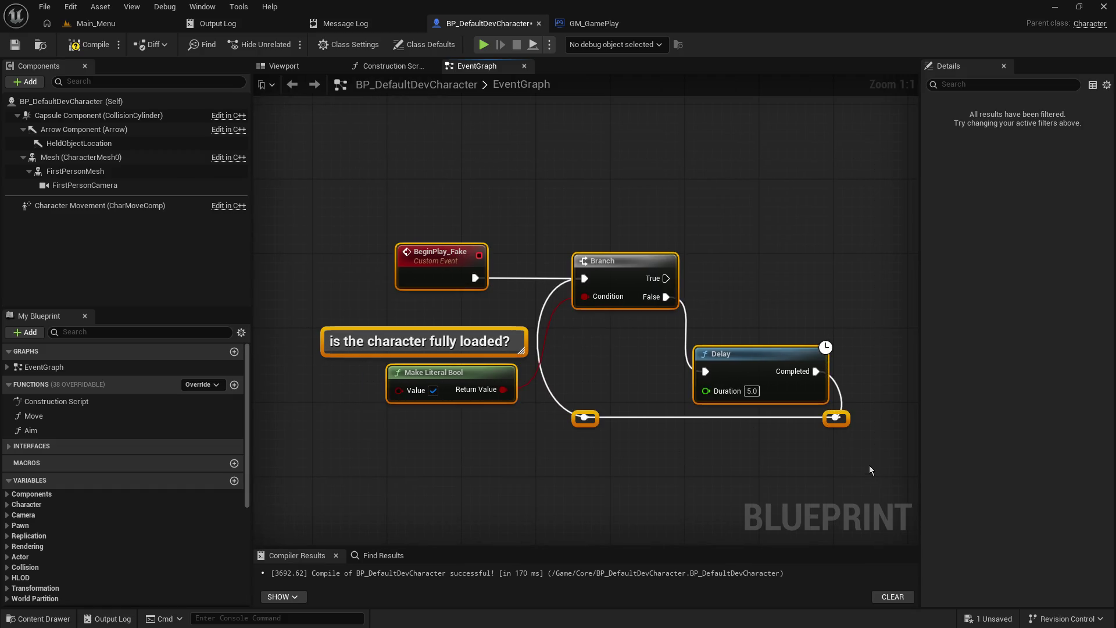
- Delete the selected BeginPlay_Fake test nodes, then save and compile BP_DefaultDevCharacter
{"action": "key", "text": "Delete"}
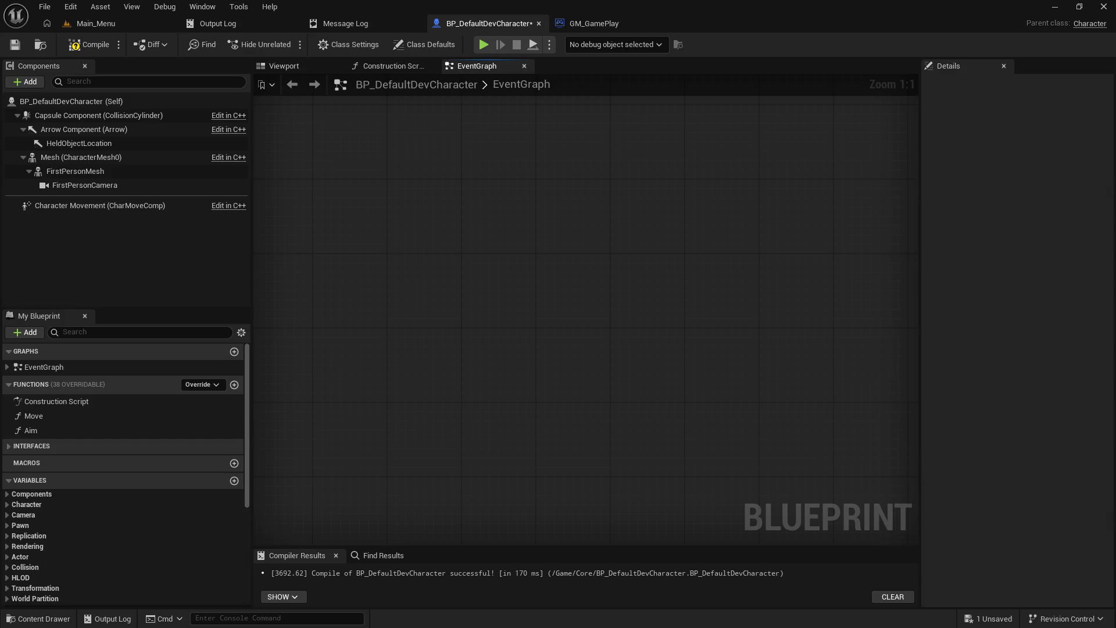
{"action": "scroll", "coordinate": [564, 329], "scroll_direction": "down", "scroll_amount": 5}
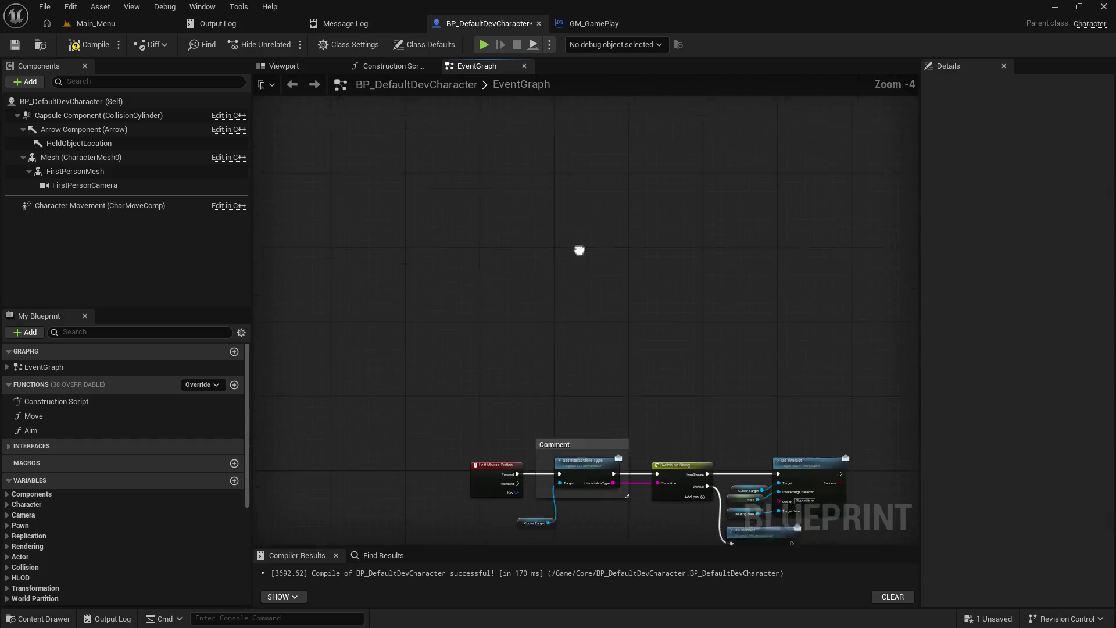
{"action": "left_click_drag", "start_coordinate": [581, 249], "coordinate": [432, 98]}
{"action": "left_click", "coordinate": [14, 45]}
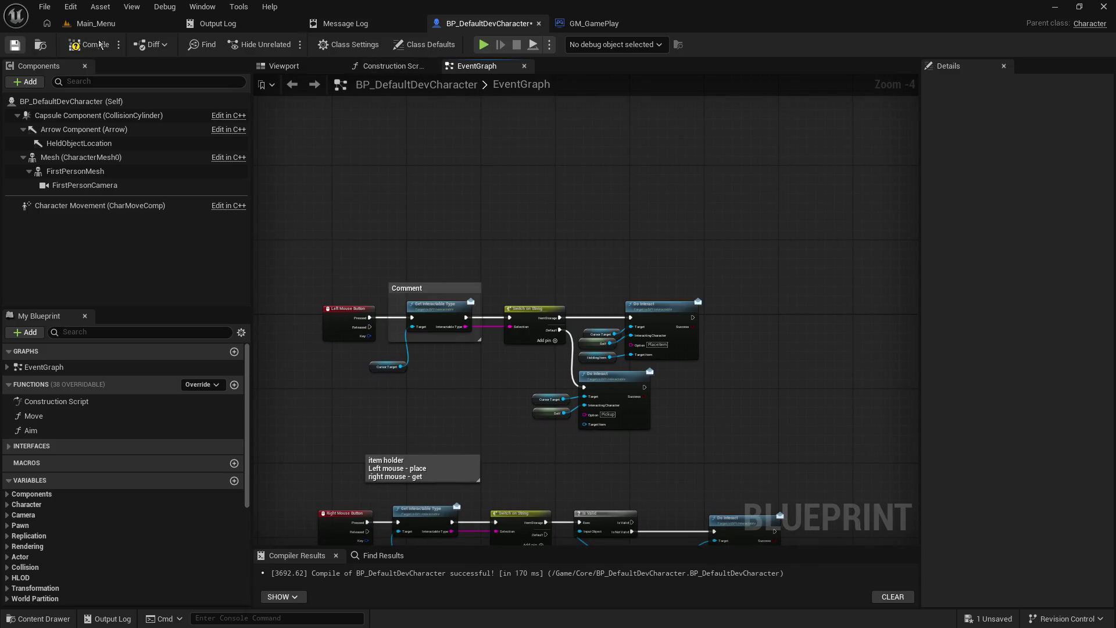
{"action": "left_click", "coordinate": [96, 46]}
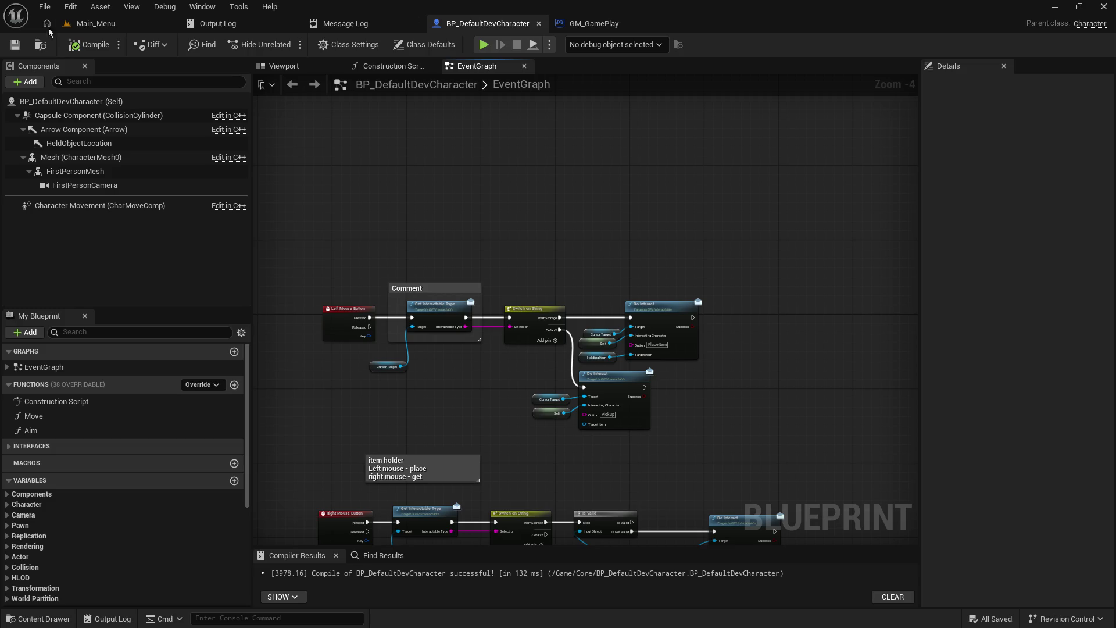
- Bring both Do Interact calls into view, select the item-placing one, then switch to Main_Menu
{"action": "scroll", "coordinate": [517, 249], "scroll_direction": "up", "scroll_amount": 4}
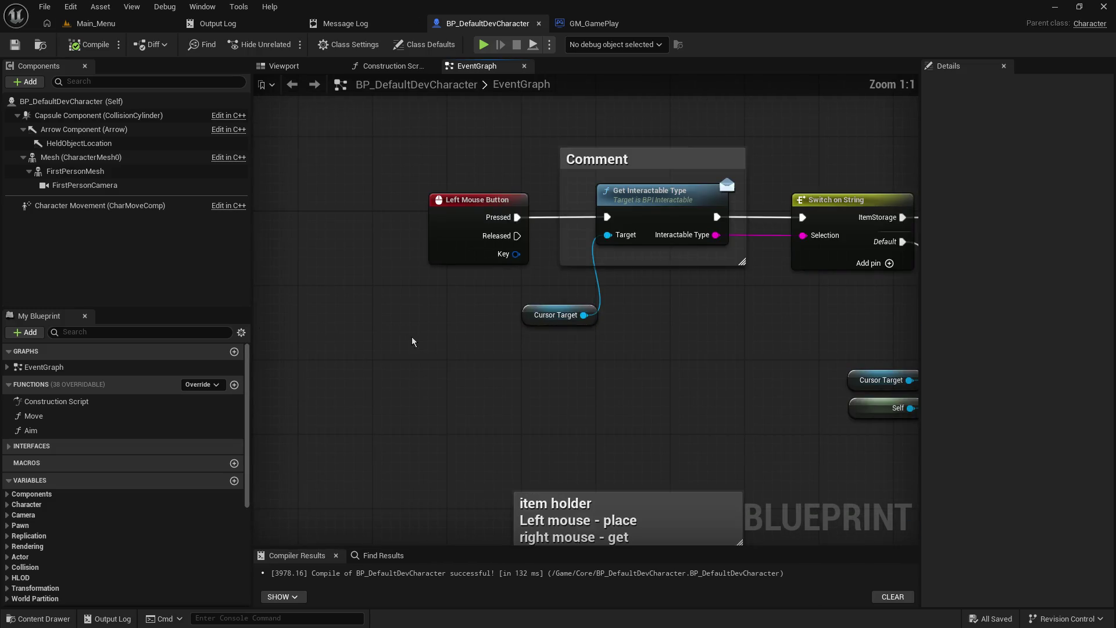
{"action": "mouse_move", "coordinate": [412, 341]}
{"action": "left_mouse_down"}
{"action": "mouse_move", "coordinate": [682, 341]}
{"action": "mouse_move", "coordinate": [557, 374]}
{"action": "mouse_move", "coordinate": [486, 348]}
{"action": "left_mouse_up"}
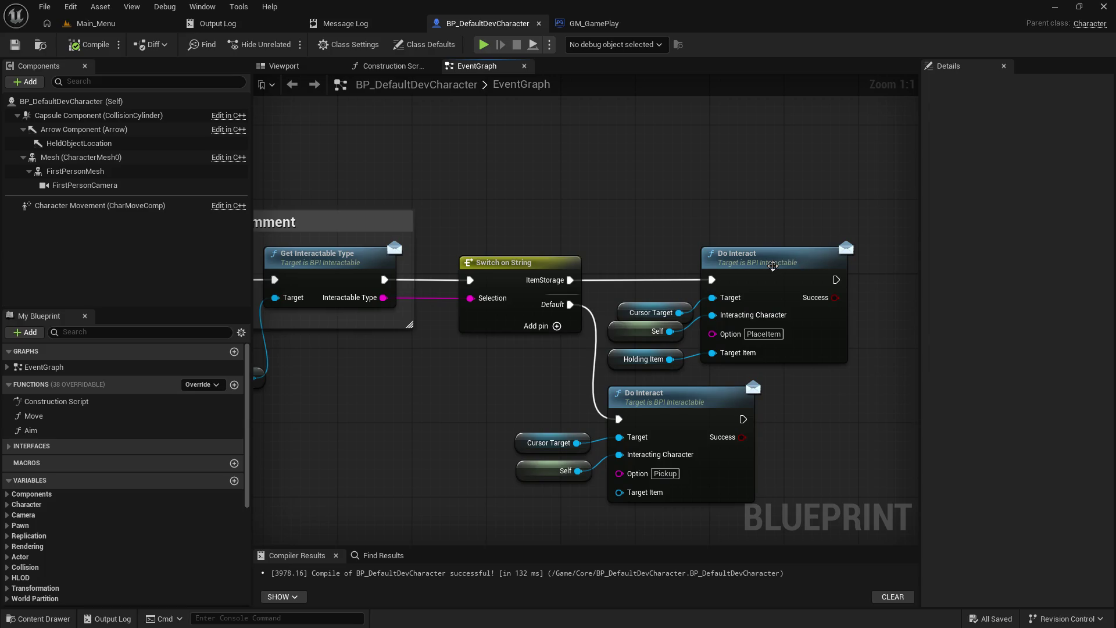
{"action": "left_click", "coordinate": [772, 265]}
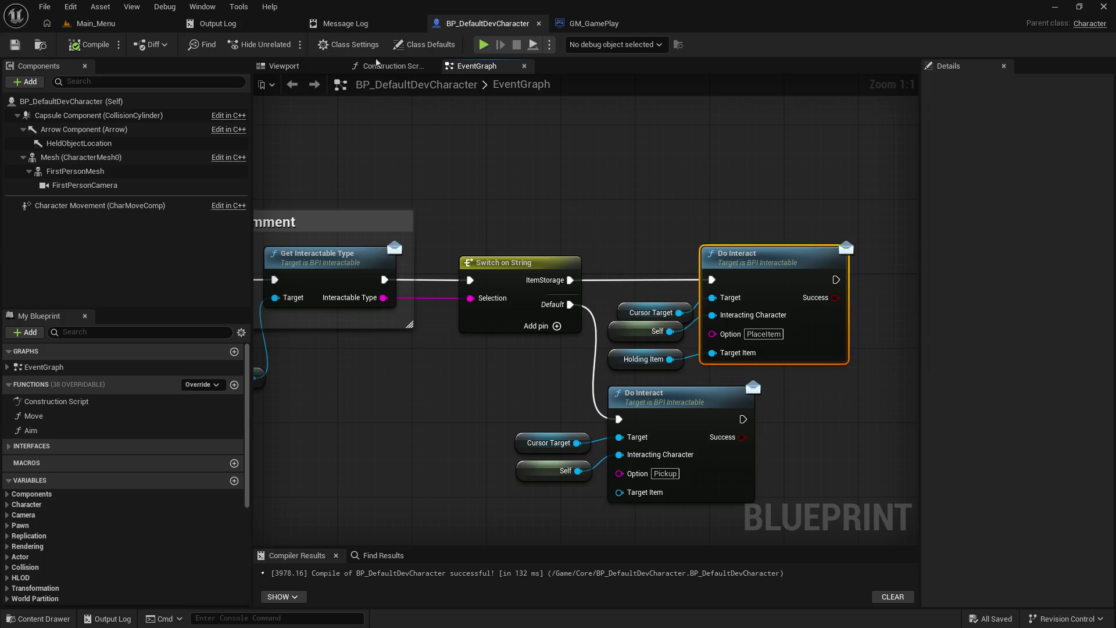
{"action": "left_click", "coordinate": [99, 24]}
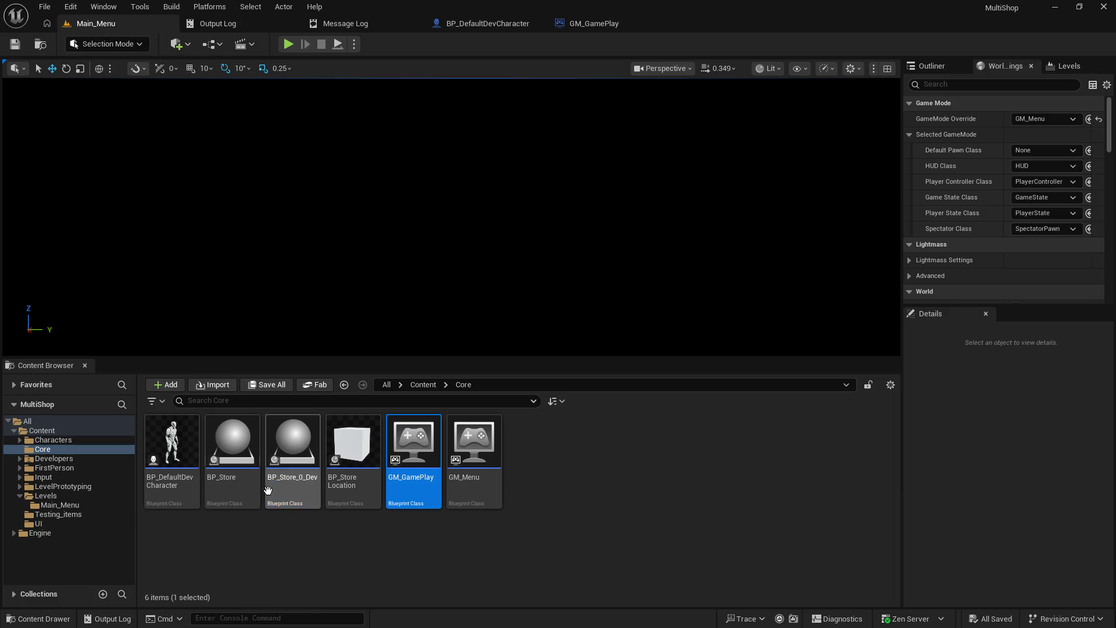
- Open the TestMap level from Content > Levels and check the Play options dropdown
{"action": "left_click", "coordinate": [20, 486]}
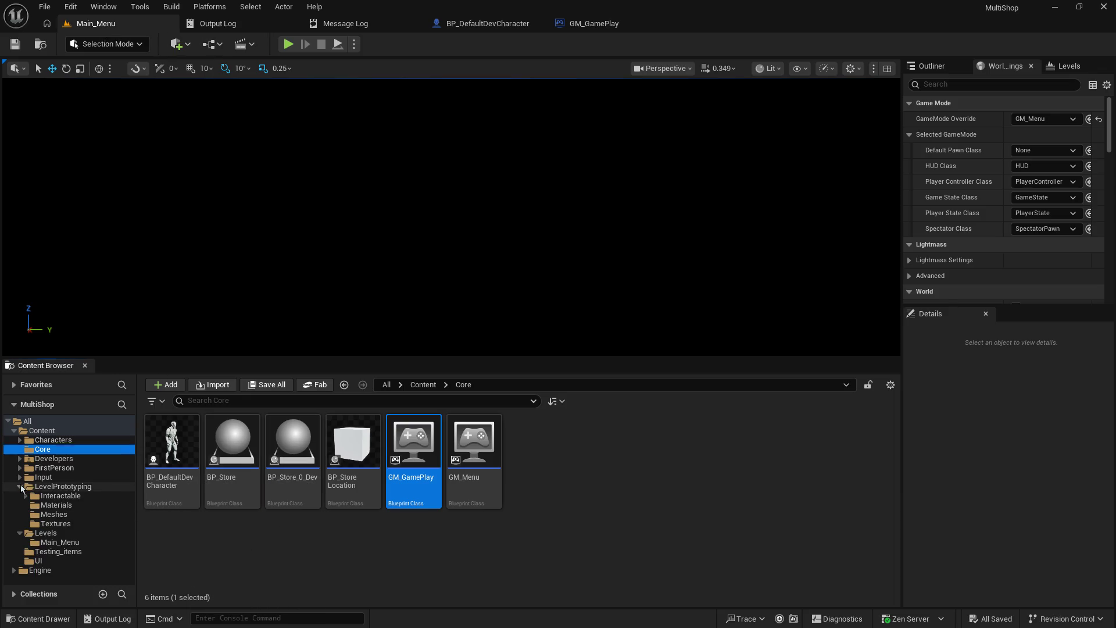
{"action": "left_click", "coordinate": [20, 486]}
{"action": "left_click", "coordinate": [45, 495]}
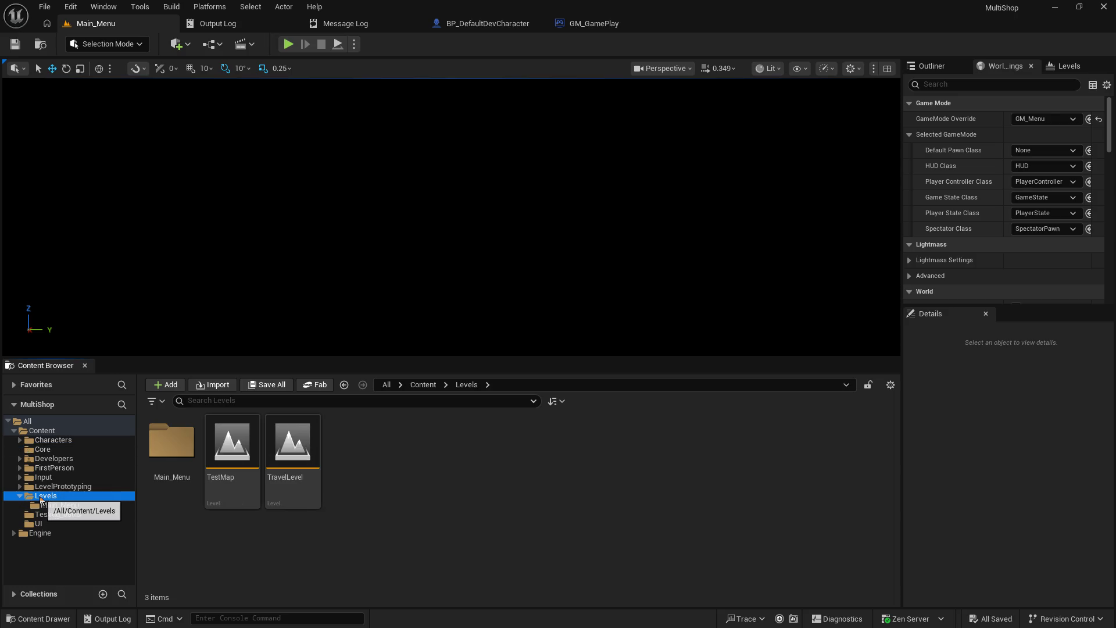
{"action": "double_click", "coordinate": [232, 448]}
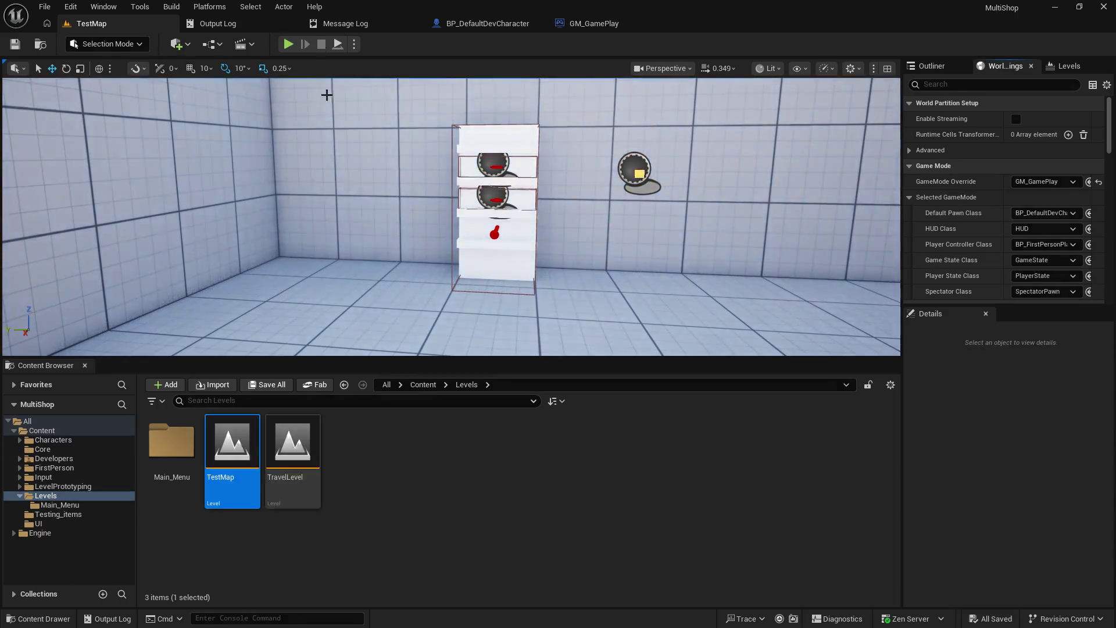
{"action": "left_click", "coordinate": [354, 46]}
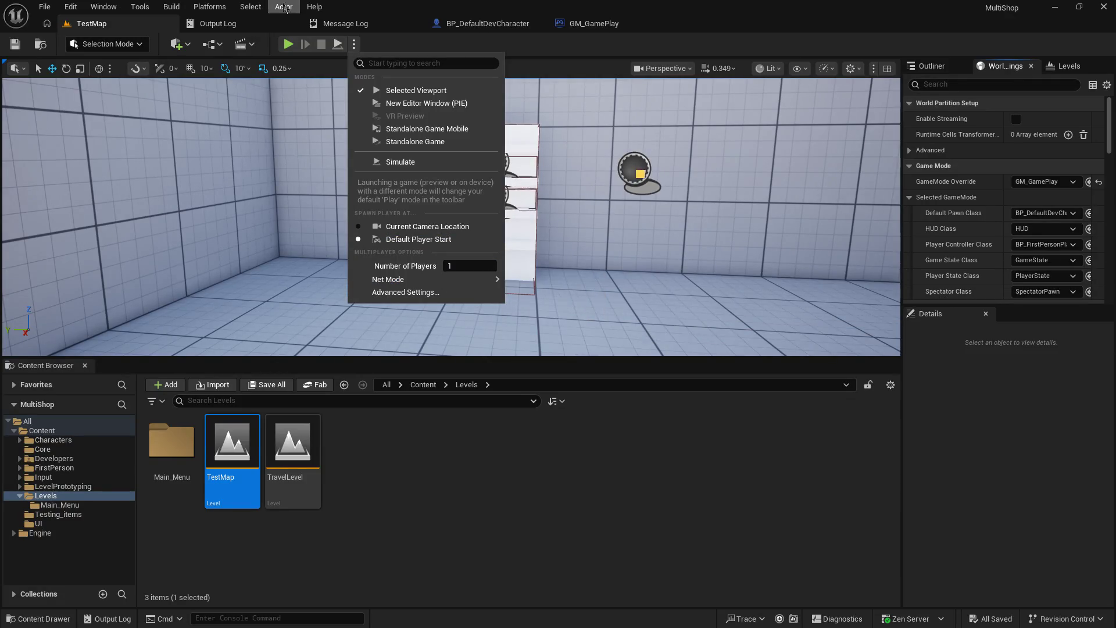
{"action": "left_click", "coordinate": [287, 45]}
- Play TestMap, pick up the orange box, walk to the shelf and try placing it there
{"action": "left_click", "coordinate": [288, 46]}
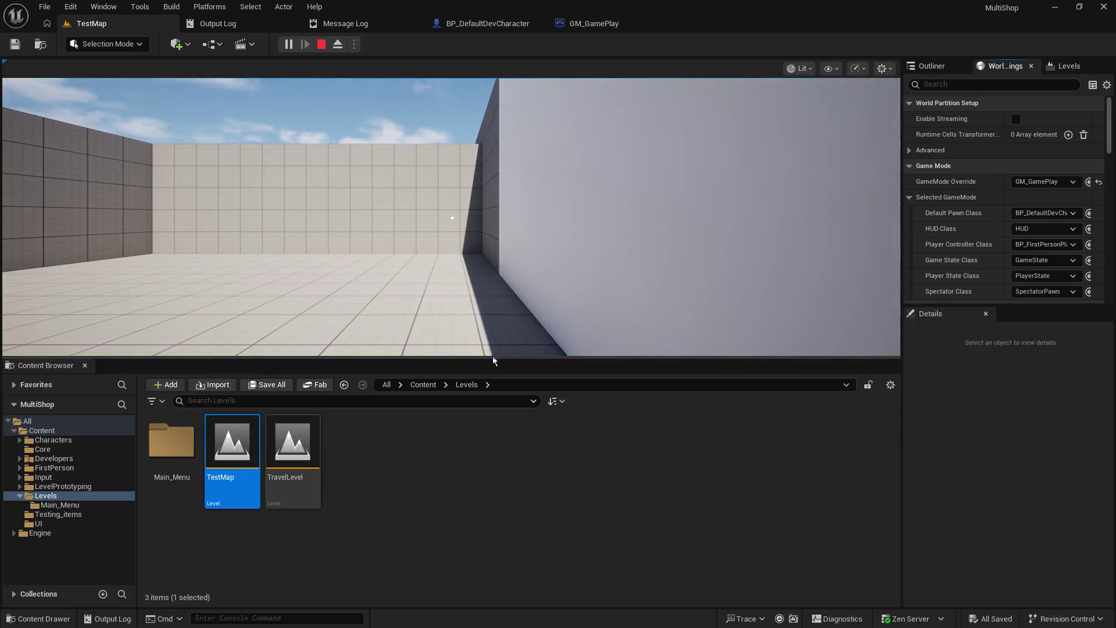
{"action": "left_click_drag", "start_coordinate": [490, 382], "coordinate": [490, 484]}
{"action": "left_click", "coordinate": [490, 406]}
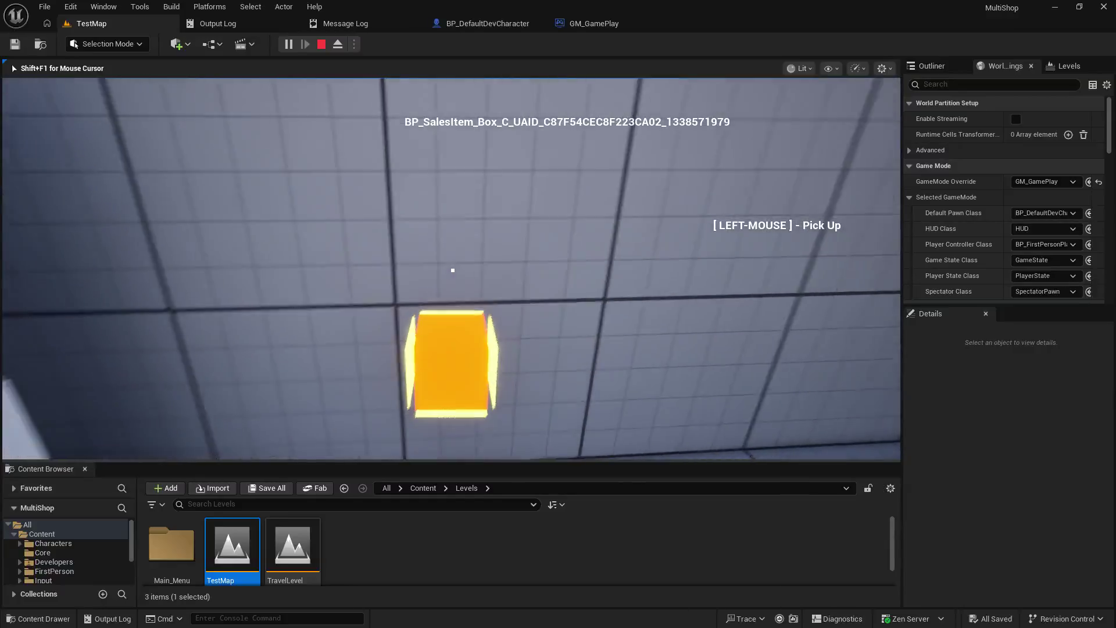
{"action": "left_click", "coordinate": [453, 270]}
{"action": "key", "text": "w"}
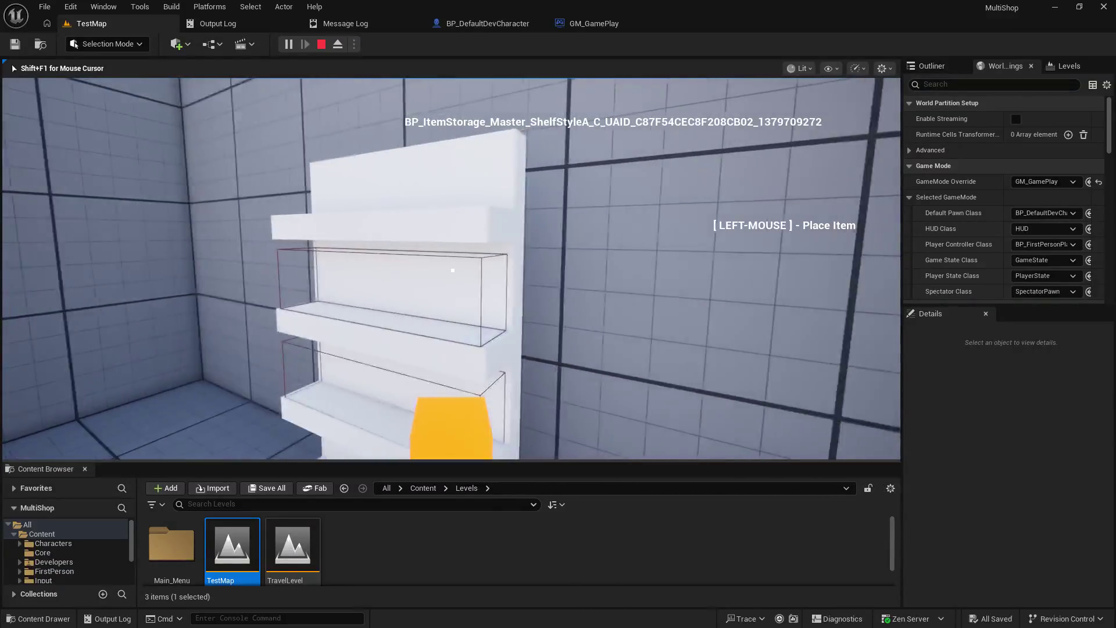
{"action": "left_click", "coordinate": [452, 270]}
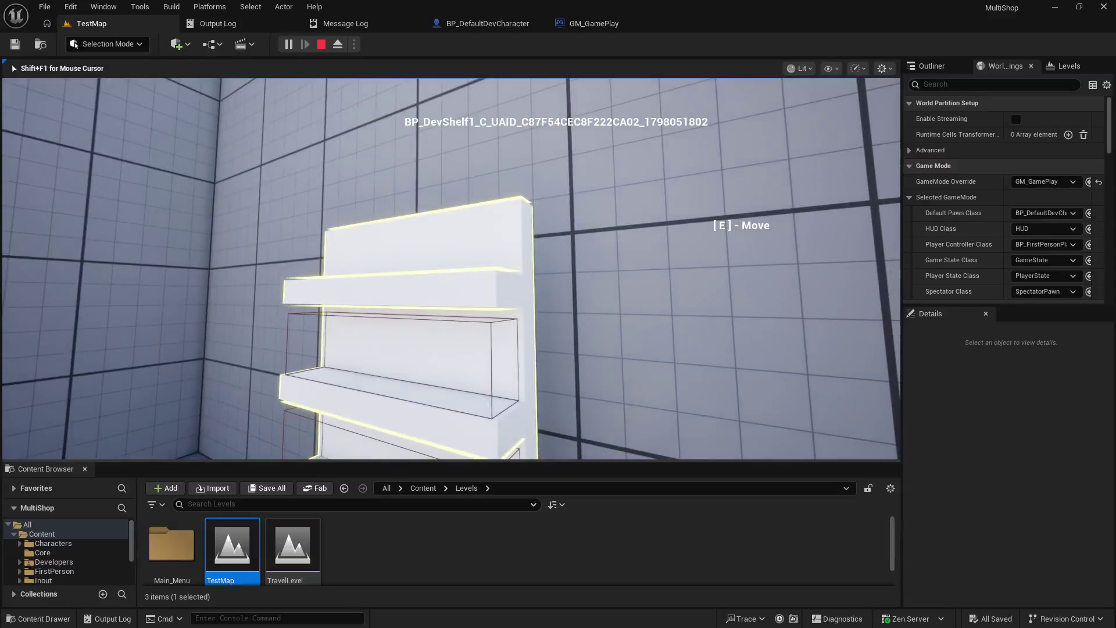
{"action": "left_click", "coordinate": [452, 270]}
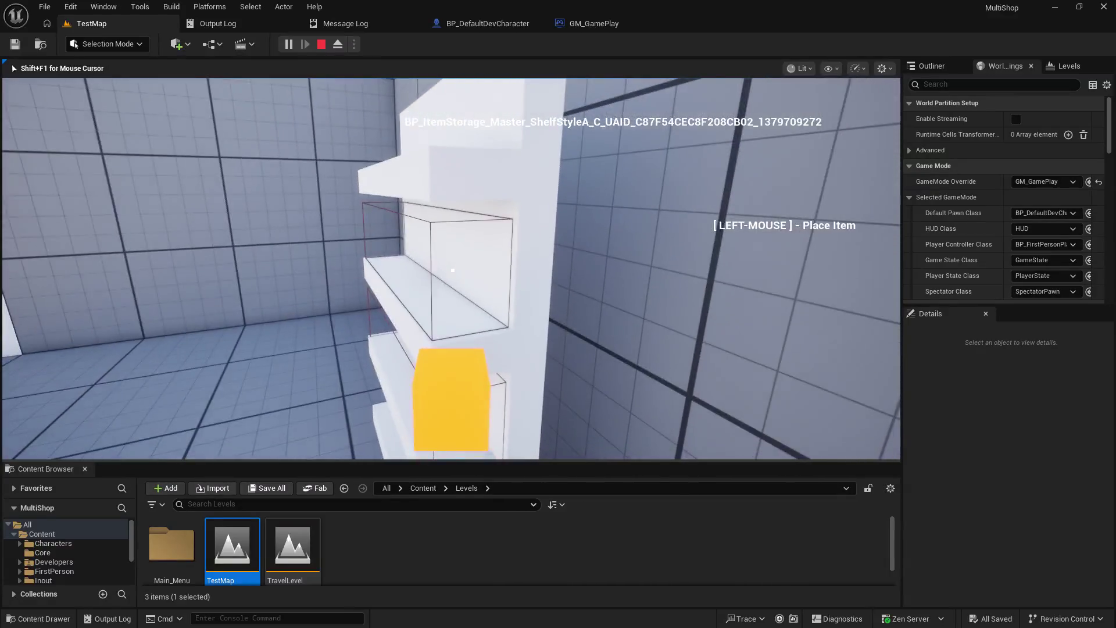
{"action": "left_click", "coordinate": [453, 270]}
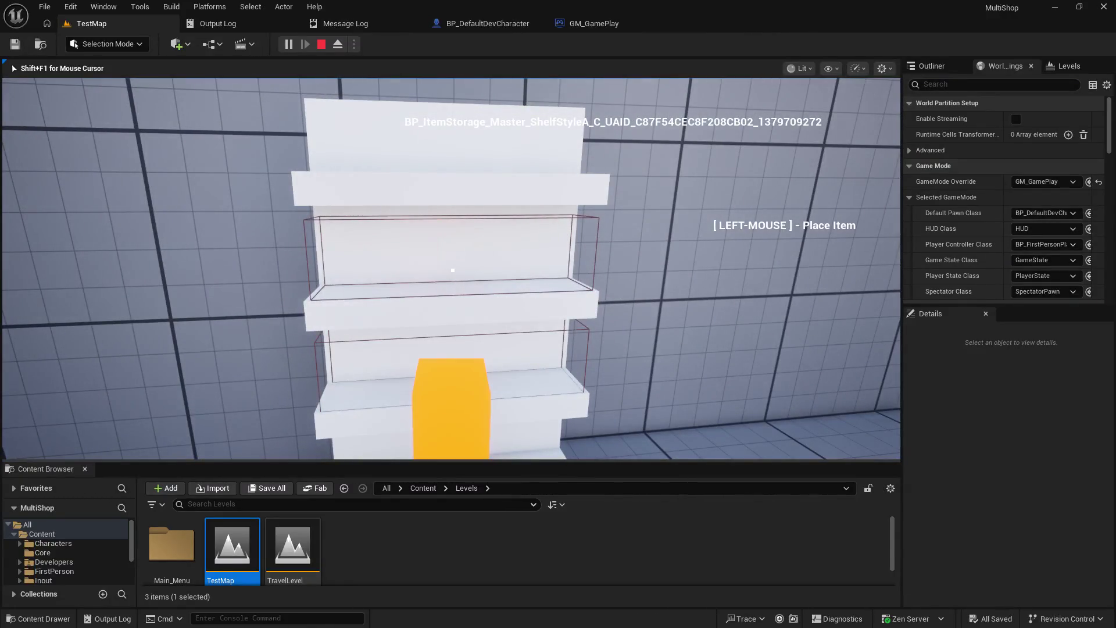
{"action": "key", "text": "Escape"}
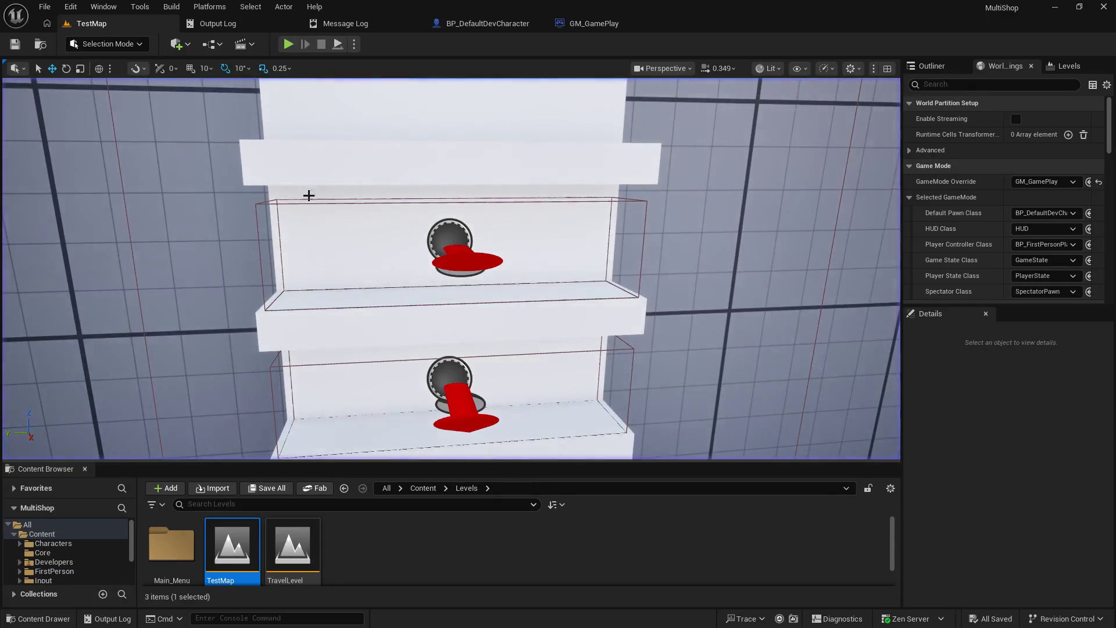
{"action": "left_click", "coordinate": [487, 23]}
{"action": "mouse_move", "coordinate": [448, 235]}
{"action": "left_mouse_down"}
{"action": "mouse_move", "coordinate": [908, 167]}
{"action": "mouse_move", "coordinate": [765, 220]}
{"action": "left_mouse_up"}
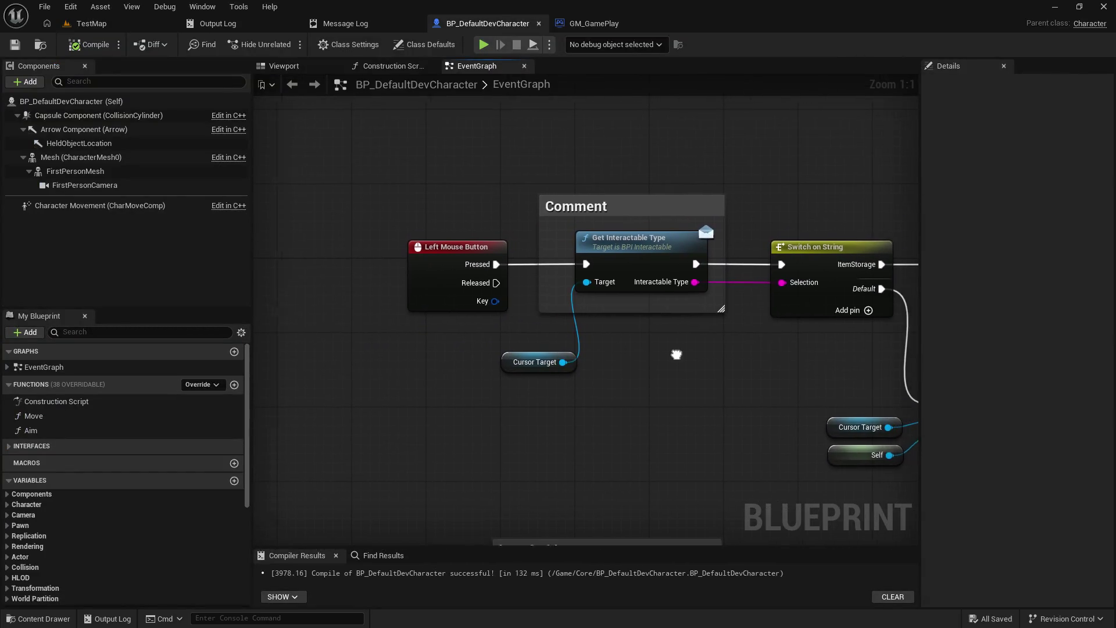
{"action": "left_click_drag", "start_coordinate": [675, 353], "coordinate": [568, 369]}
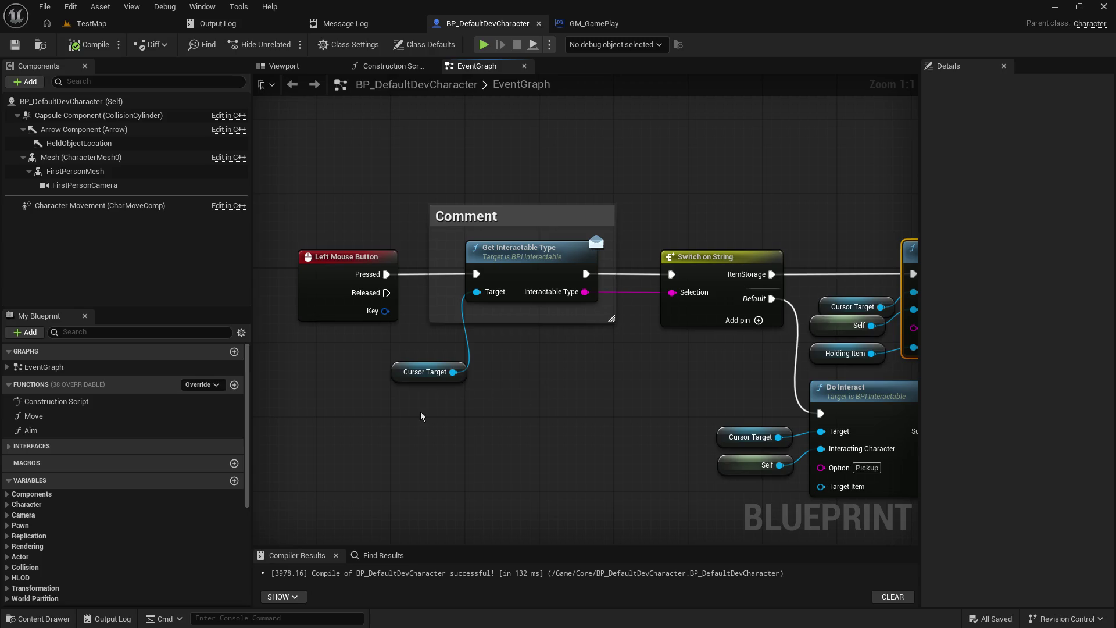
{"action": "left_click_drag", "start_coordinate": [409, 477], "coordinate": [440, 254]}
{"action": "mouse_move", "coordinate": [595, 536]}
{"action": "left_mouse_down"}
{"action": "mouse_move", "coordinate": [623, 338]}
{"action": "mouse_move", "coordinate": [580, 153]}
{"action": "left_mouse_up"}
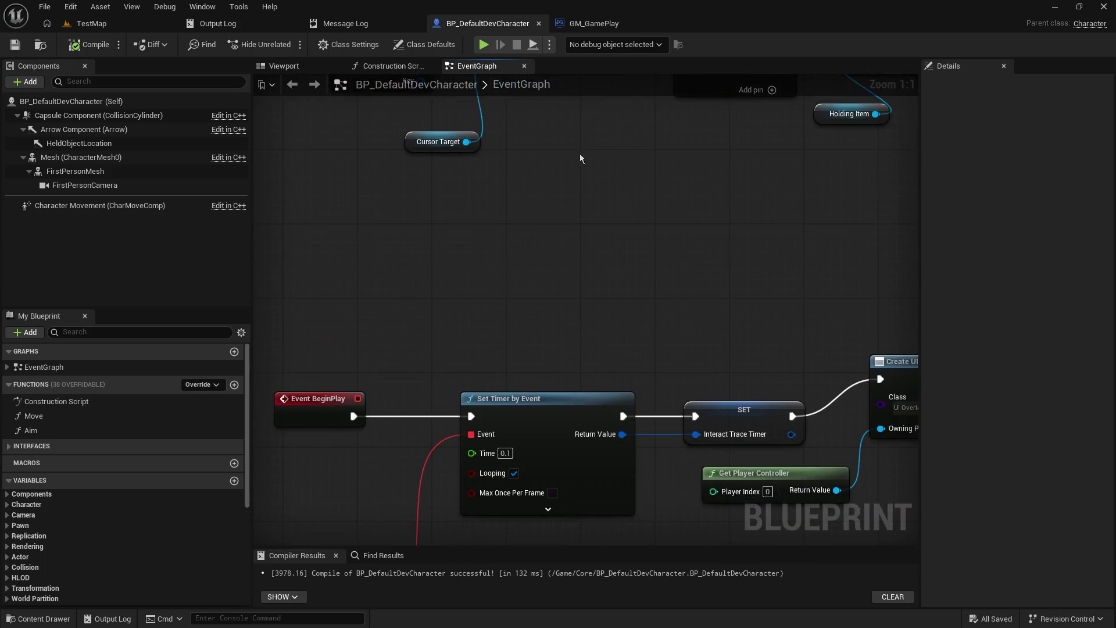
{"action": "mouse_move", "coordinate": [581, 378]}
{"action": "left_mouse_down"}
{"action": "mouse_move", "coordinate": [465, 244]}
{"action": "mouse_move", "coordinate": [454, 155]}
{"action": "left_mouse_up"}
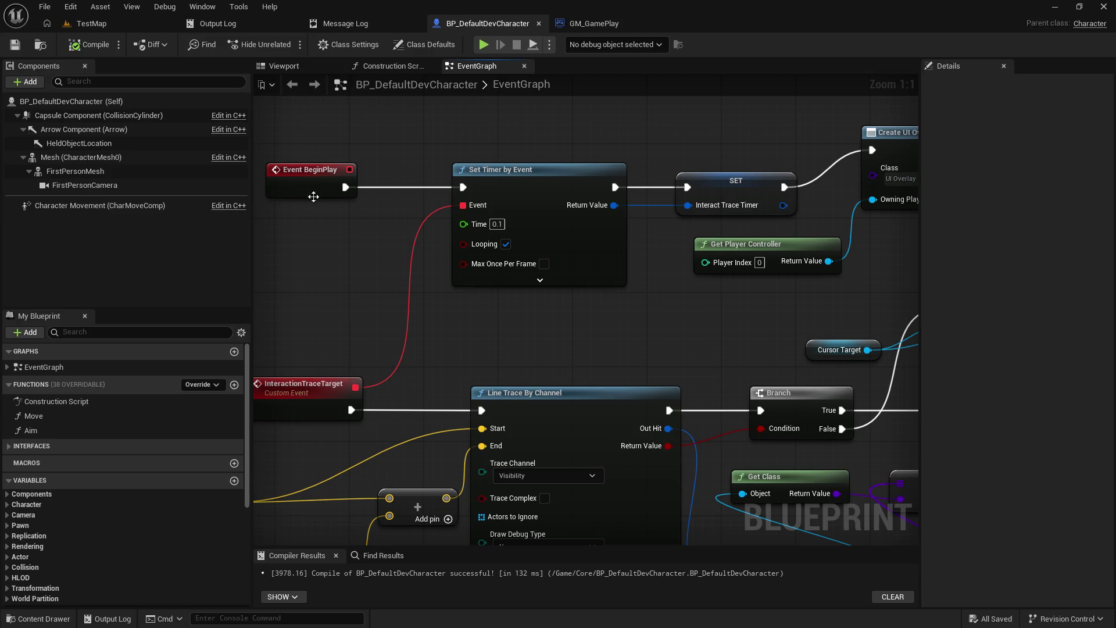
{"action": "mouse_move", "coordinate": [572, 152]}
{"action": "left_mouse_down"}
{"action": "mouse_move", "coordinate": [293, 187]}
{"action": "mouse_move", "coordinate": [558, 158]}
{"action": "mouse_move", "coordinate": [671, 102]}
{"action": "left_mouse_up"}
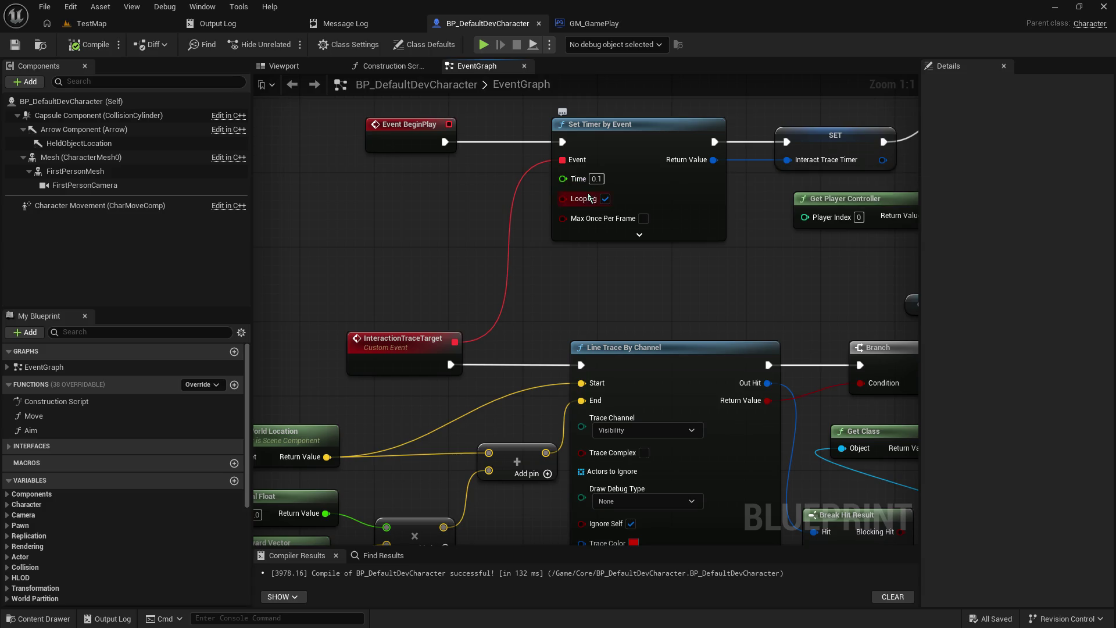
{"action": "left_click_drag", "start_coordinate": [577, 210], "coordinate": [544, 76]}
{"action": "left_click", "coordinate": [357, 207]}
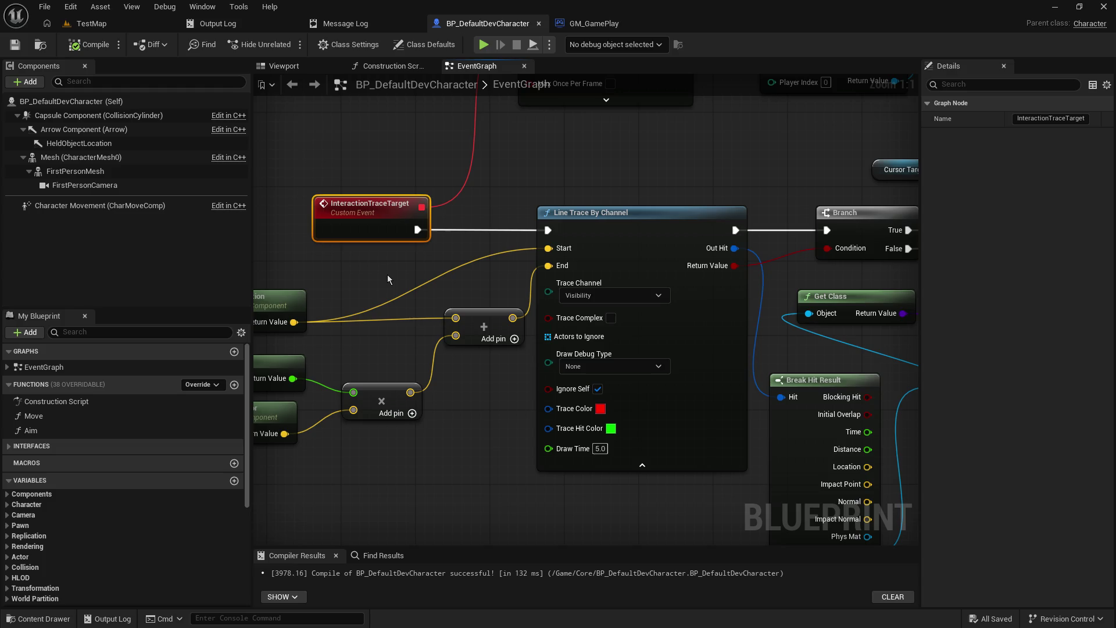
{"action": "left_click_drag", "start_coordinate": [389, 280], "coordinate": [511, 273]}
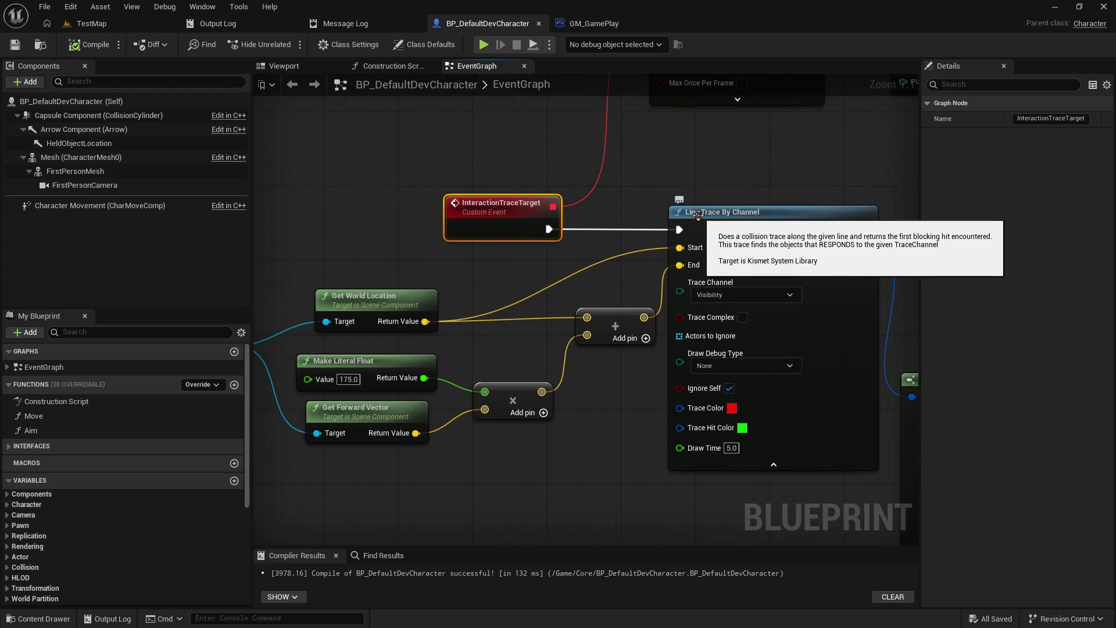
- Back in TestMap, turn the camera toward the far wall and start a play session
{"action": "left_click", "coordinate": [120, 26]}
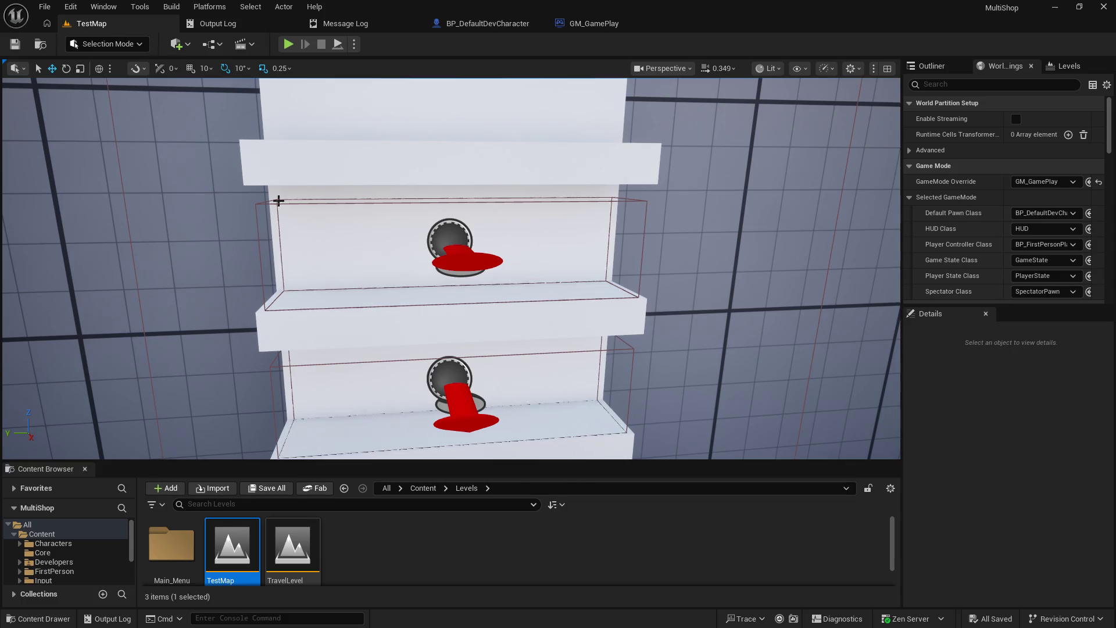
{"action": "mouse_move", "coordinate": [278, 201]}
{"action": "left_mouse_down"}
{"action": "mouse_move", "coordinate": [441, 232]}
{"action": "mouse_move", "coordinate": [542, 298]}
{"action": "mouse_move", "coordinate": [543, 318]}
{"action": "left_mouse_up"}
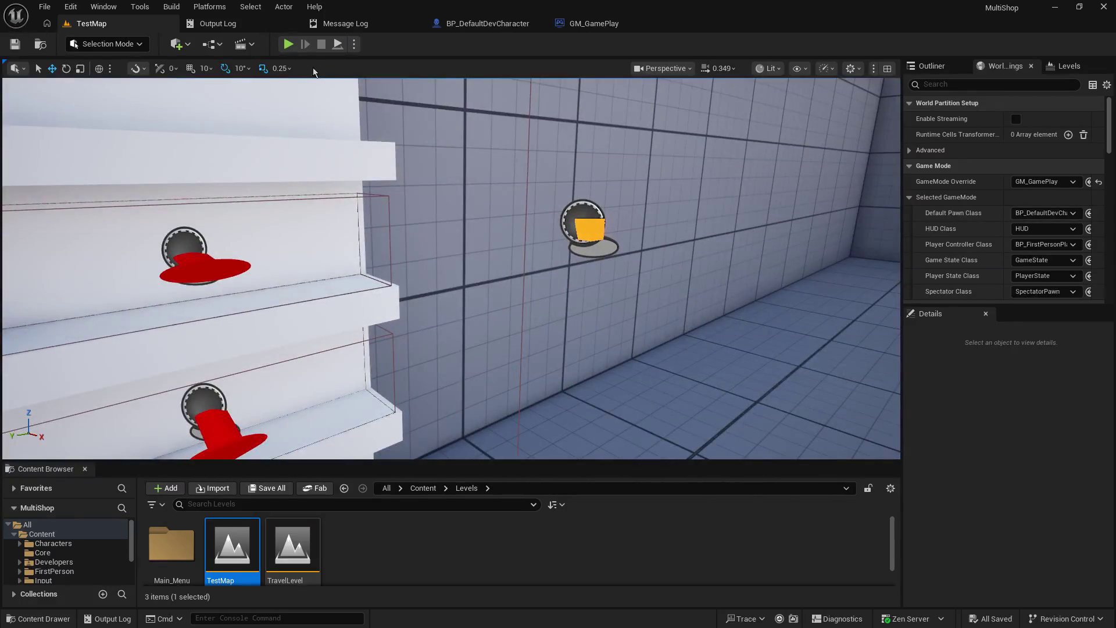
{"action": "left_click", "coordinate": [288, 44]}
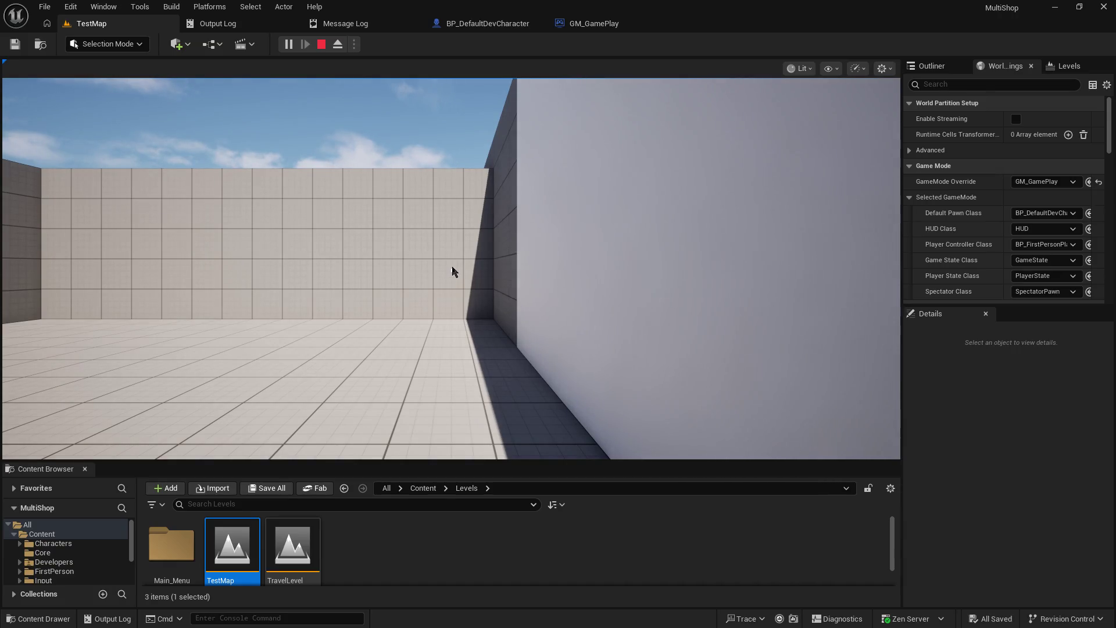
{"action": "left_click", "coordinate": [323, 61]}
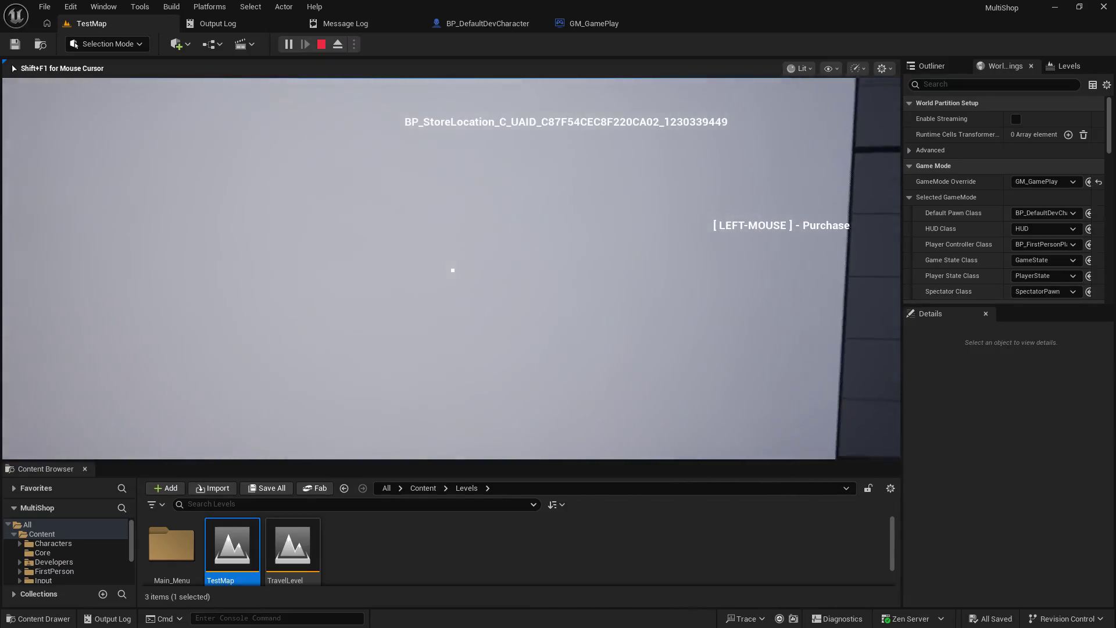
- Walk the player to the item storage shelf, end the session, and switch to GM_GamePlay
{"action": "key", "text": "w"}
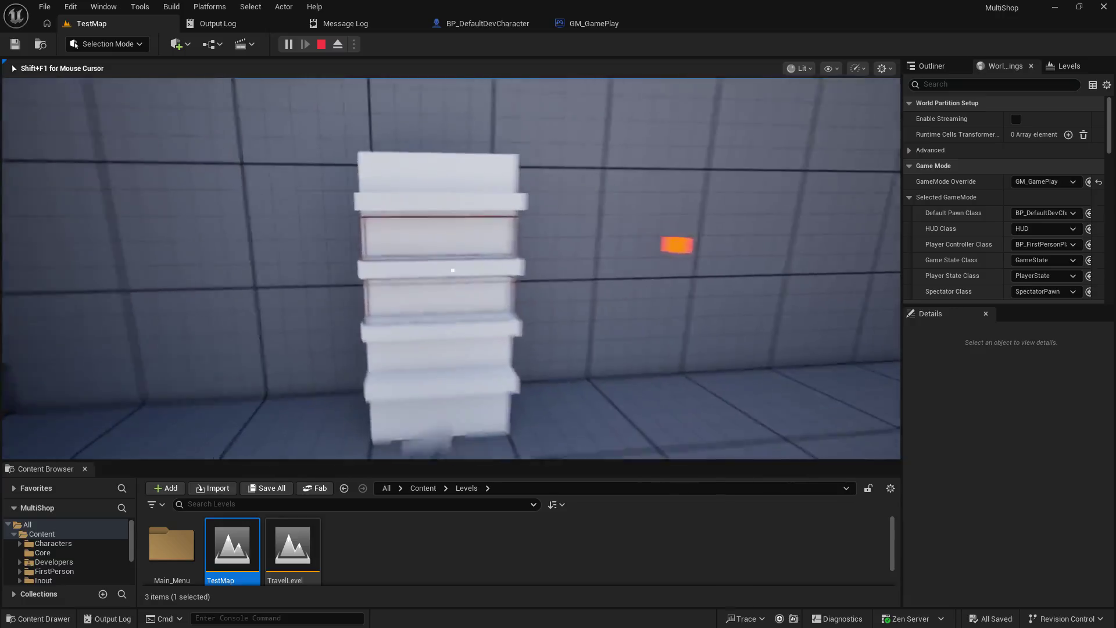
{"action": "key", "text": "w"}
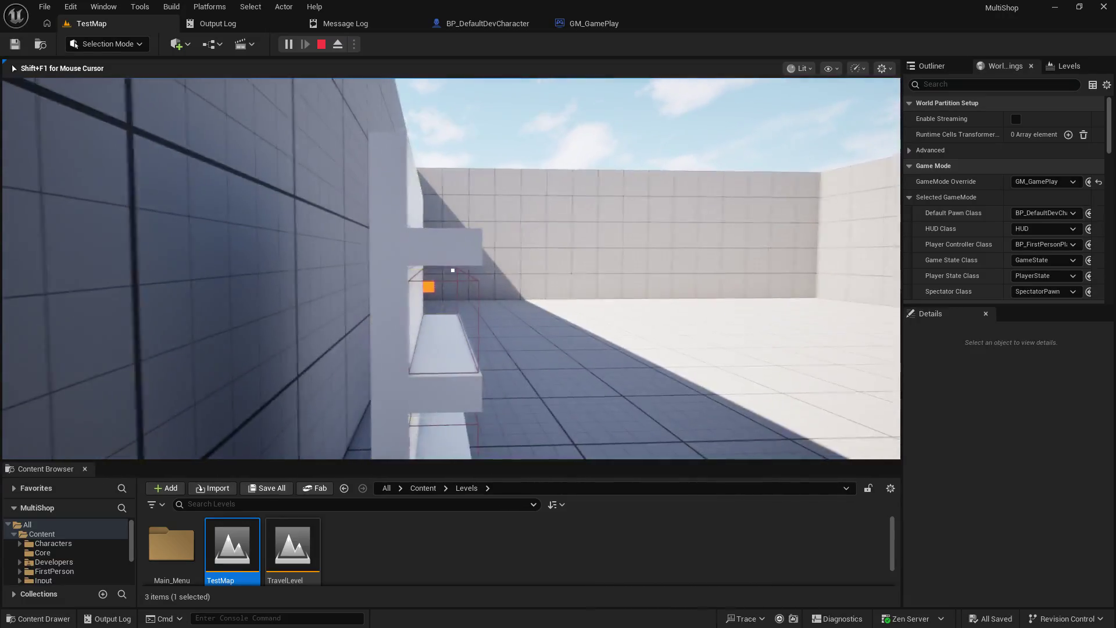
{"action": "key", "text": "w"}
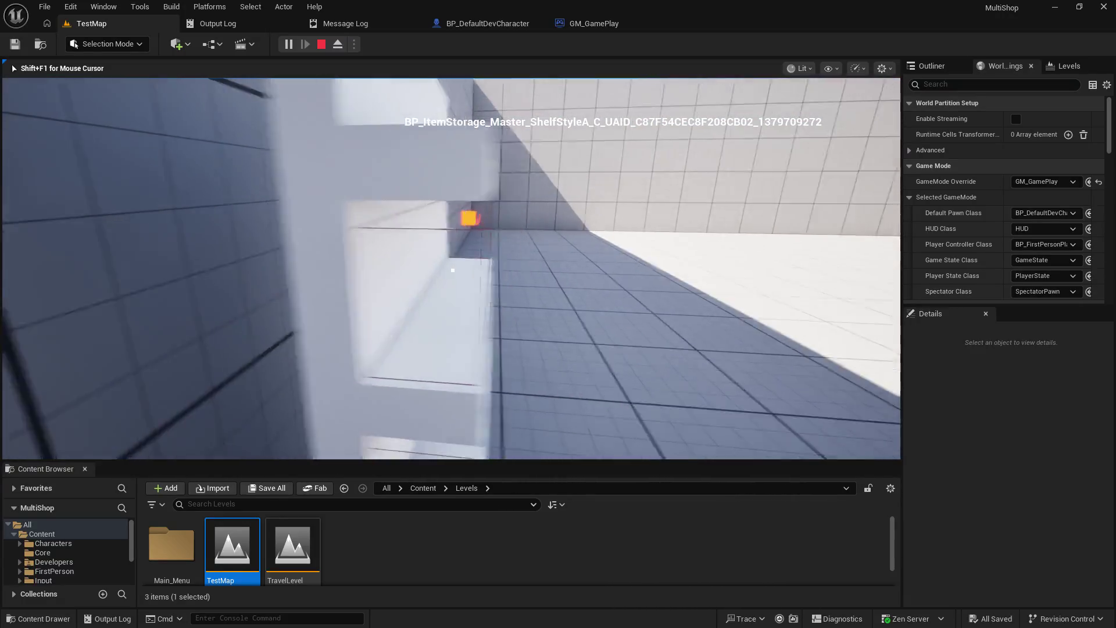
{"action": "key", "text": "Escape"}
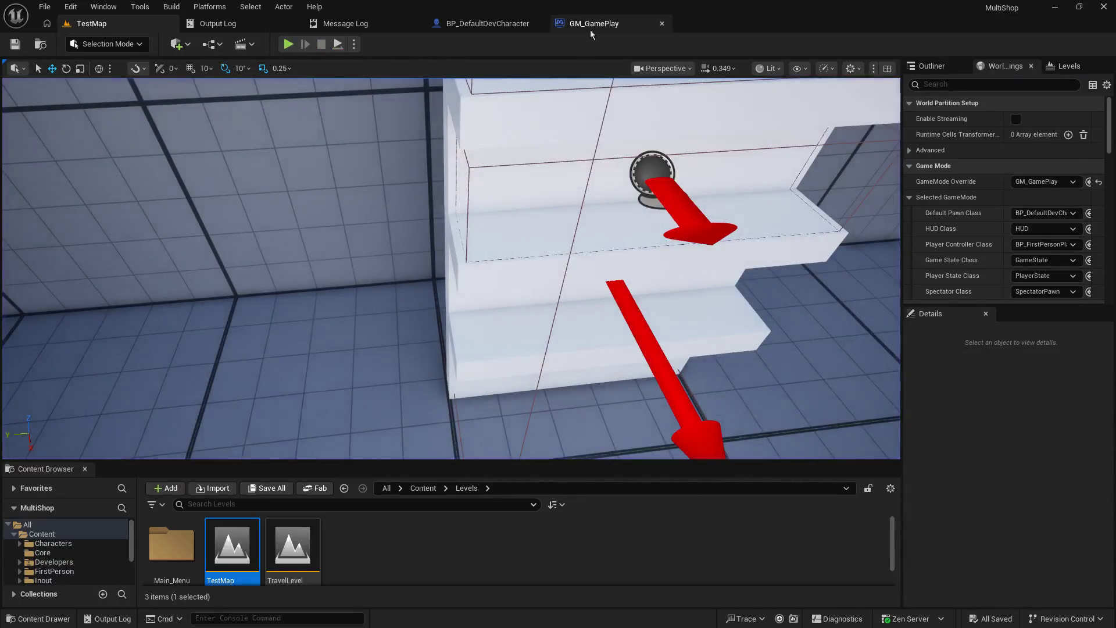
{"action": "left_click", "coordinate": [592, 26]}
- In BP_DefaultDevCharacter, pan past Is Valid, Set Highlight and Make Array to Break Hit Result and Get Class
{"action": "left_click", "coordinate": [487, 23]}
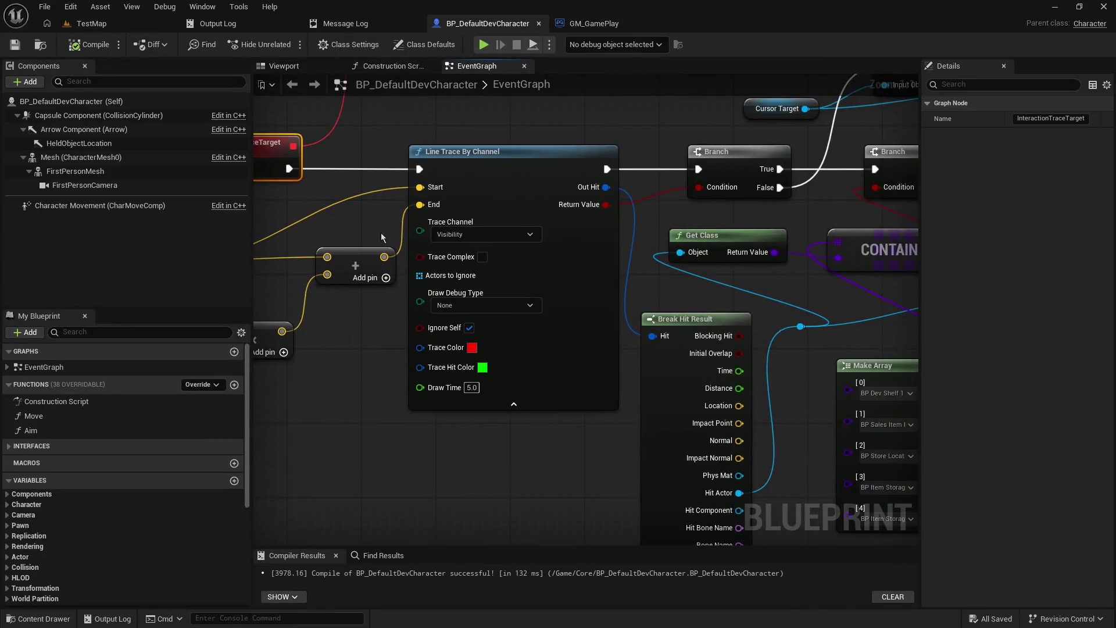
{"action": "mouse_move", "coordinate": [605, 304]}
{"action": "left_mouse_down"}
{"action": "mouse_move", "coordinate": [468, 386]}
{"action": "mouse_move", "coordinate": [480, 376]}
{"action": "left_mouse_up"}
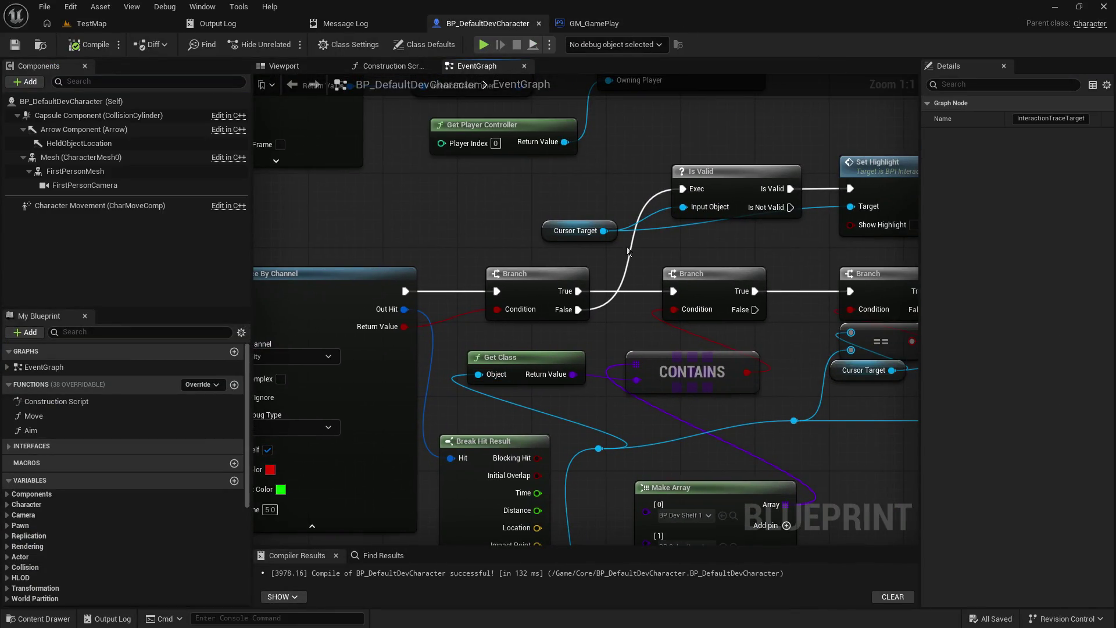
{"action": "scroll", "coordinate": [560, 345], "scroll_direction": "down", "scroll_amount": 3}
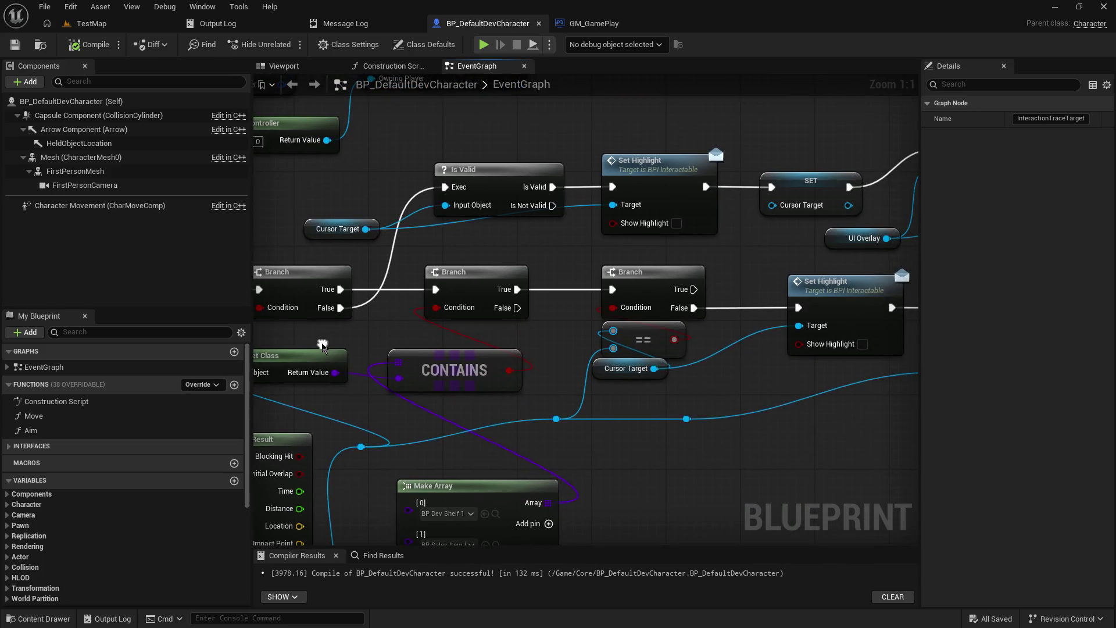
{"action": "scroll", "coordinate": [641, 340], "scroll_direction": "up", "scroll_amount": 3}
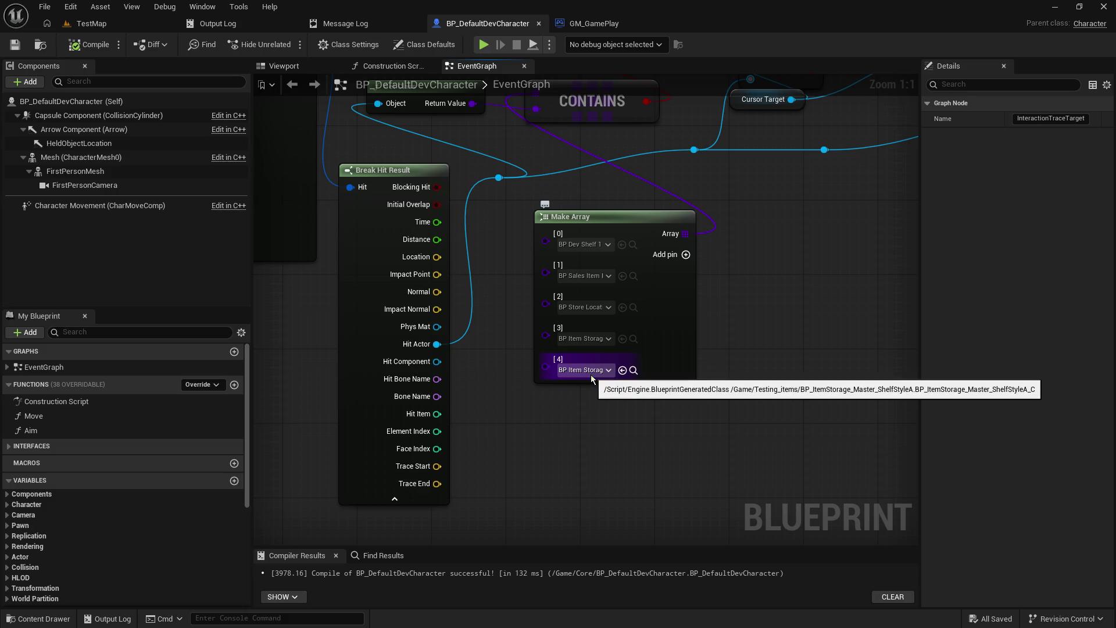
{"action": "mouse_move", "coordinate": [816, 285]}
{"action": "left_mouse_down"}
{"action": "mouse_move", "coordinate": [620, 344]}
{"action": "mouse_move", "coordinate": [619, 486]}
{"action": "left_mouse_up"}
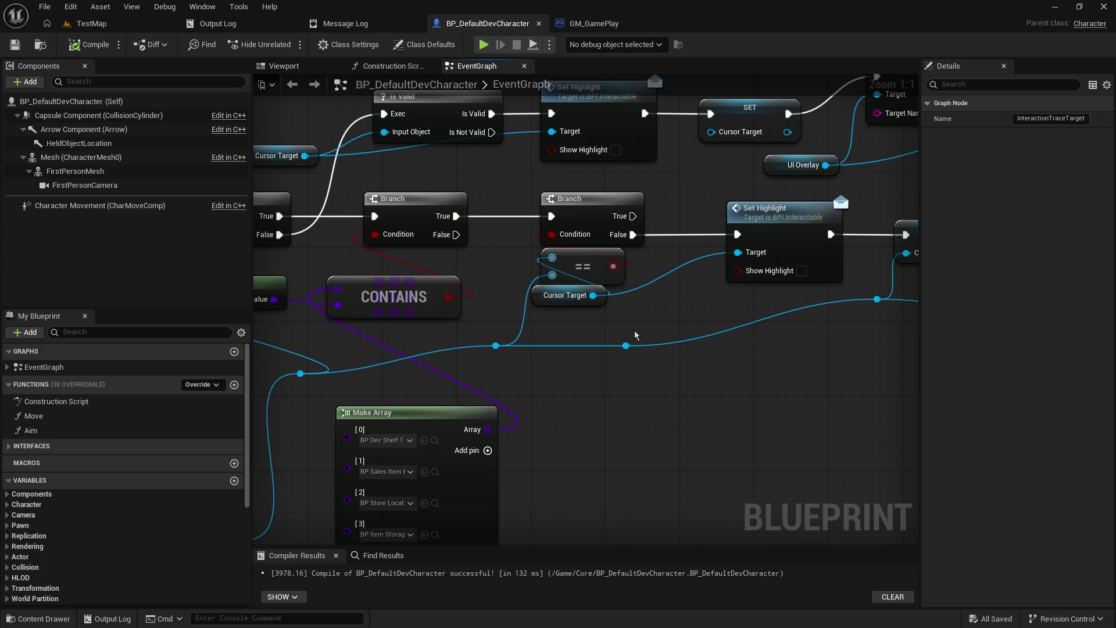
{"action": "mouse_move", "coordinate": [573, 301]}
{"action": "left_mouse_down"}
{"action": "mouse_move", "coordinate": [784, 266]}
{"action": "mouse_move", "coordinate": [842, 224]}
{"action": "mouse_move", "coordinate": [682, 373]}
{"action": "mouse_move", "coordinate": [779, 274]}
{"action": "mouse_move", "coordinate": [711, 498]}
{"action": "left_mouse_up"}
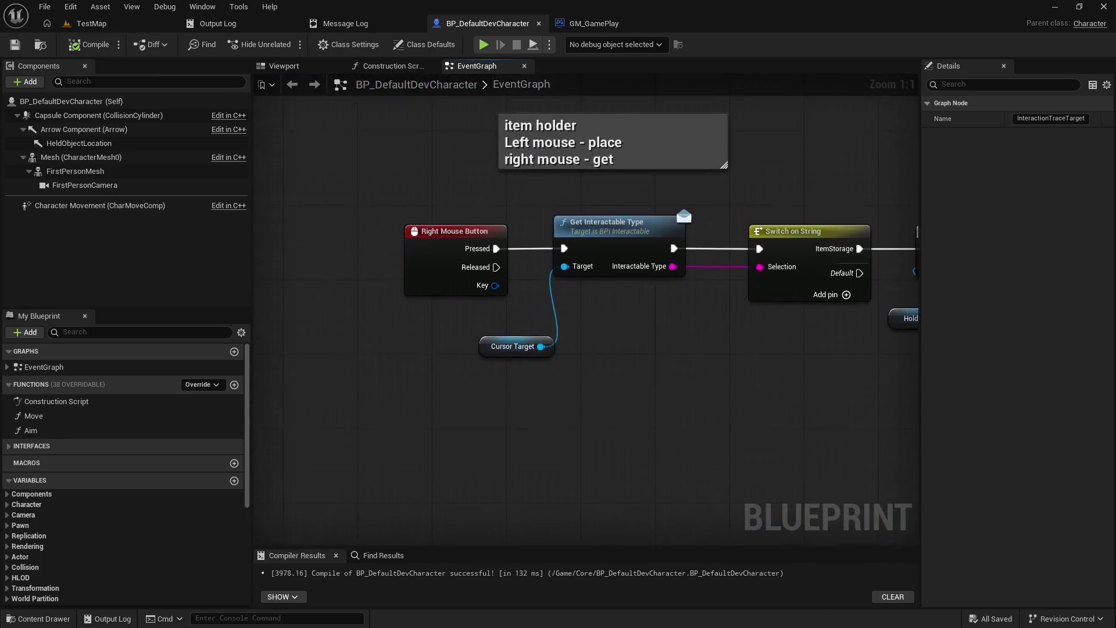
{"action": "mouse_move", "coordinate": [433, 280]}
{"action": "left_mouse_down"}
{"action": "mouse_move", "coordinate": [410, 352]}
{"action": "mouse_move", "coordinate": [316, 424]}
{"action": "left_mouse_up"}
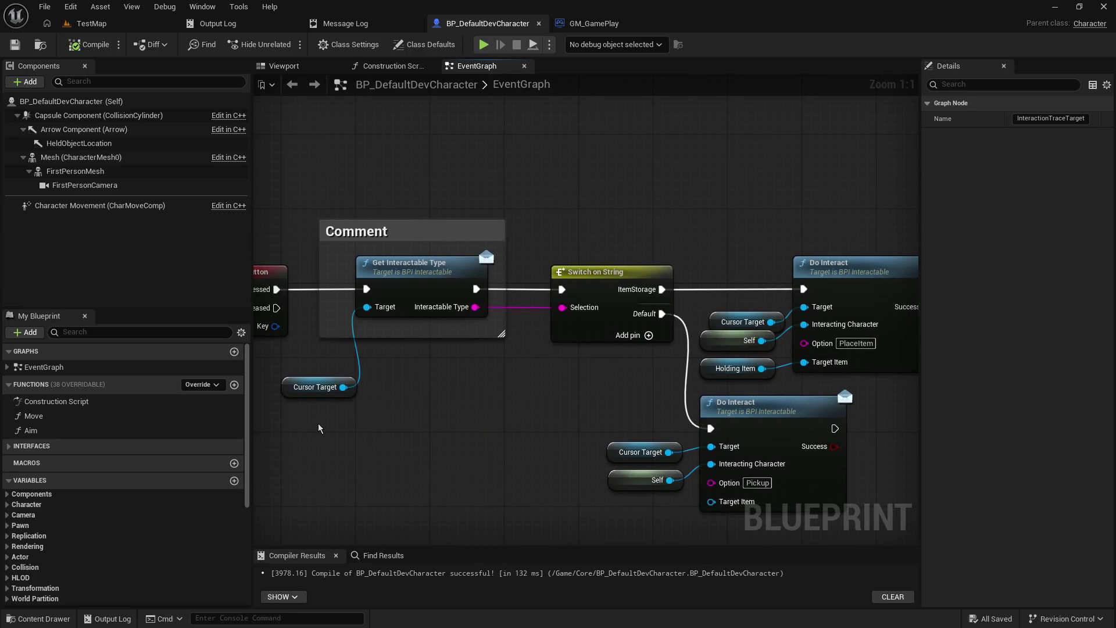
{"action": "left_click", "coordinate": [294, 383]}
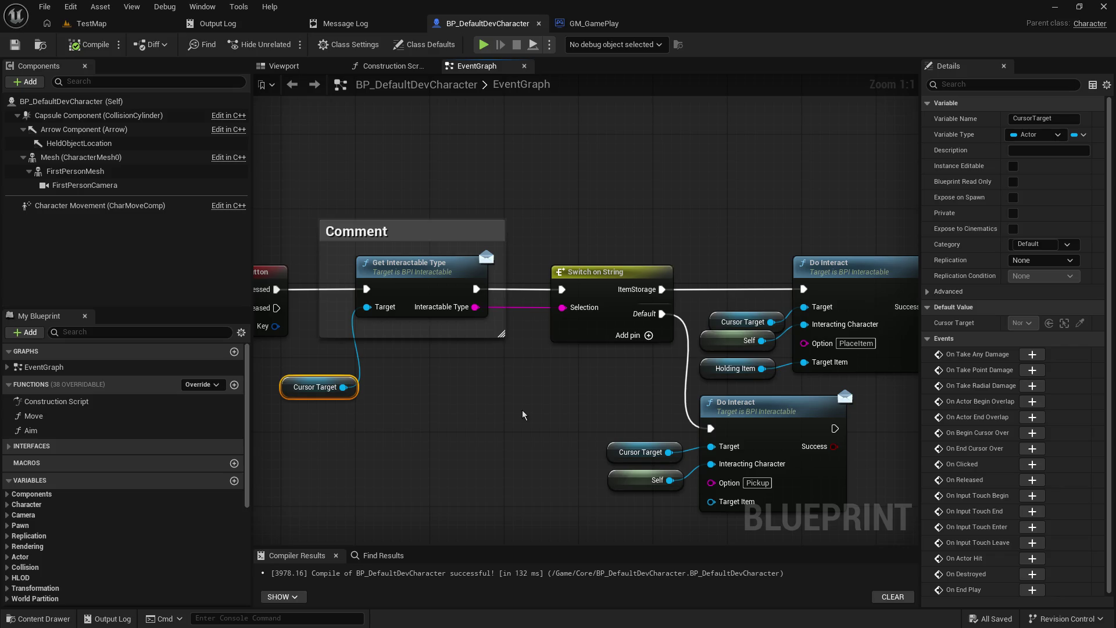
{"action": "mouse_move", "coordinate": [523, 414]}
{"action": "left_mouse_down"}
{"action": "mouse_move", "coordinate": [398, 437]}
{"action": "mouse_move", "coordinate": [514, 313]}
{"action": "mouse_move", "coordinate": [439, 378]}
{"action": "left_mouse_up"}
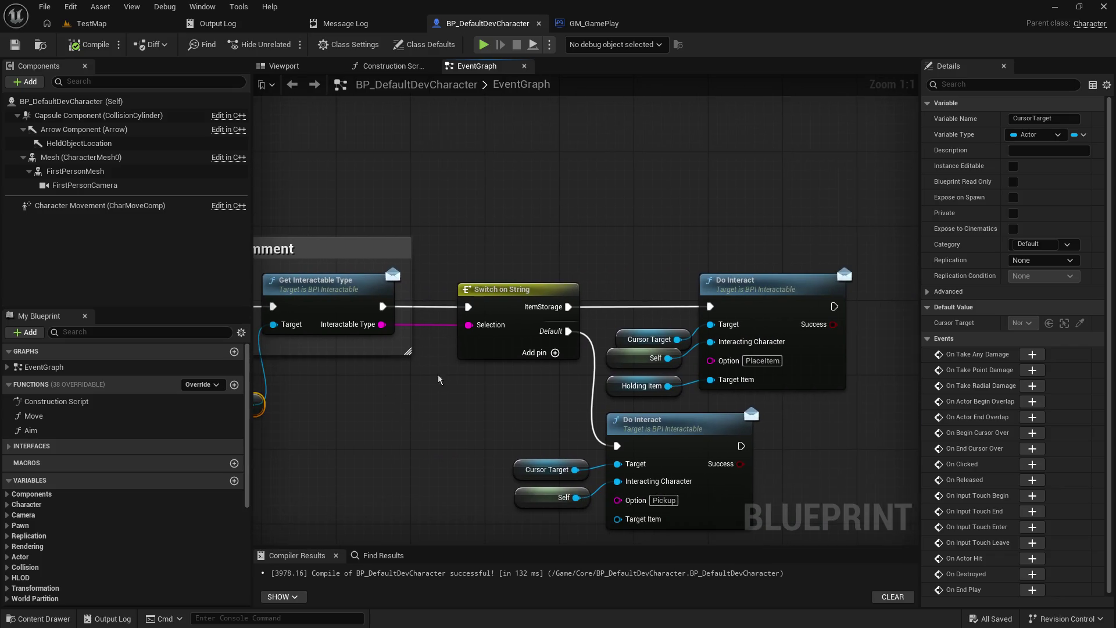
{"action": "left_click", "coordinate": [517, 306]}
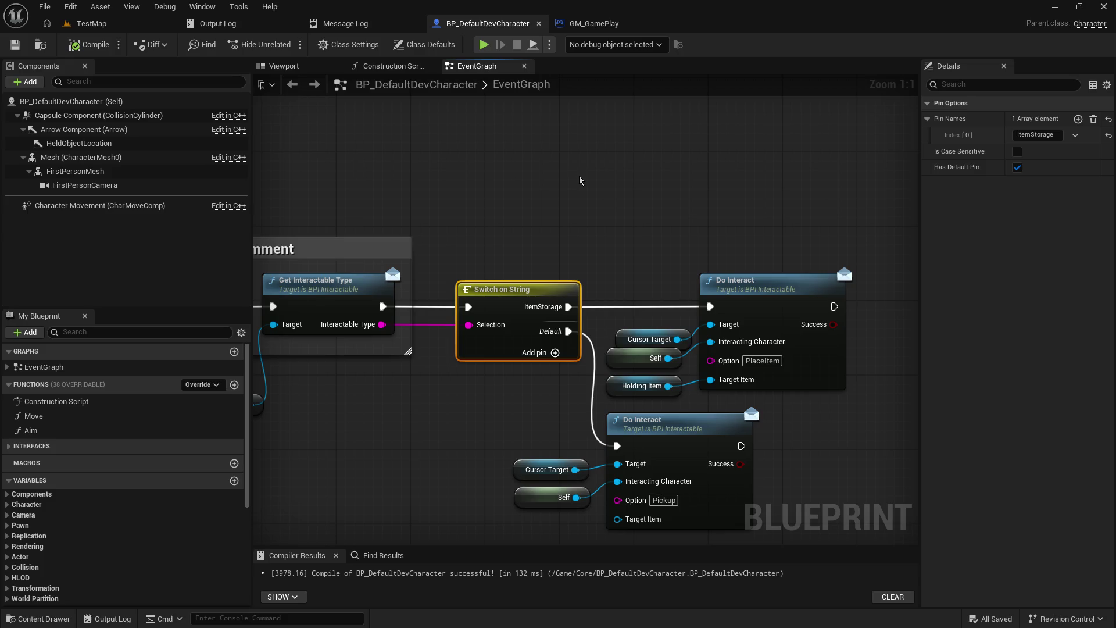
{"action": "left_click", "coordinate": [731, 274]}
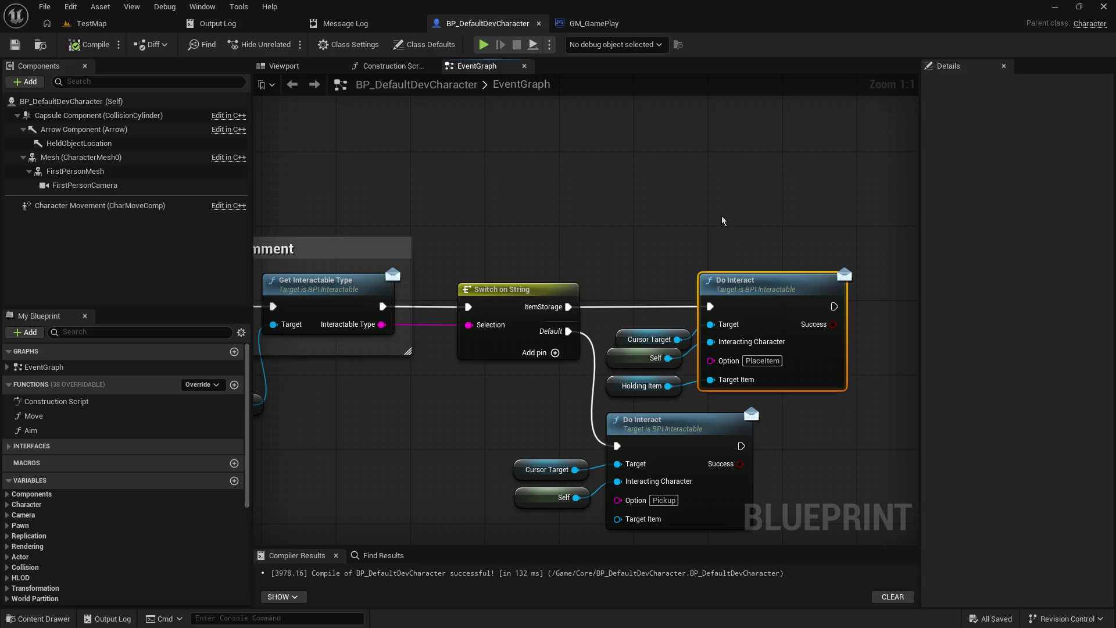
{"action": "mouse_move", "coordinate": [596, 168]}
{"action": "left_mouse_down"}
{"action": "mouse_move", "coordinate": [530, 140]}
{"action": "mouse_move", "coordinate": [739, 161]}
{"action": "left_mouse_up"}
{"action": "left_click_drag", "start_coordinate": [621, 217], "coordinate": [670, 213]}
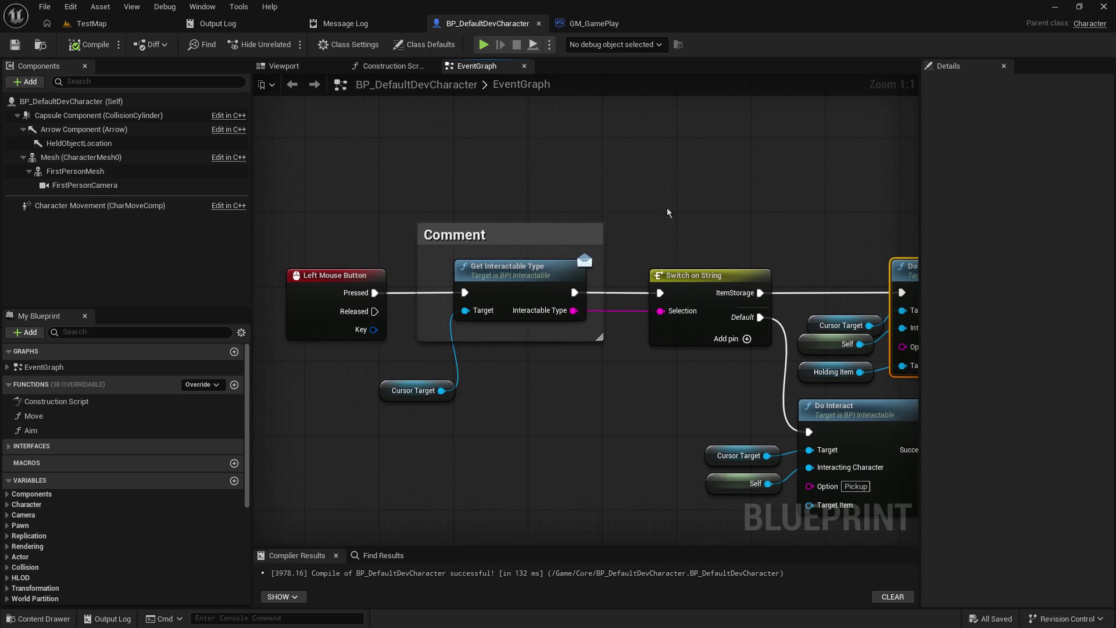
{"action": "left_click", "coordinate": [339, 305]}
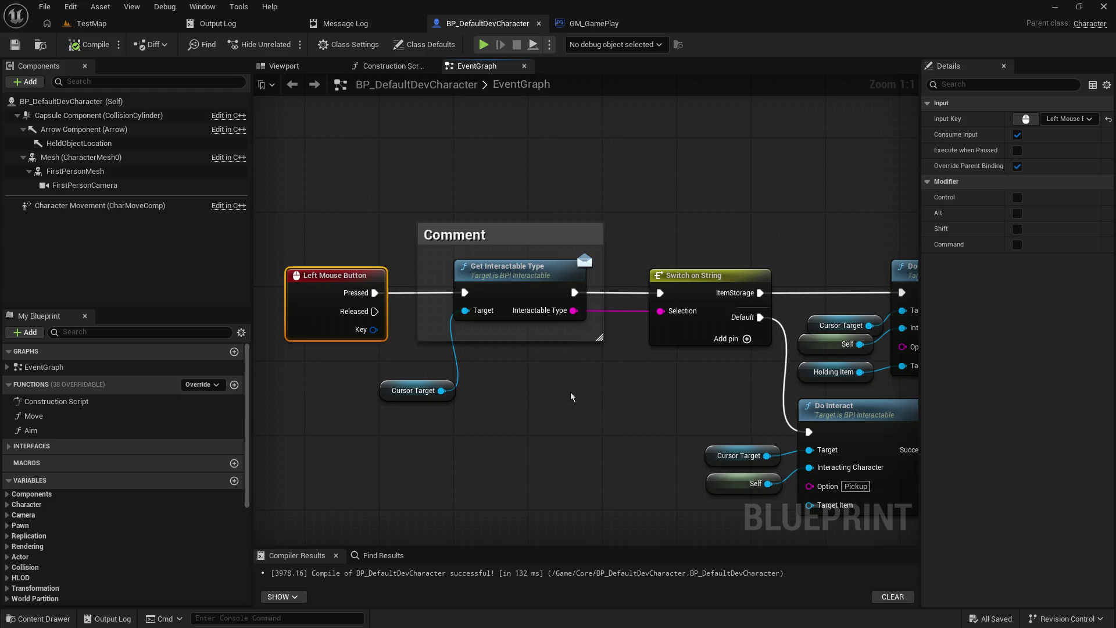
{"action": "left_click_drag", "start_coordinate": [628, 381], "coordinate": [469, 389]}
{"action": "left_click", "coordinate": [532, 306]}
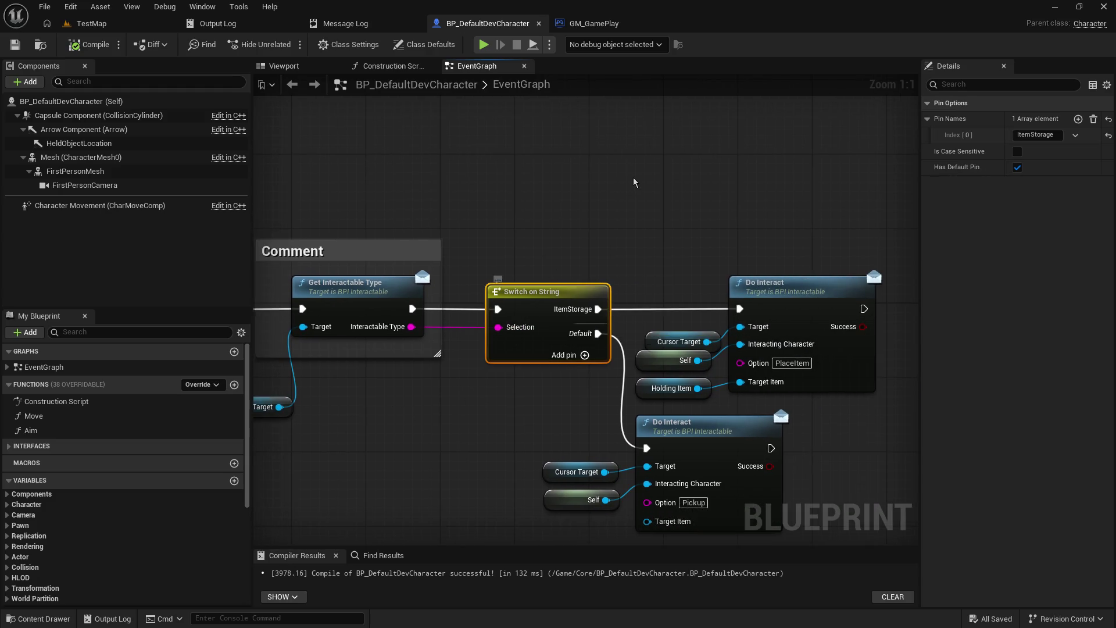
{"action": "left_click_drag", "start_coordinate": [635, 182], "coordinate": [512, 124]}
{"action": "left_click", "coordinate": [526, 144]}
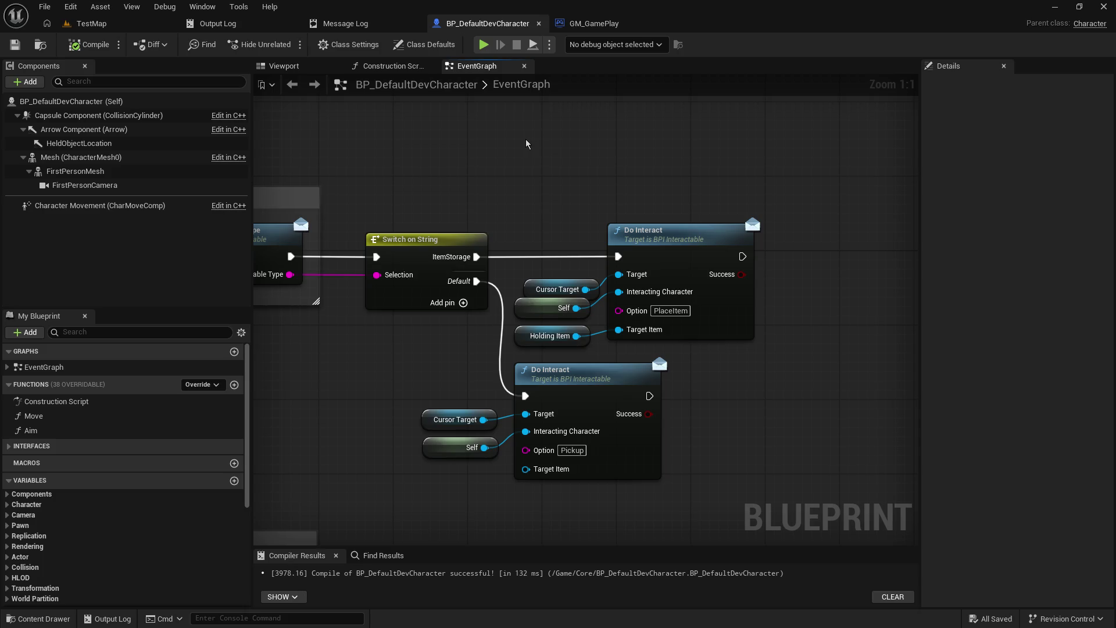
{"action": "mouse_move", "coordinate": [304, 114]}
{"action": "left_mouse_down"}
{"action": "mouse_move", "coordinate": [810, 499]}
{"action": "mouse_move", "coordinate": [824, 577]}
{"action": "mouse_move", "coordinate": [749, 287]}
{"action": "mouse_move", "coordinate": [658, 252]}
{"action": "left_mouse_up"}
{"action": "scroll", "coordinate": [657, 252], "scroll_direction": "down", "scroll_amount": 1}
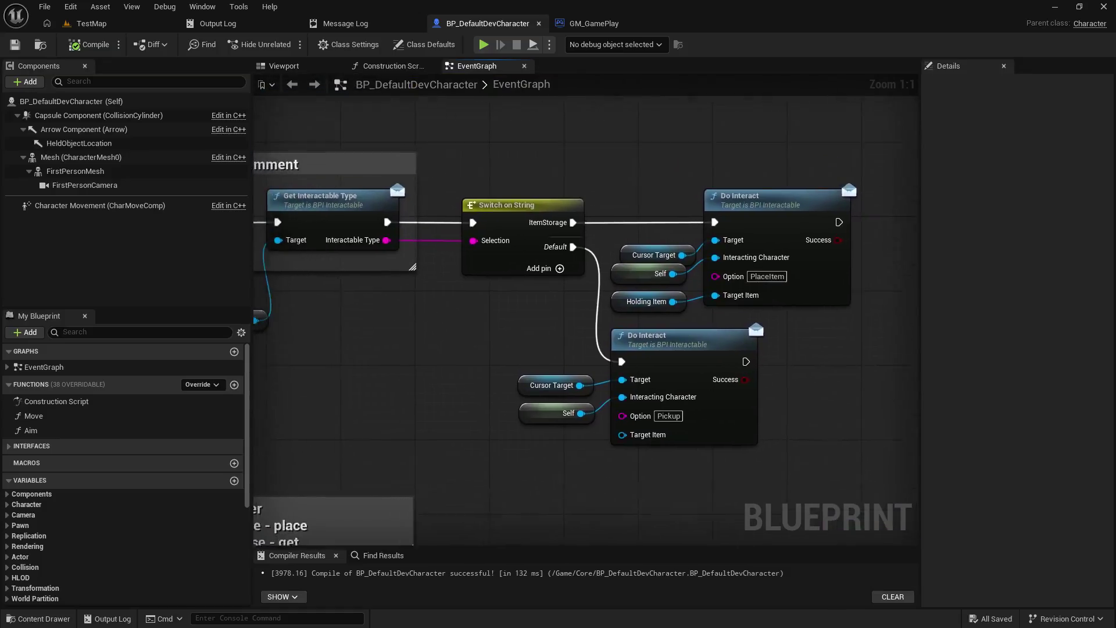
{"action": "scroll", "coordinate": [564, 423], "scroll_direction": "down", "scroll_amount": 2}
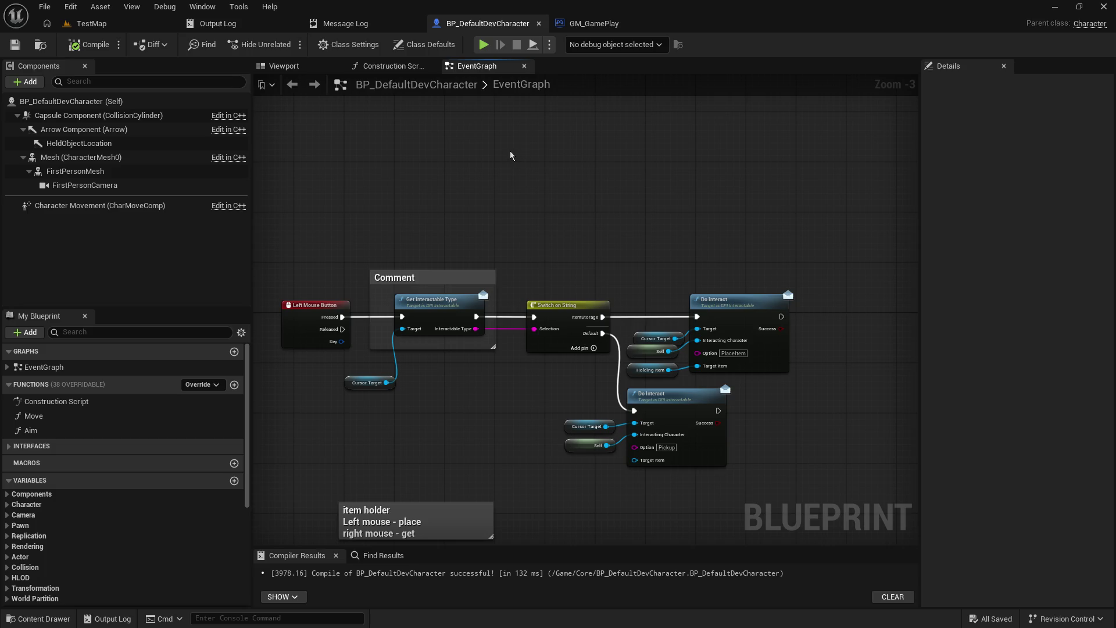
{"action": "mouse_move", "coordinate": [505, 170]}
{"action": "left_mouse_down"}
{"action": "mouse_move", "coordinate": [515, 180]}
{"action": "mouse_move", "coordinate": [541, 154]}
{"action": "mouse_move", "coordinate": [517, 139]}
{"action": "left_mouse_up"}
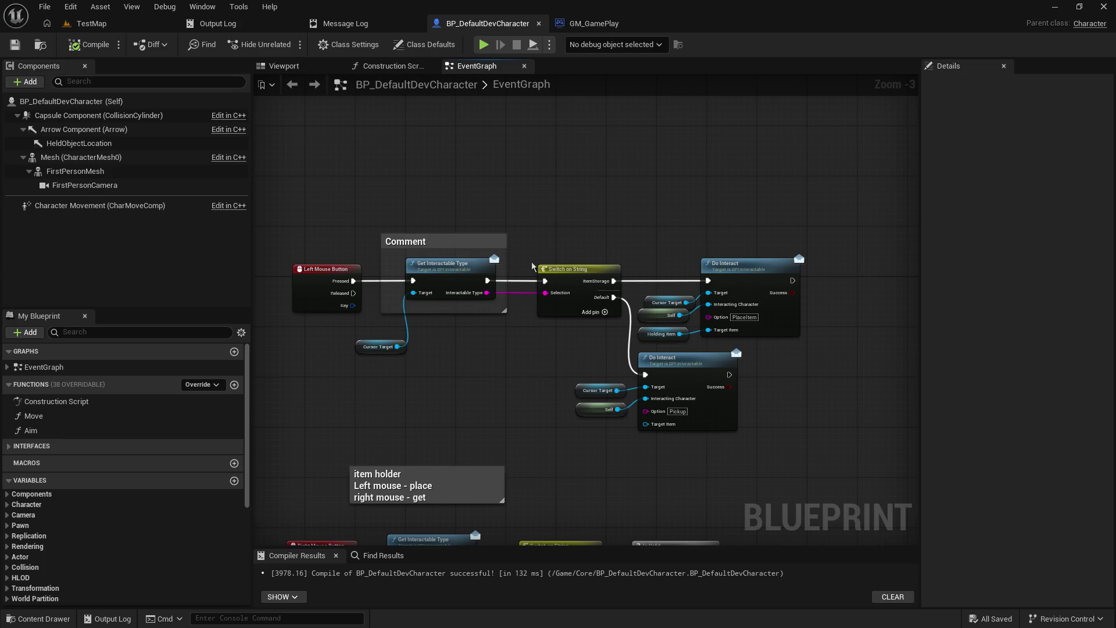
{"action": "mouse_move", "coordinate": [480, 384]}
{"action": "left_mouse_down"}
{"action": "mouse_move", "coordinate": [494, 213]}
{"action": "mouse_move", "coordinate": [485, 144]}
{"action": "mouse_move", "coordinate": [511, 376]}
{"action": "mouse_move", "coordinate": [501, 311]}
{"action": "mouse_move", "coordinate": [526, 337]}
{"action": "mouse_move", "coordinate": [468, 210]}
{"action": "left_mouse_up"}
{"action": "scroll", "coordinate": [551, 352], "scroll_direction": "down", "scroll_amount": 9}
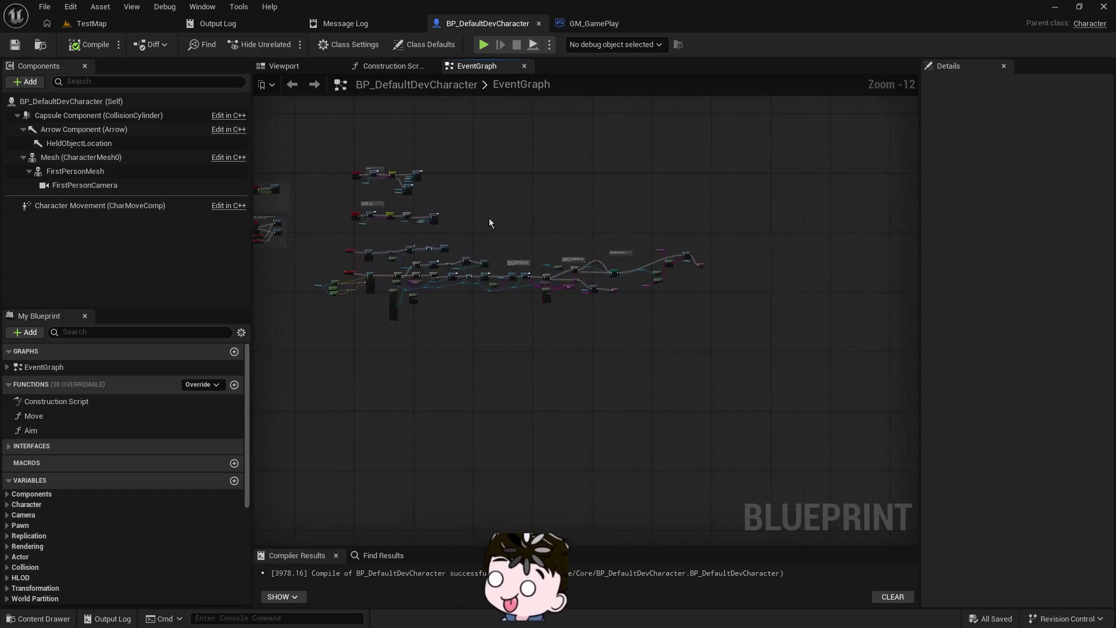
{"action": "left_click_drag", "start_coordinate": [370, 197], "coordinate": [509, 223]}
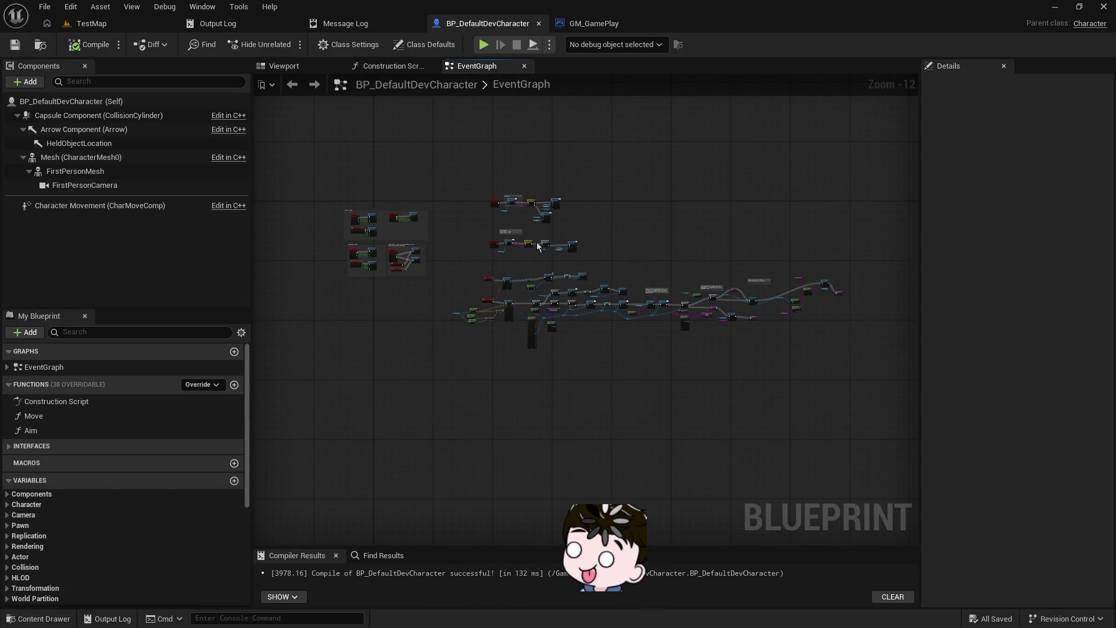
{"action": "scroll", "coordinate": [499, 226], "scroll_direction": "up", "scroll_amount": 12}
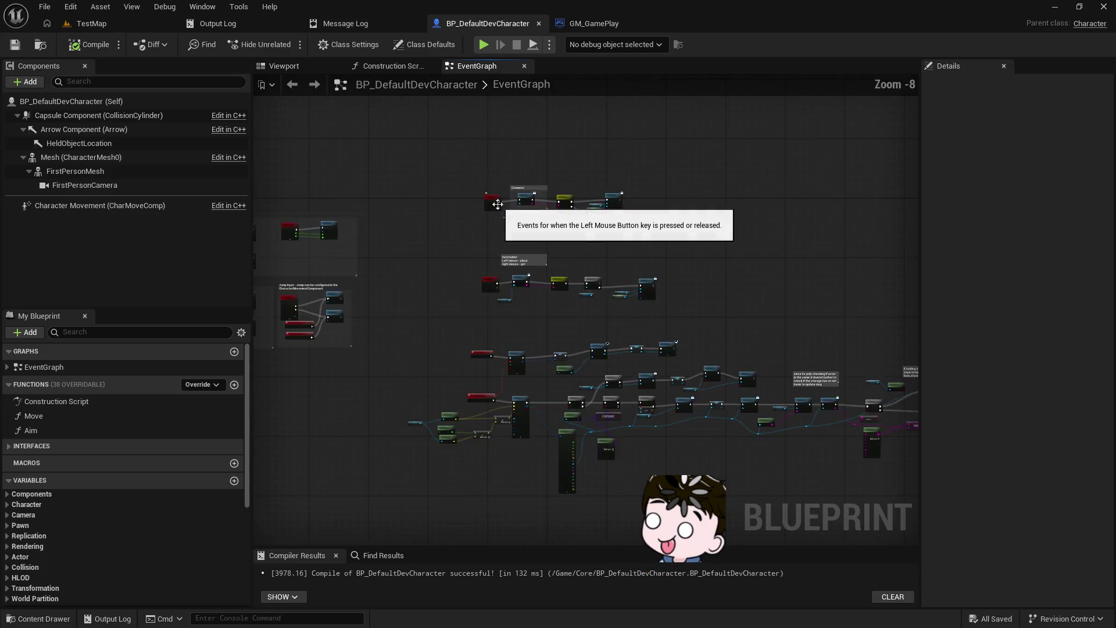
{"action": "scroll", "coordinate": [632, 340], "scroll_direction": "down", "scroll_amount": 8}
{"action": "mouse_move", "coordinate": [632, 343]}
{"action": "left_mouse_down"}
{"action": "mouse_move", "coordinate": [486, 228]}
{"action": "mouse_move", "coordinate": [501, 323]}
{"action": "left_mouse_up"}
{"action": "scroll", "coordinate": [501, 323], "scroll_direction": "up", "scroll_amount": 8}
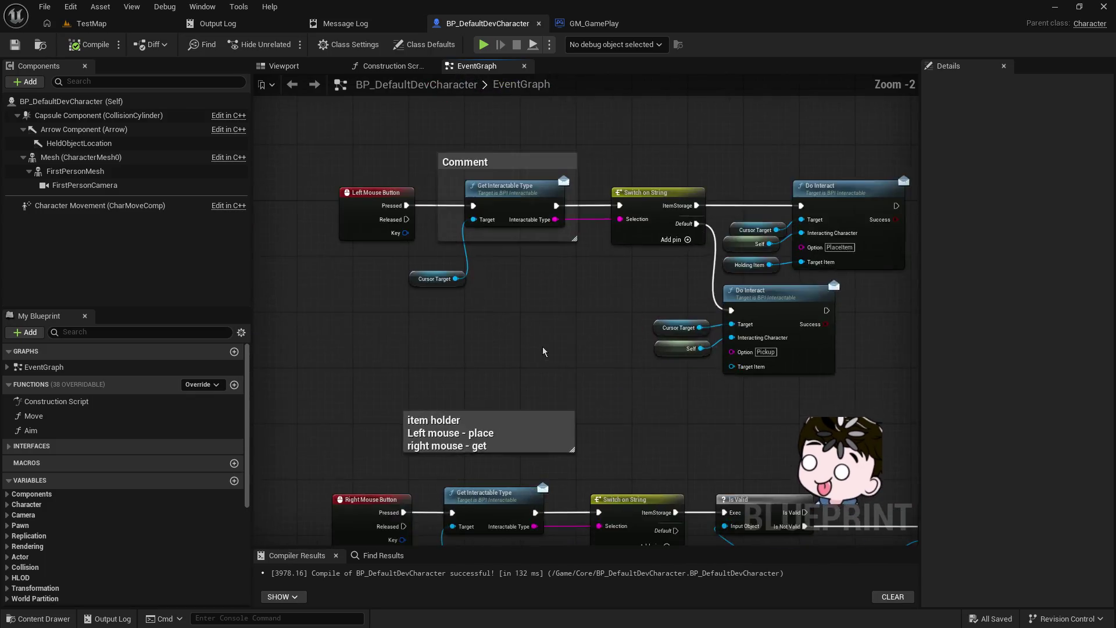
{"action": "mouse_move", "coordinate": [642, 214]}
{"action": "left_mouse_down"}
{"action": "mouse_move", "coordinate": [344, 285]}
{"action": "mouse_move", "coordinate": [331, 275]}
{"action": "left_mouse_up"}
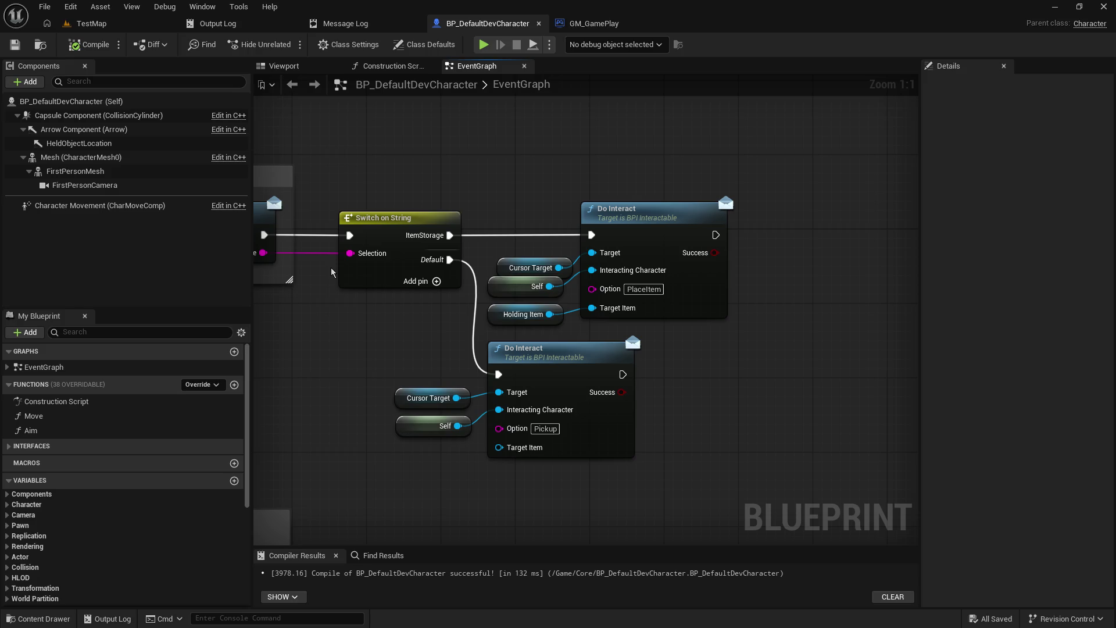
{"action": "mouse_move", "coordinate": [726, 160]}
{"action": "left_mouse_down"}
{"action": "mouse_move", "coordinate": [837, 140]}
{"action": "mouse_move", "coordinate": [877, 150]}
{"action": "left_mouse_up"}
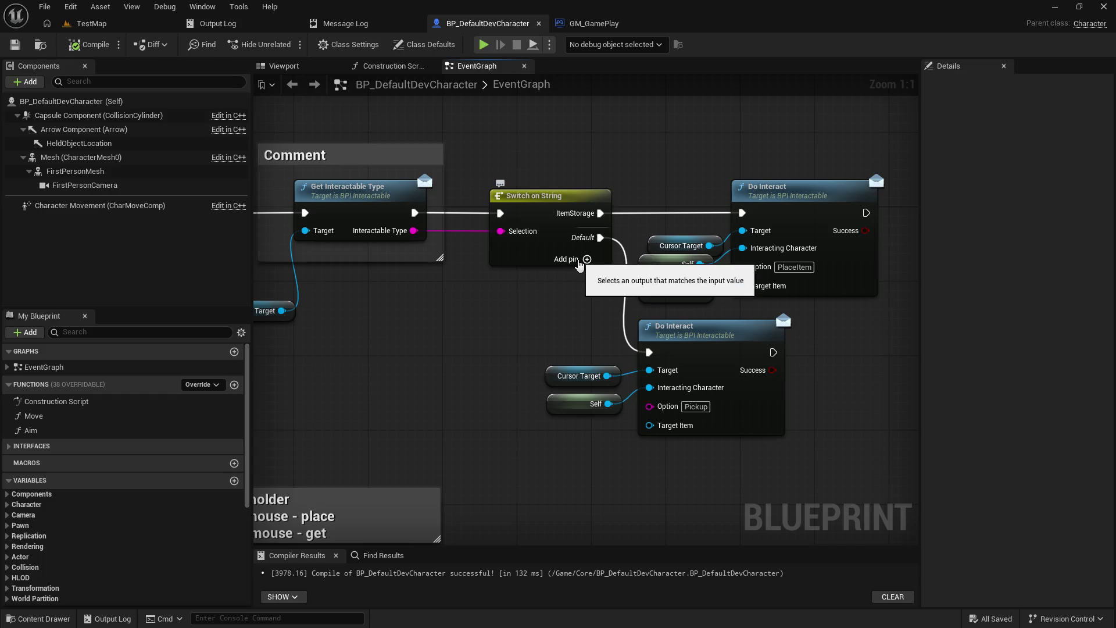
{"action": "left_click_drag", "start_coordinate": [304, 314], "coordinate": [373, 382]}
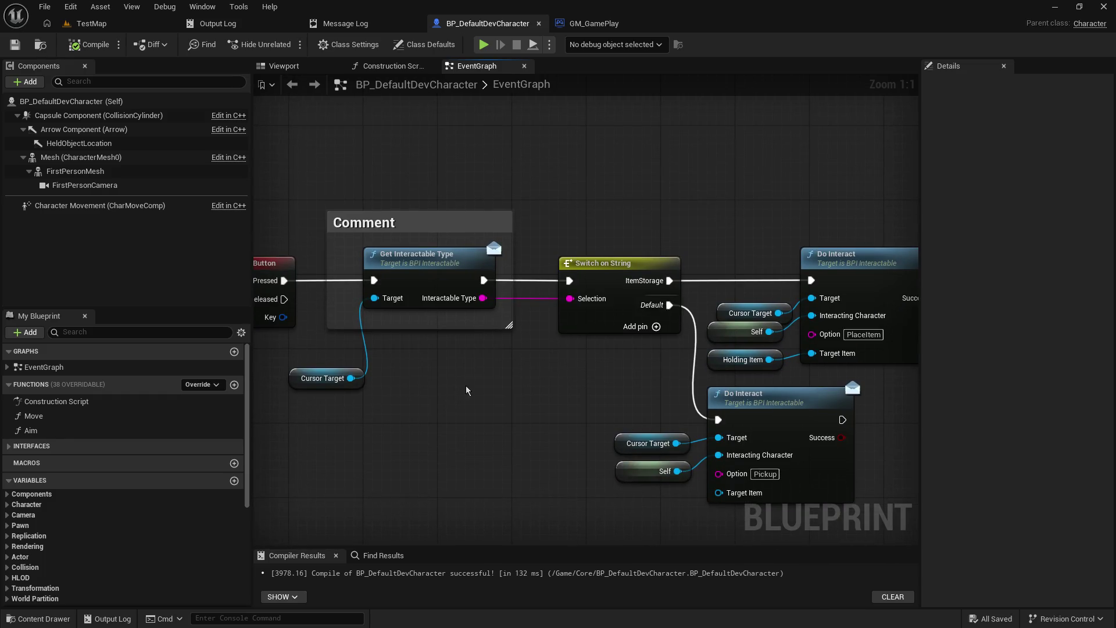
{"action": "left_click_drag", "start_coordinate": [422, 274], "coordinate": [557, 230]}
{"action": "left_click", "coordinate": [491, 287]}
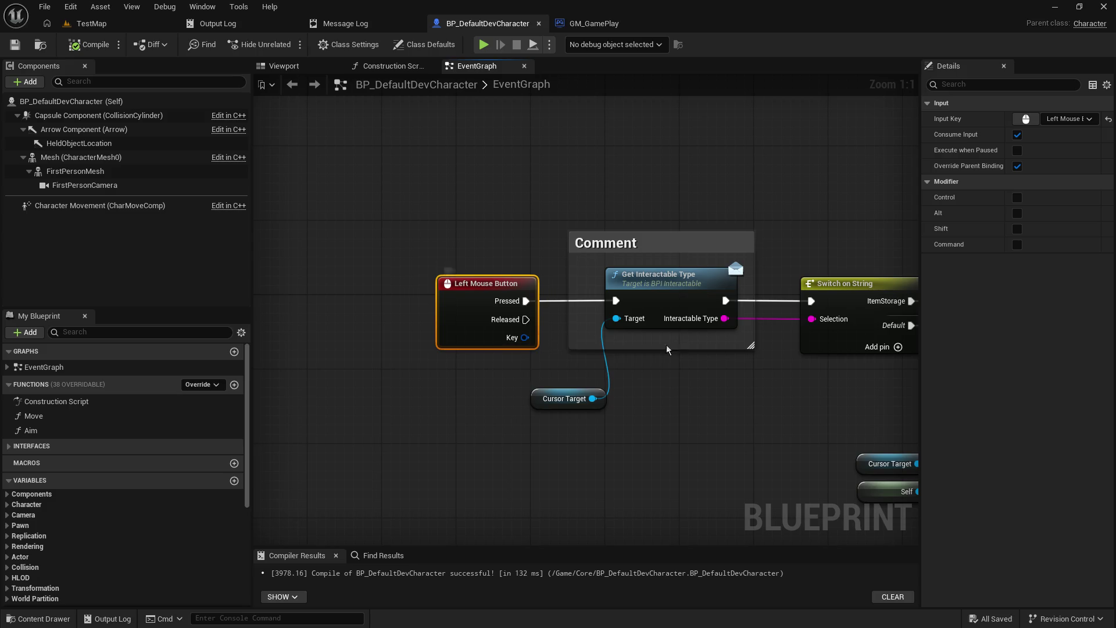
{"action": "mouse_move", "coordinate": [765, 449]}
{"action": "left_mouse_down"}
{"action": "mouse_move", "coordinate": [589, 419]}
{"action": "mouse_move", "coordinate": [588, 389]}
{"action": "mouse_move", "coordinate": [618, 395]}
{"action": "mouse_move", "coordinate": [542, 420]}
{"action": "mouse_move", "coordinate": [655, 416]}
{"action": "mouse_move", "coordinate": [583, 409]}
{"action": "left_mouse_up"}
{"action": "scroll", "coordinate": [607, 378], "scroll_direction": "down", "scroll_amount": 1}
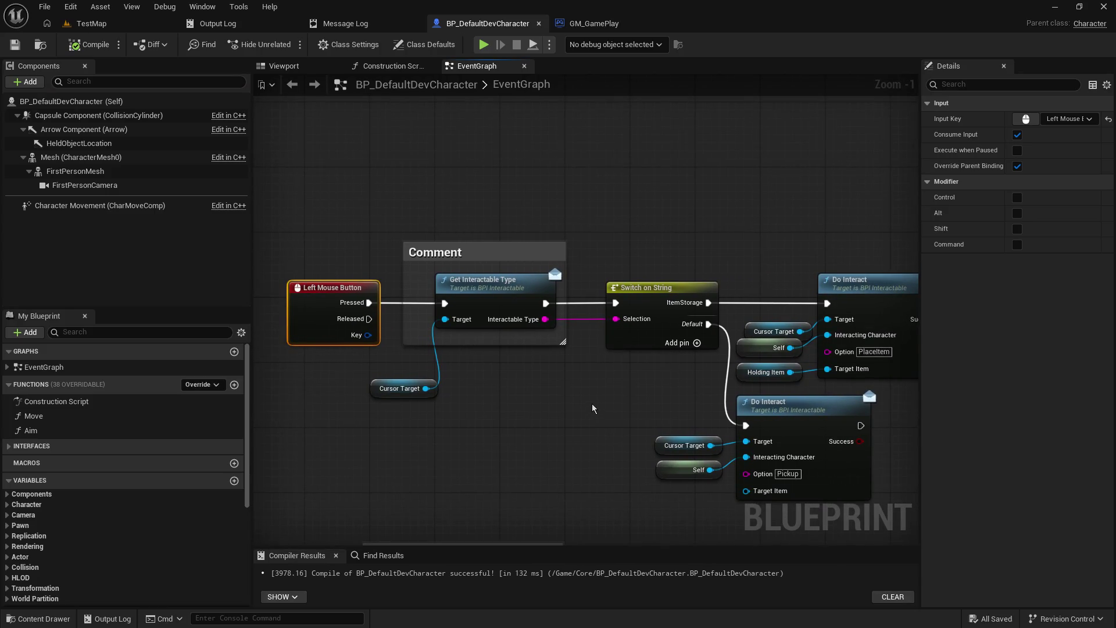
{"action": "left_click_drag", "start_coordinate": [592, 405], "coordinate": [617, 391]}
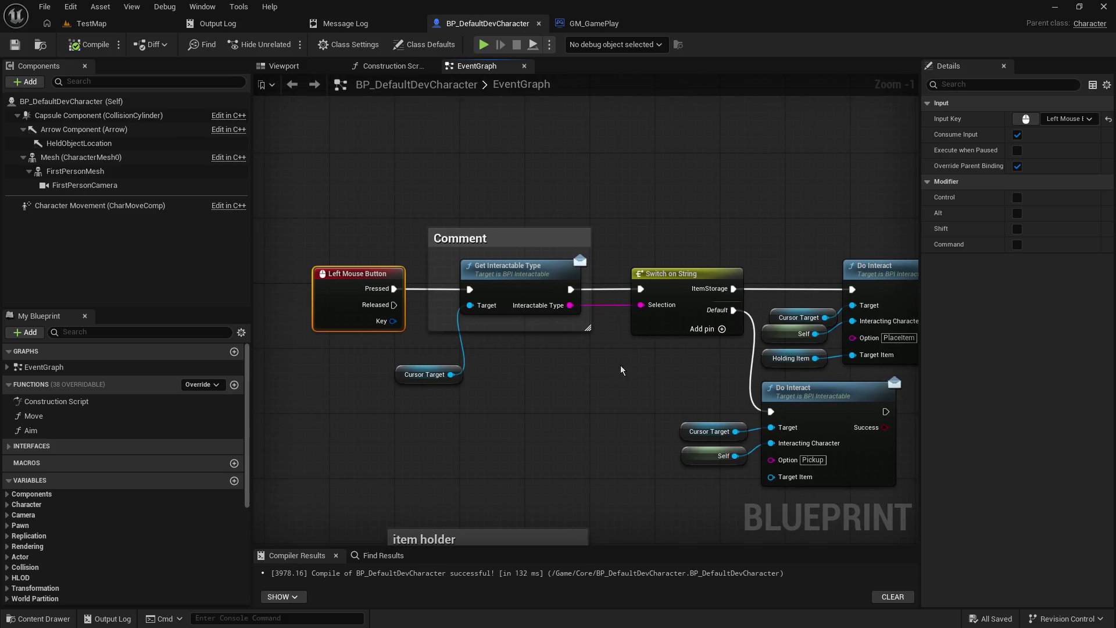
- Select the yellow BP_SalesItem_Box in TestMap, search its Details for 'rep', and edit its Blueprint
{"action": "left_click", "coordinate": [114, 26]}
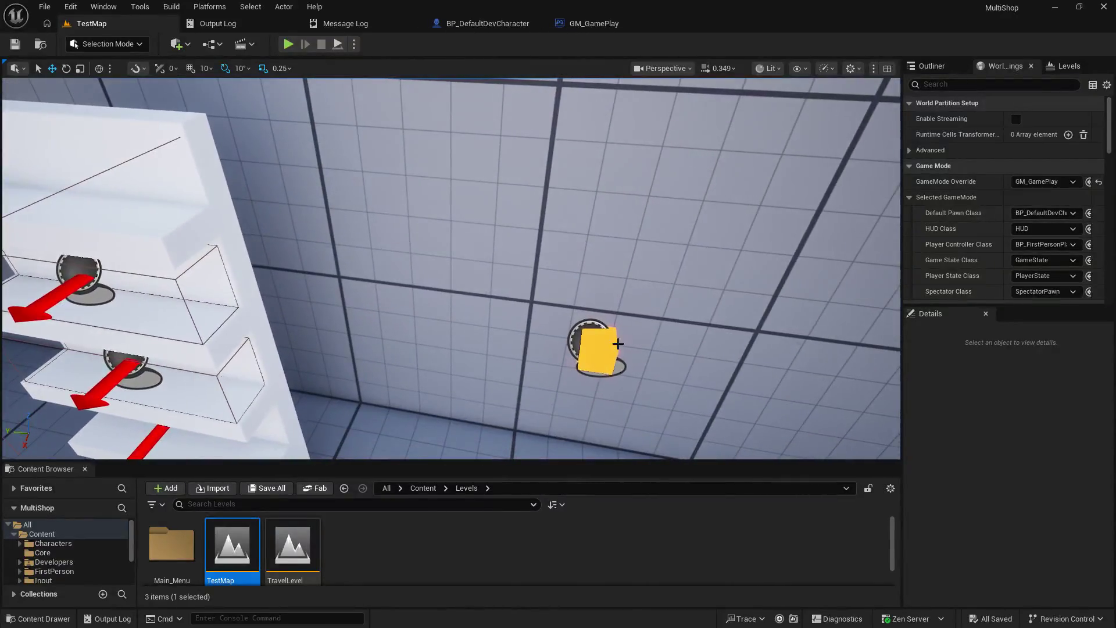
{"action": "left_click", "coordinate": [613, 351]}
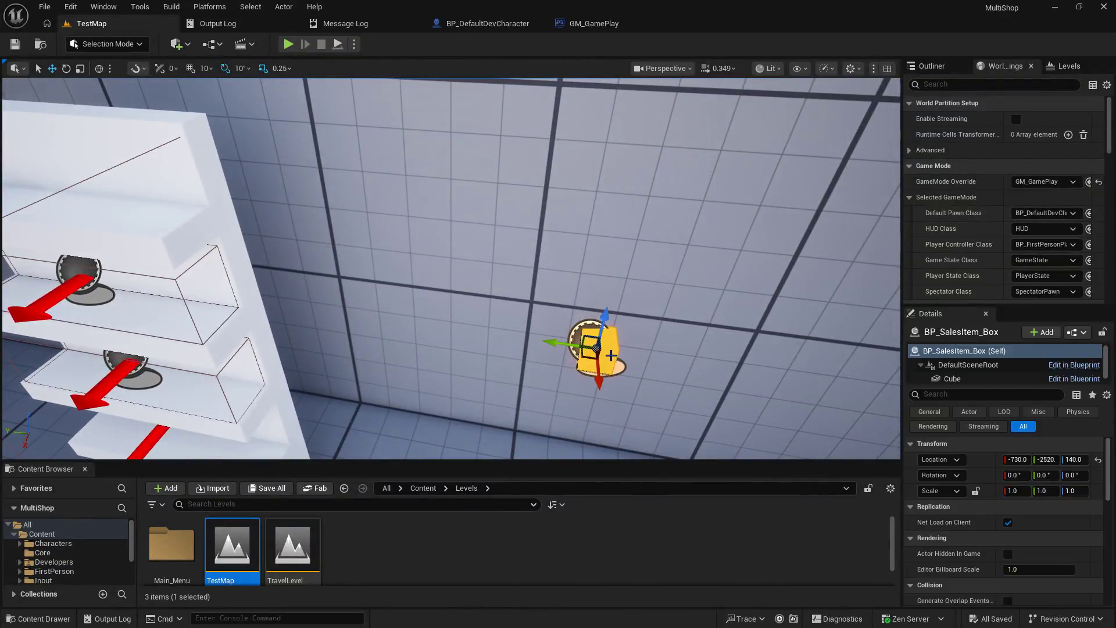
{"action": "scroll", "coordinate": [1040, 513], "scroll_direction": "down", "scroll_amount": 3}
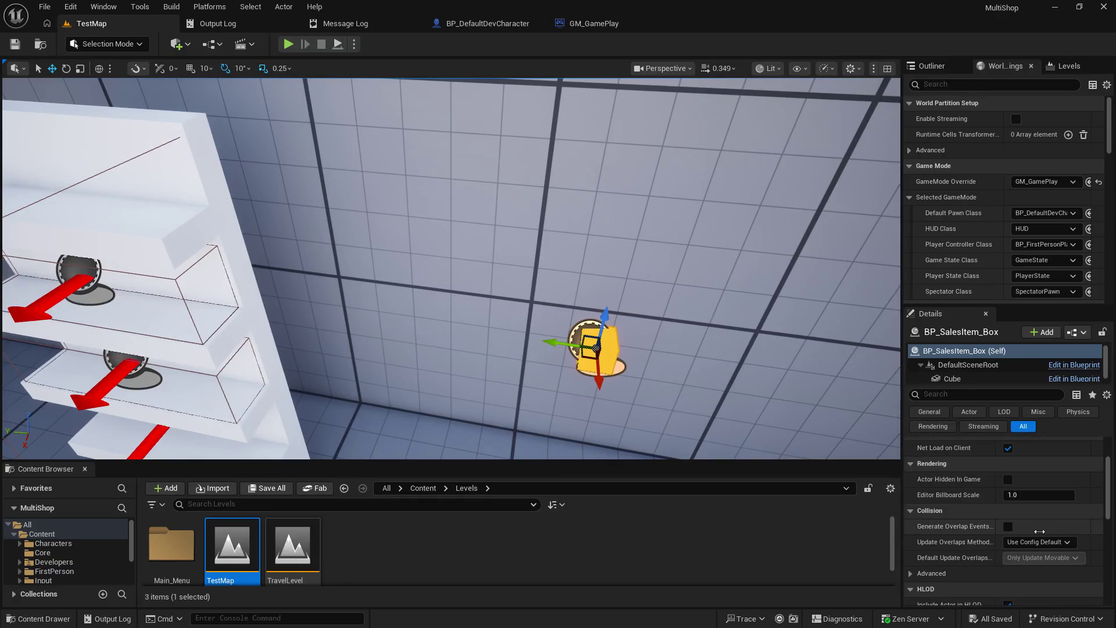
{"action": "left_click", "coordinate": [973, 394]}
{"action": "type", "text": "re"}
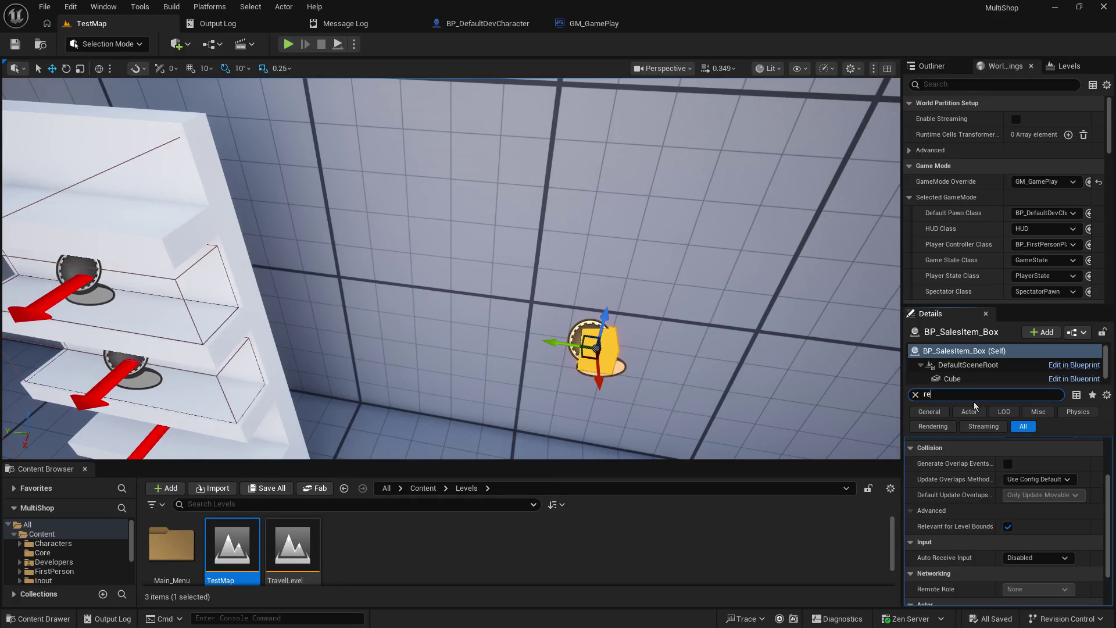
{"action": "type", "text": "p"}
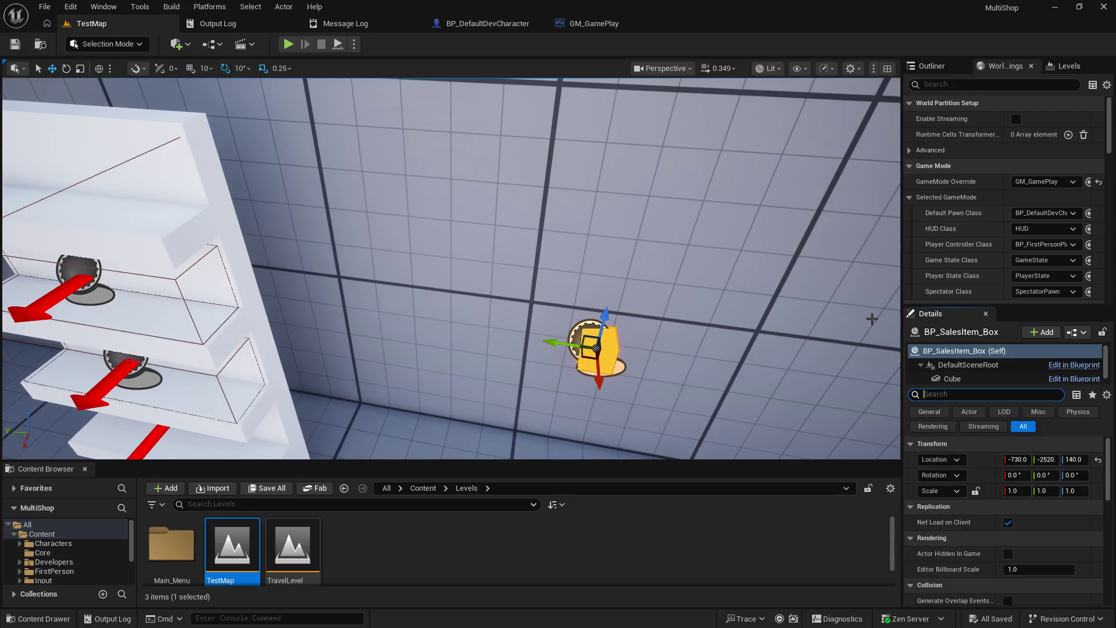
{"action": "scroll", "coordinate": [1054, 535], "scroll_direction": "down", "scroll_amount": 2}
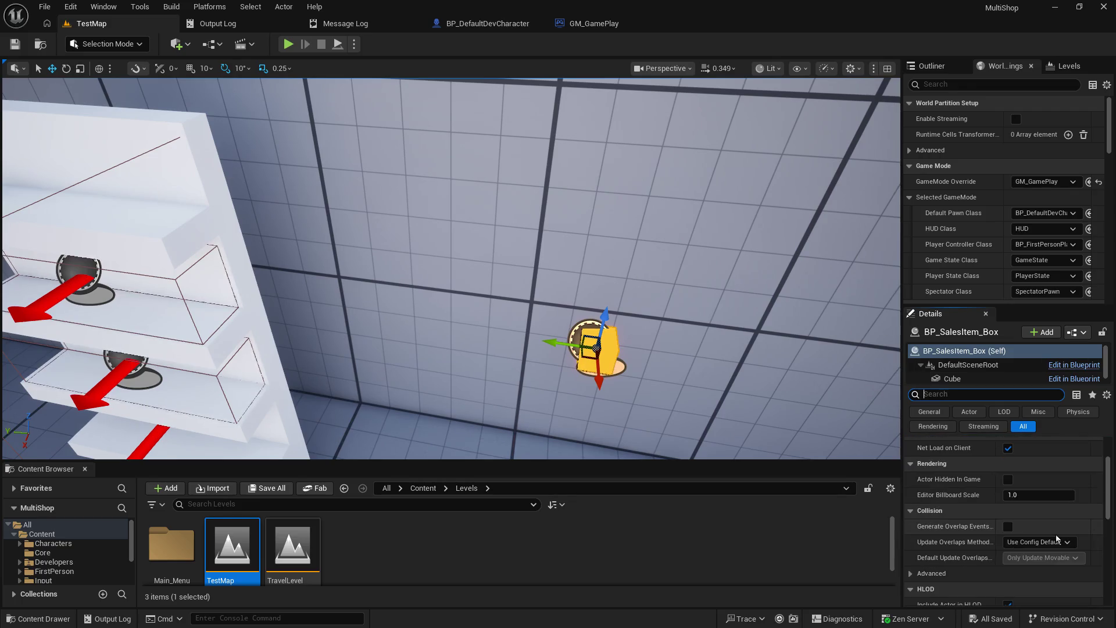
{"action": "scroll", "coordinate": [1055, 537], "scroll_direction": "up", "scroll_amount": 2}
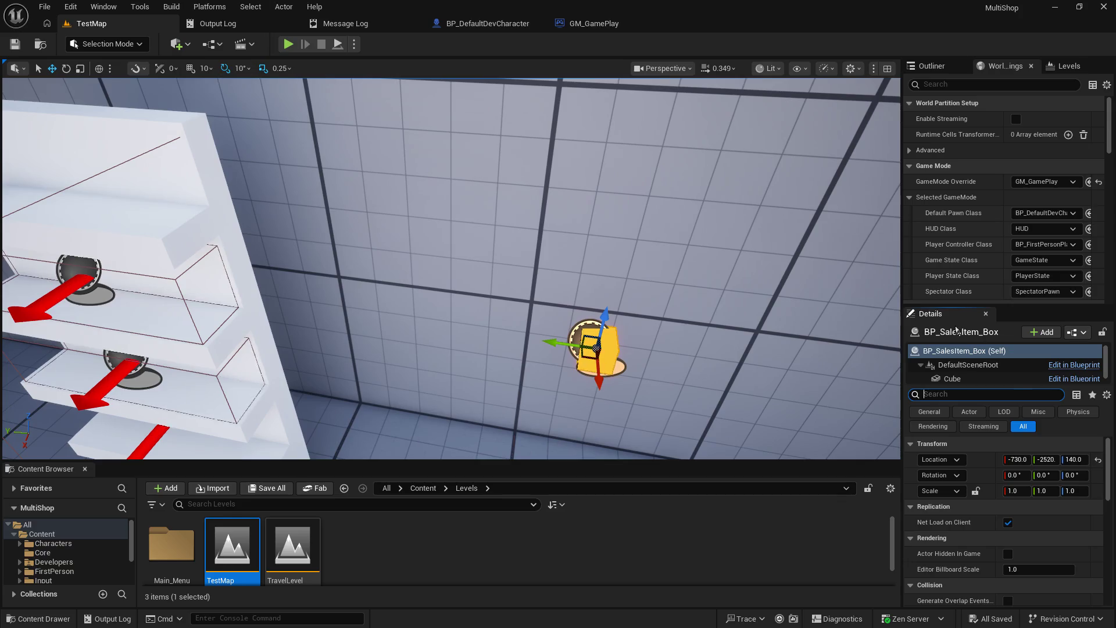
{"action": "left_click", "coordinate": [1074, 364]}
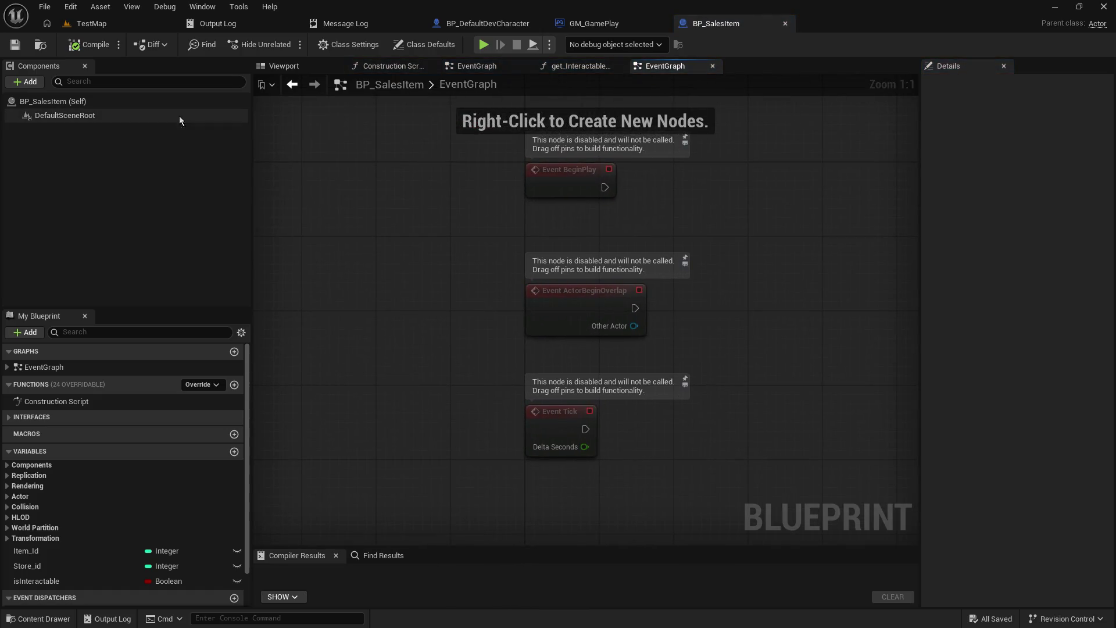
- Tick Replicates under Replication in BP_SalesItem's Class Defaults and compile
{"action": "left_click", "coordinate": [99, 100]}
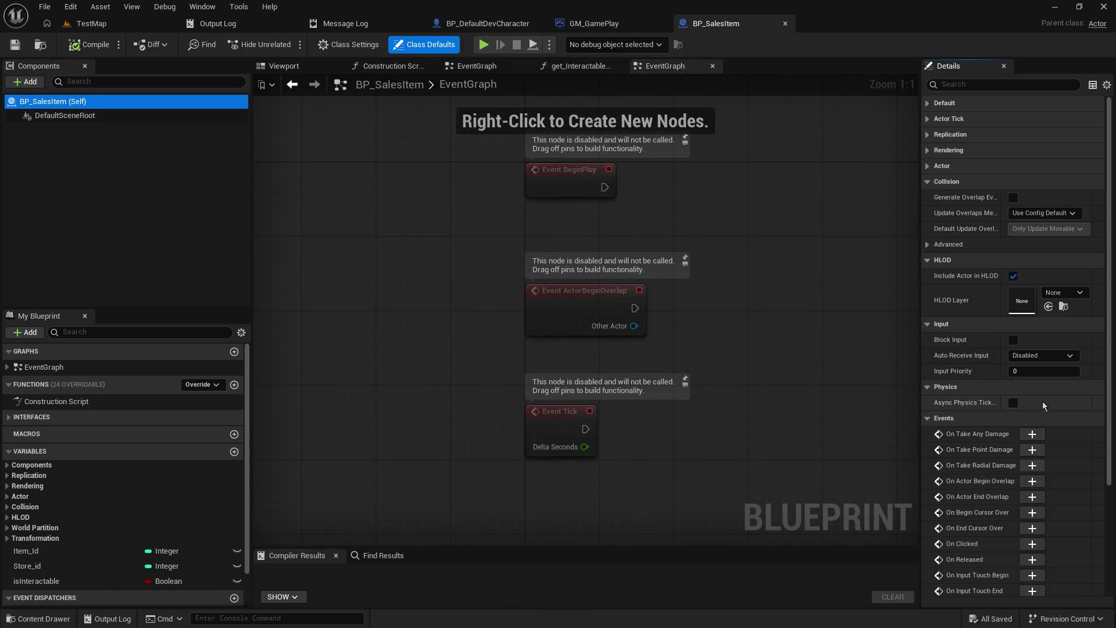
{"action": "left_click", "coordinate": [928, 135]}
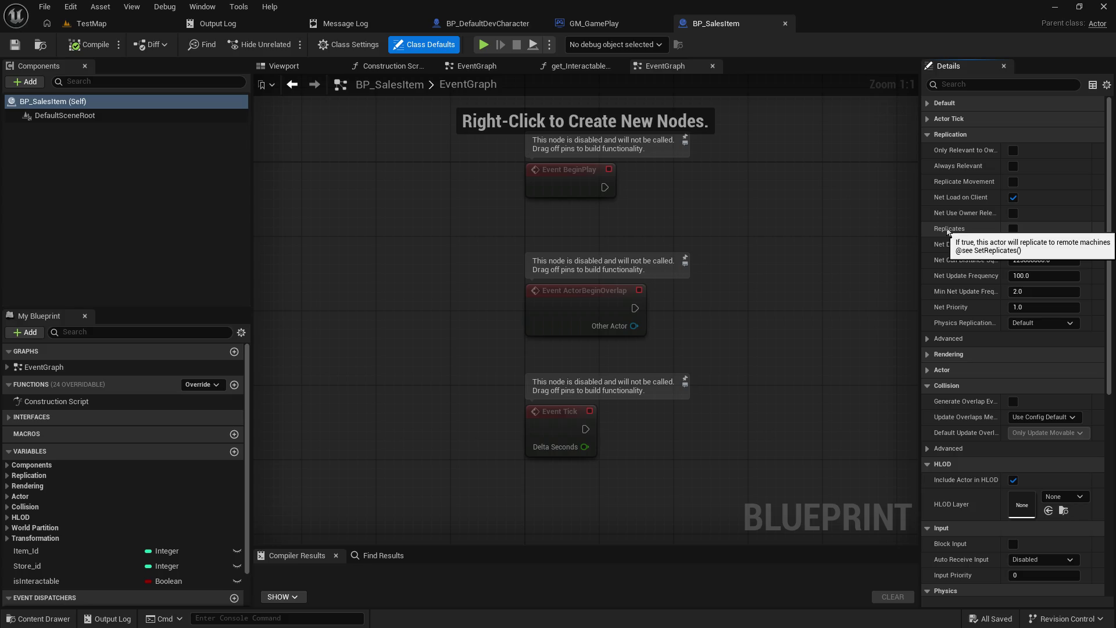
{"action": "left_click", "coordinate": [1013, 228]}
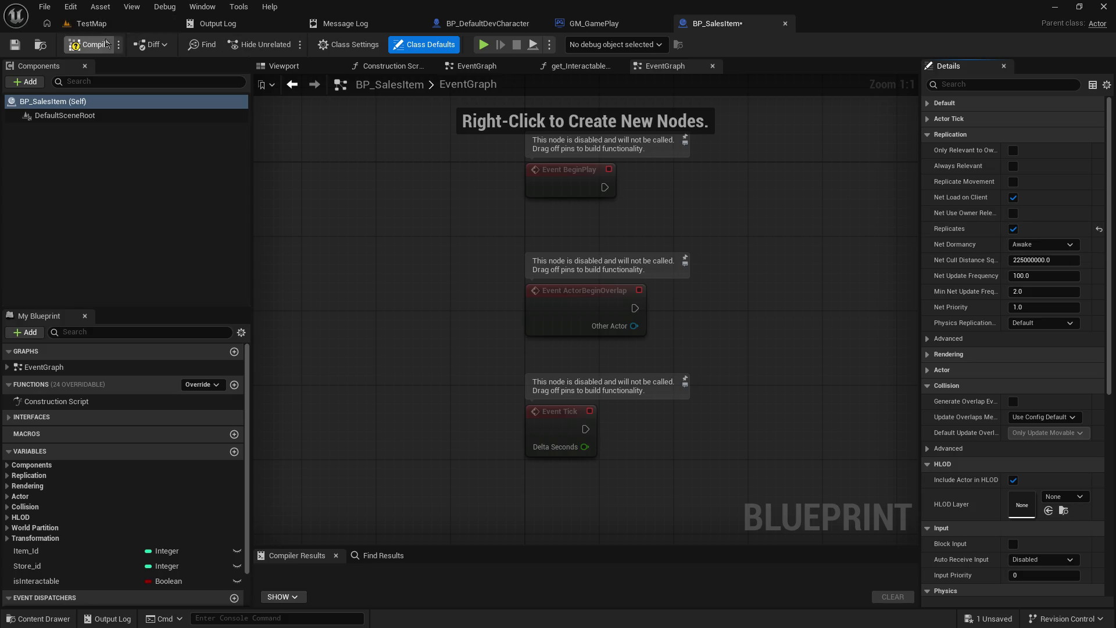
{"action": "left_click", "coordinate": [87, 45]}
- In TestMap's Play options, set two players with net mode Play As Client
{"action": "left_click", "coordinate": [93, 28]}
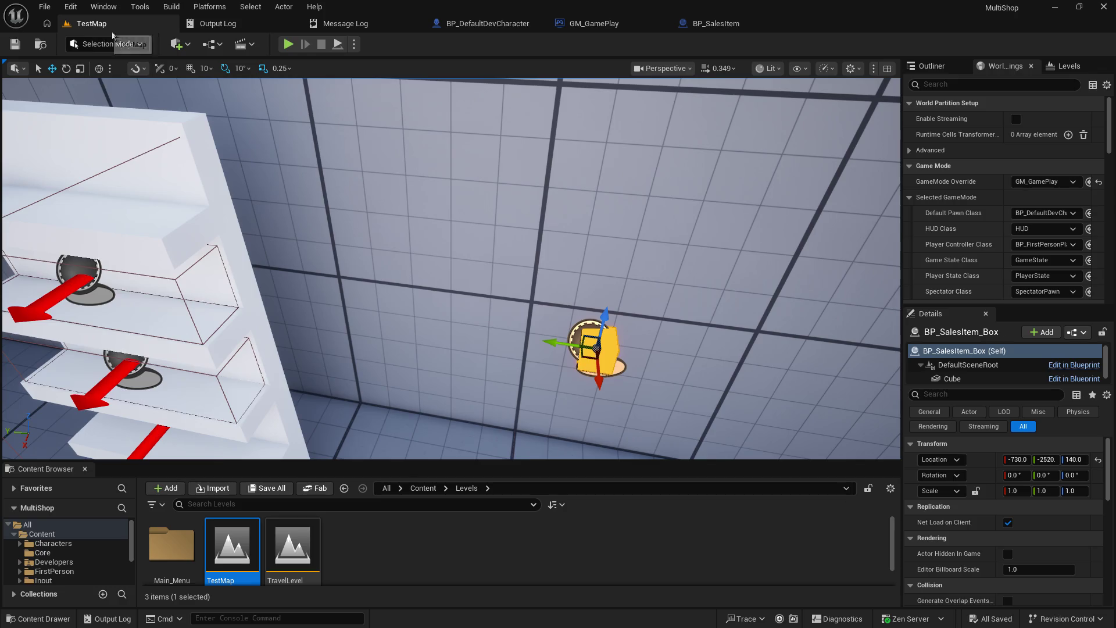
{"action": "left_click", "coordinate": [354, 45]}
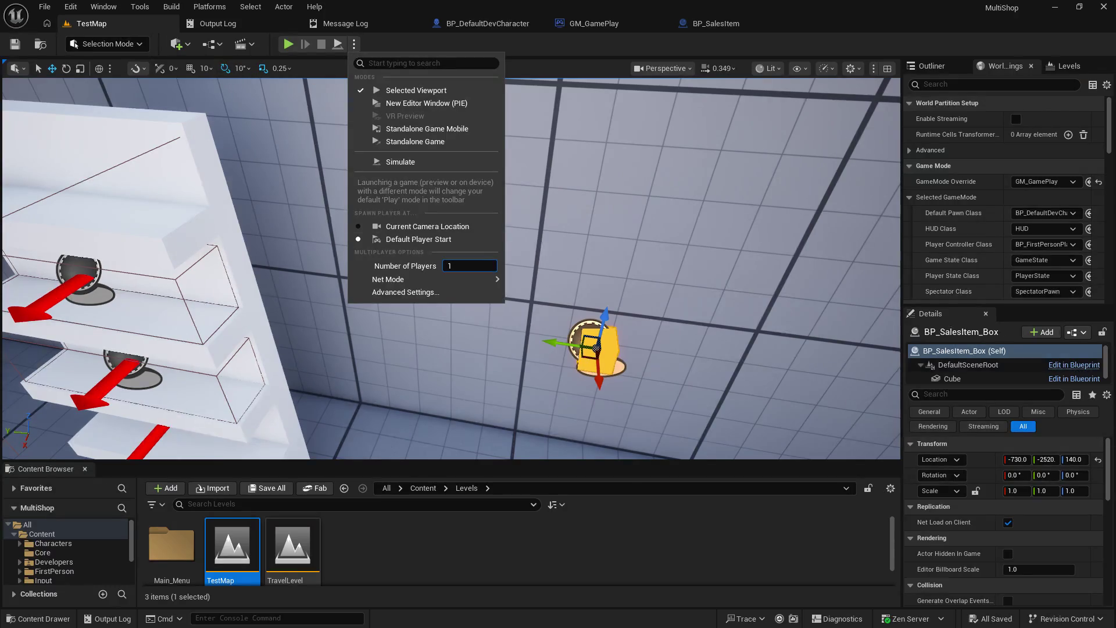
{"action": "mouse_move", "coordinate": [457, 278]}
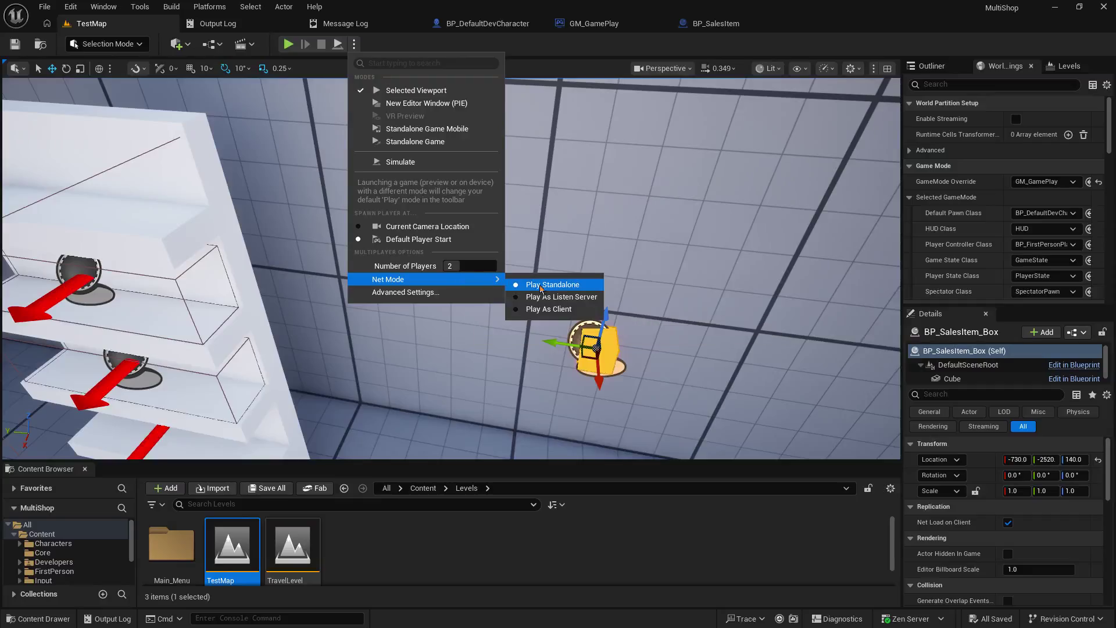
{"action": "left_click", "coordinate": [538, 311]}
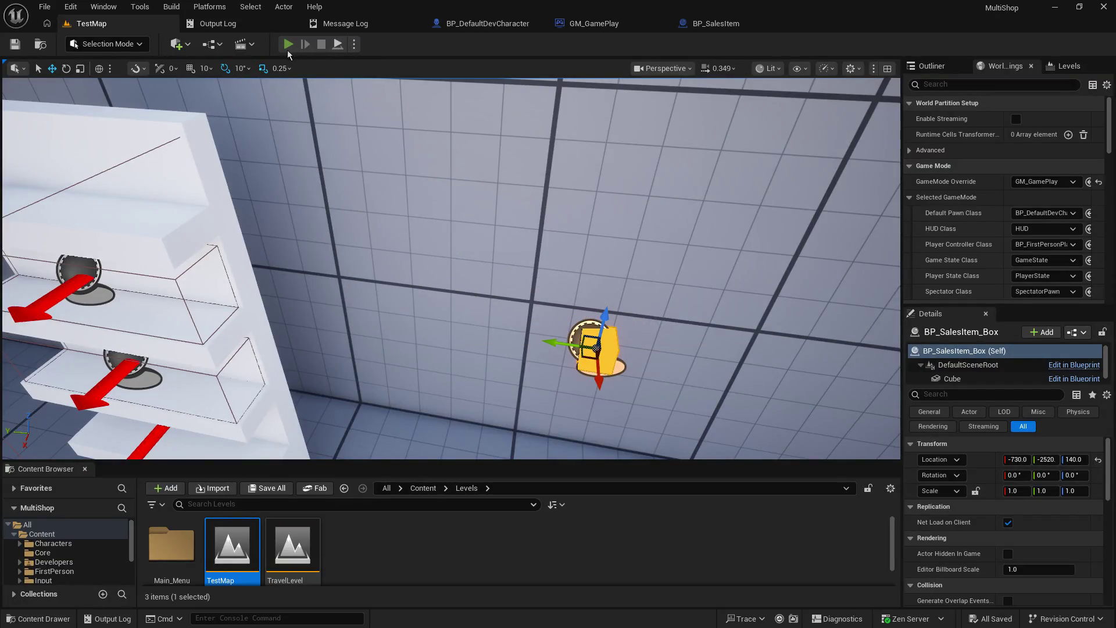
- Play the level and walk Client 2 back and forth near the shelf and orange cube
{"action": "left_click", "coordinate": [287, 48]}
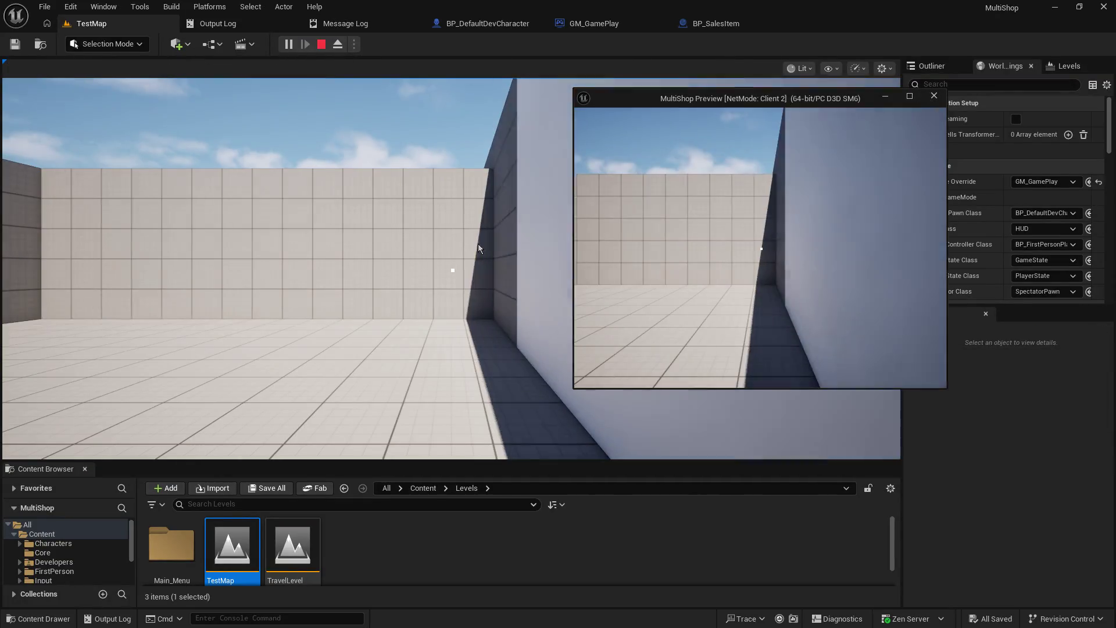
{"action": "left_click", "coordinate": [478, 245]}
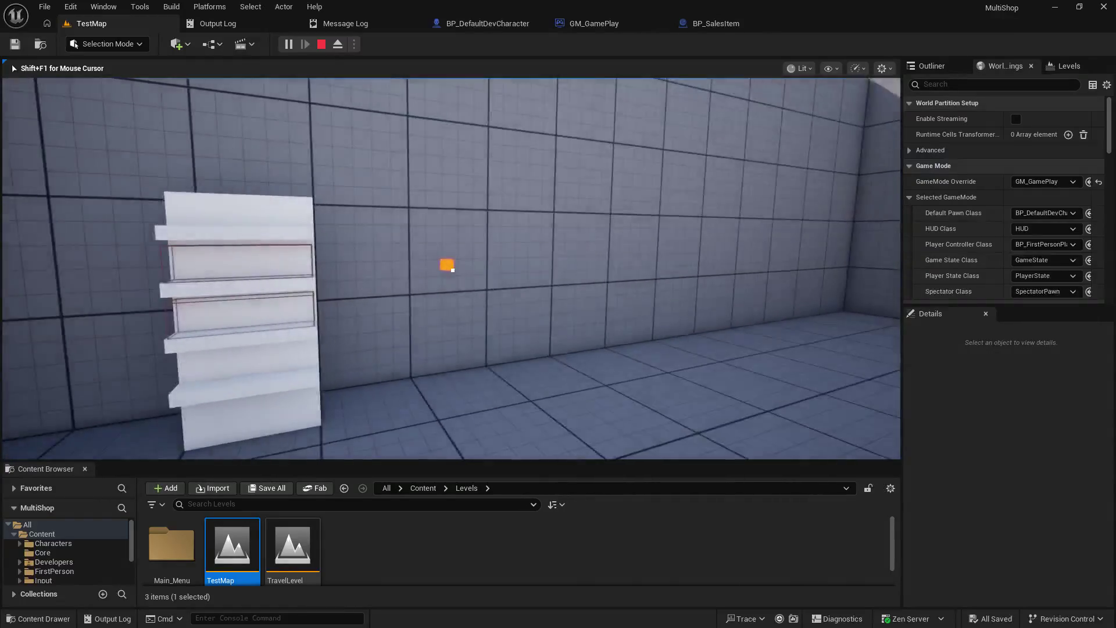
{"action": "key", "text": "alt+Tab"}
{"action": "key", "text": "w"}
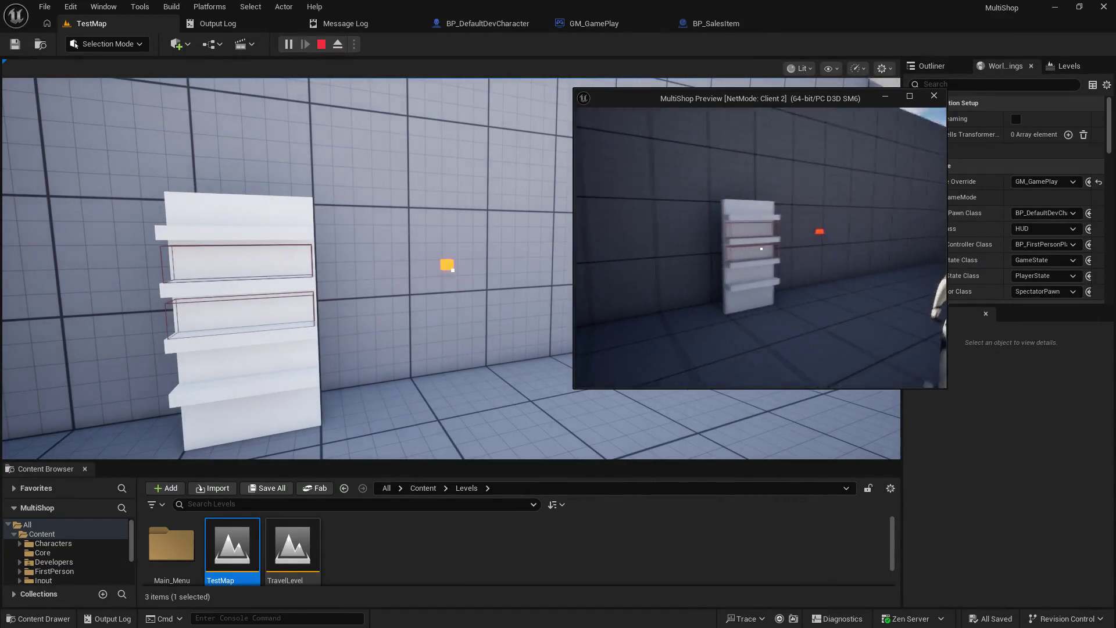
{"action": "key", "text": "s"}
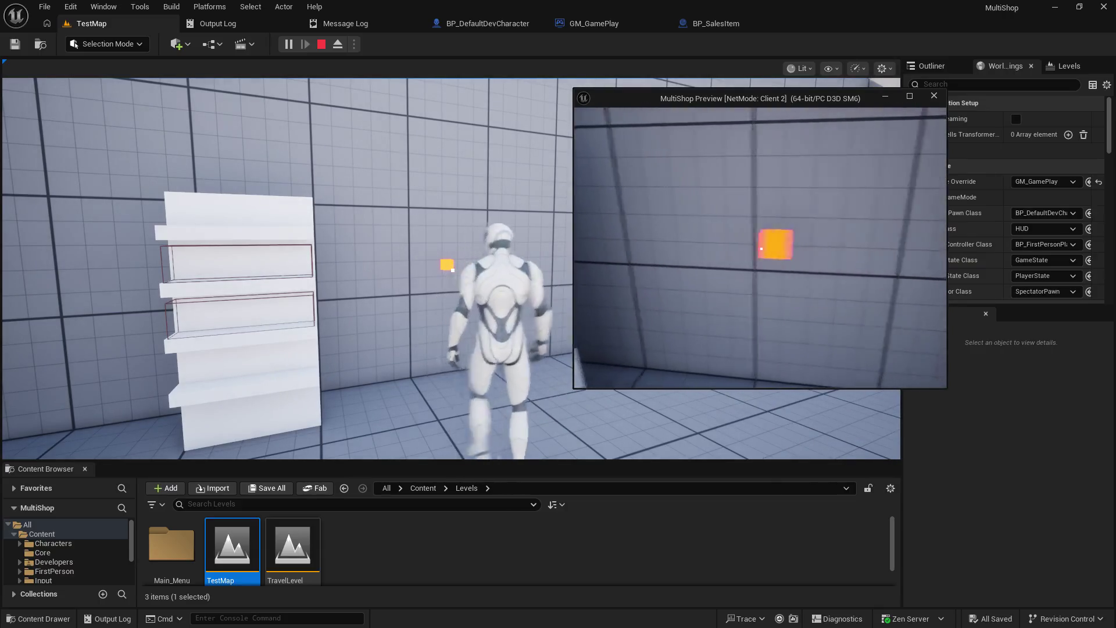
{"action": "key", "text": "w"}
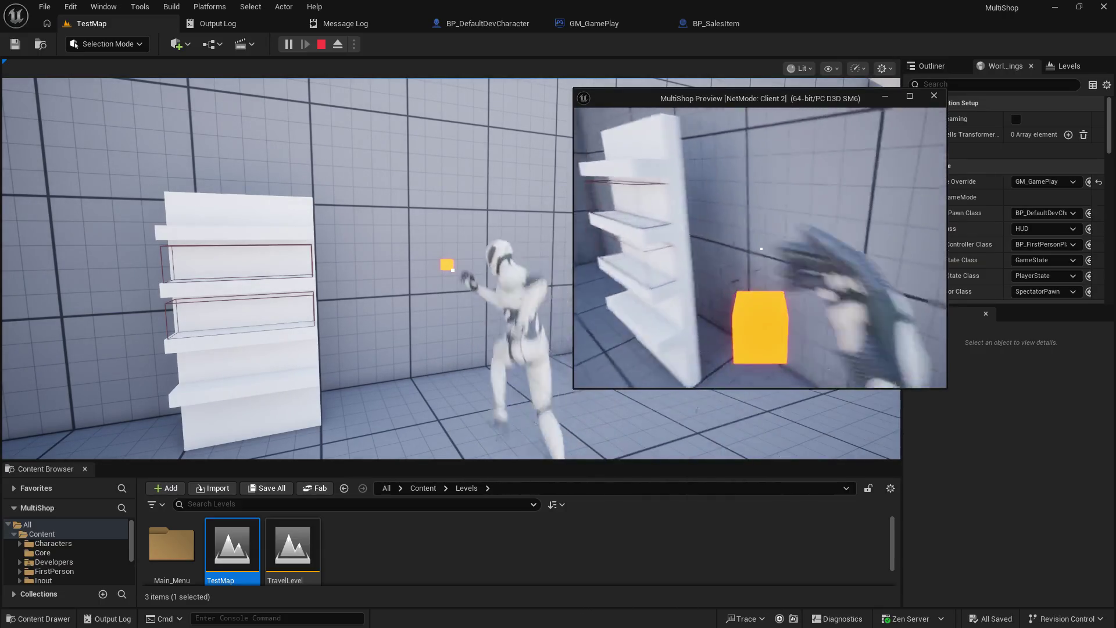
{"action": "key", "text": "s"}
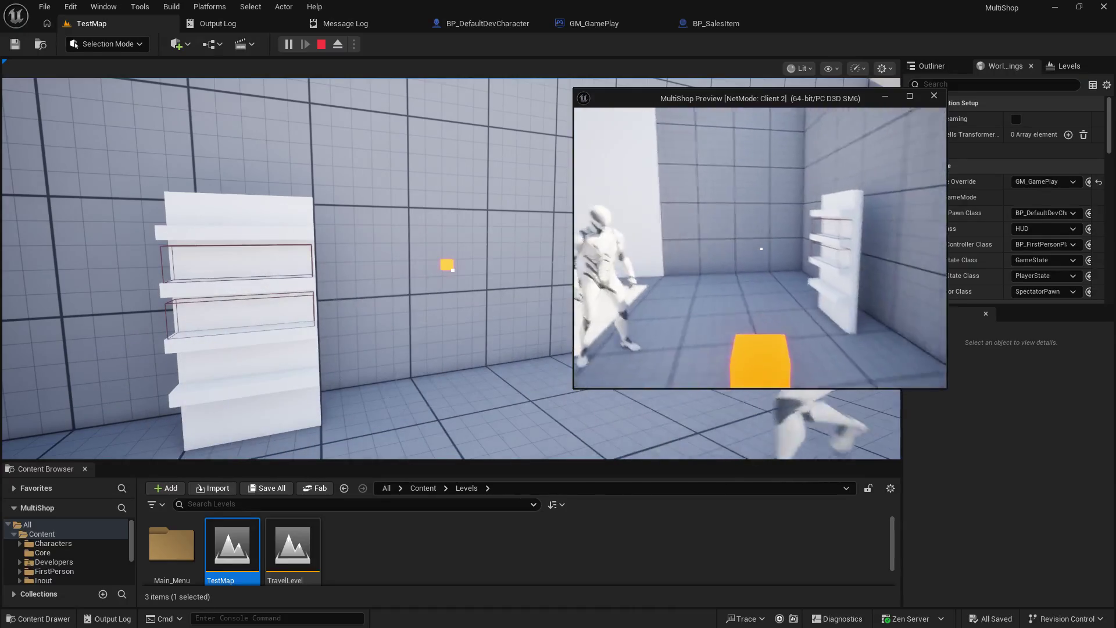
{"action": "key", "text": "w"}
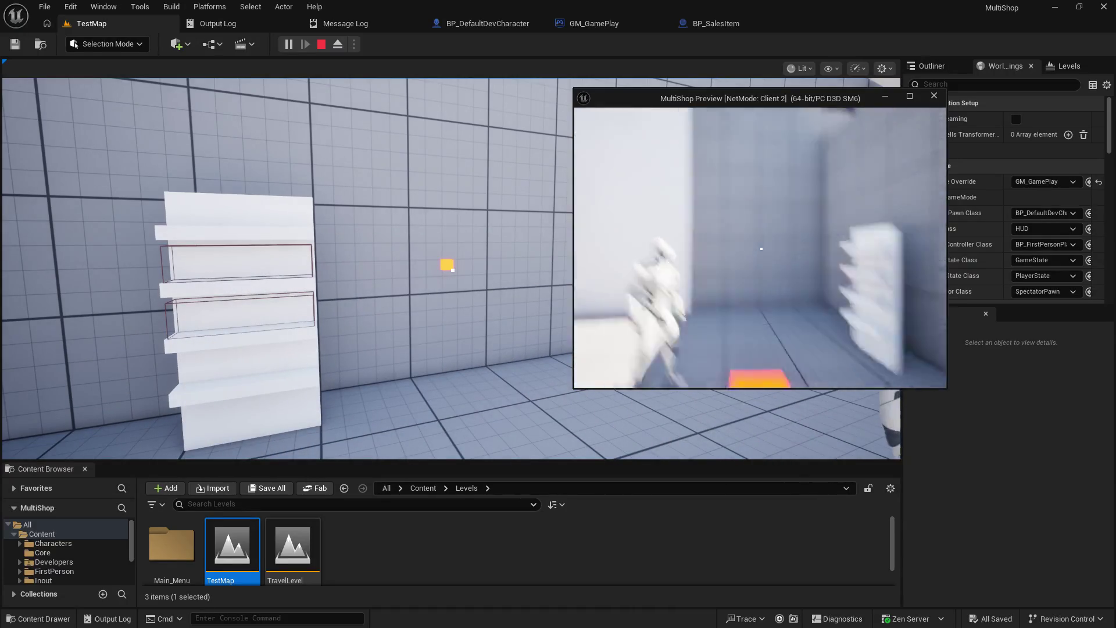
{"action": "key", "text": "s"}
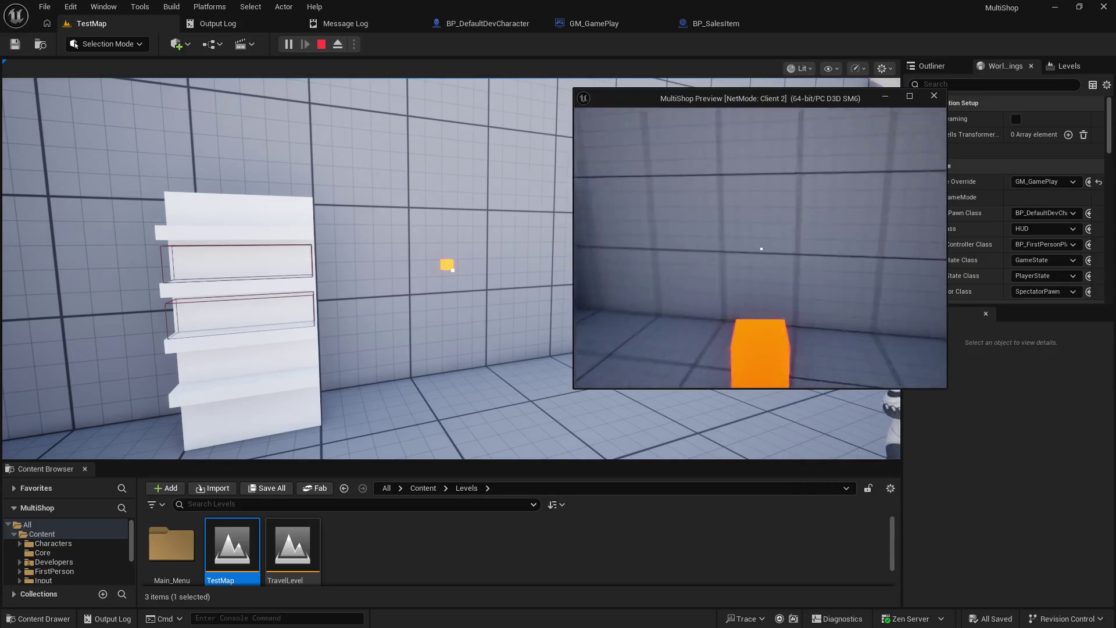
{"action": "key", "text": "s"}
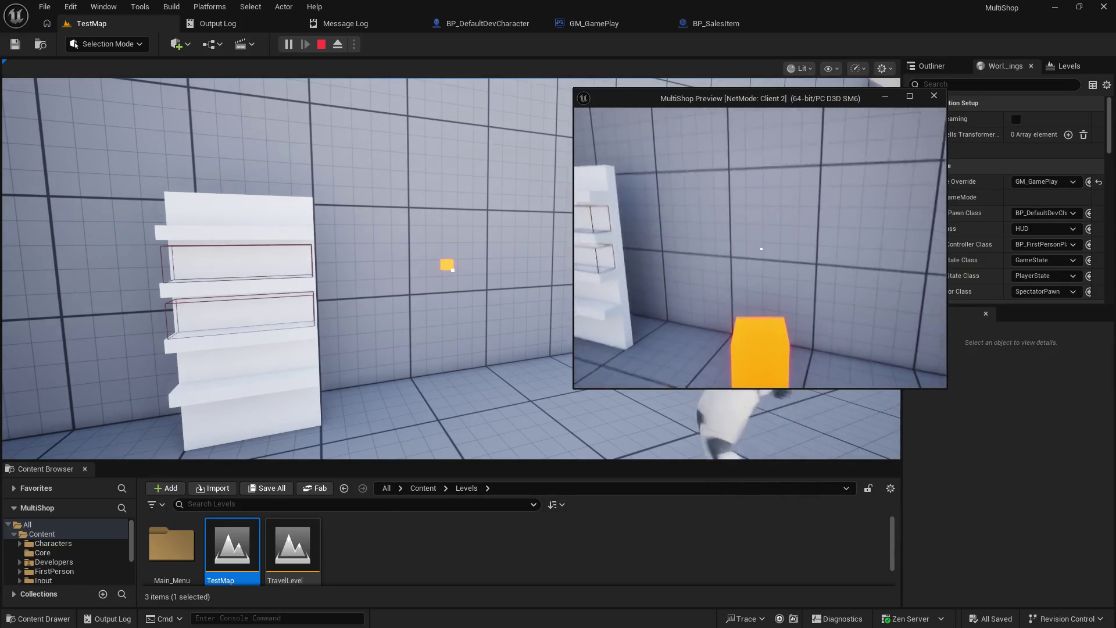
- End the session and start a fresh play session from the TestMap editor
{"action": "key", "text": "Escape"}
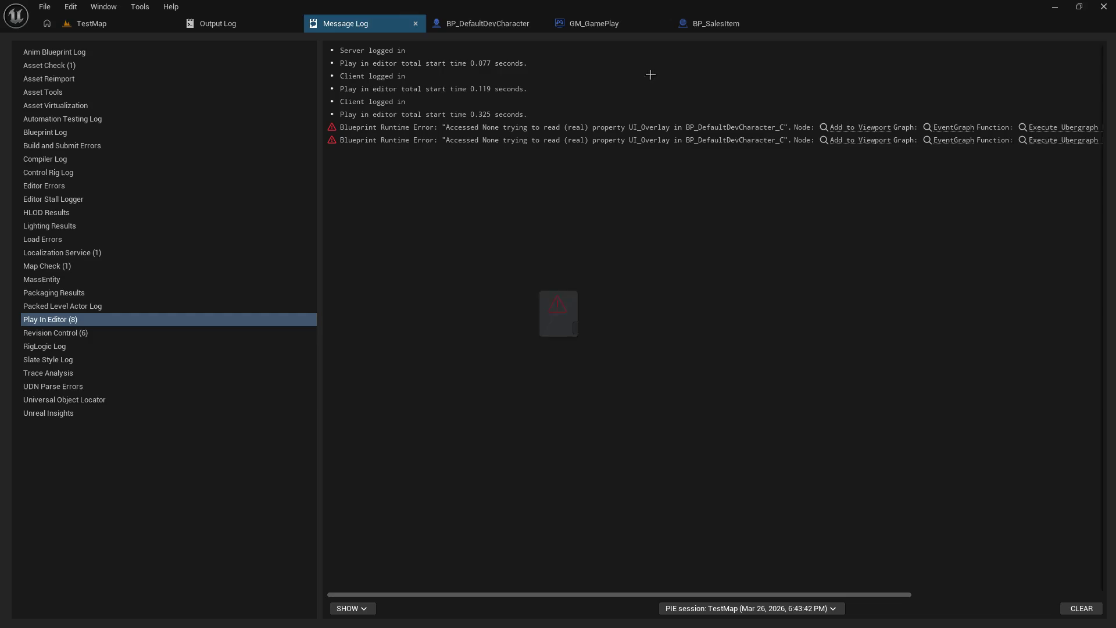
{"action": "left_click", "coordinate": [73, 26]}
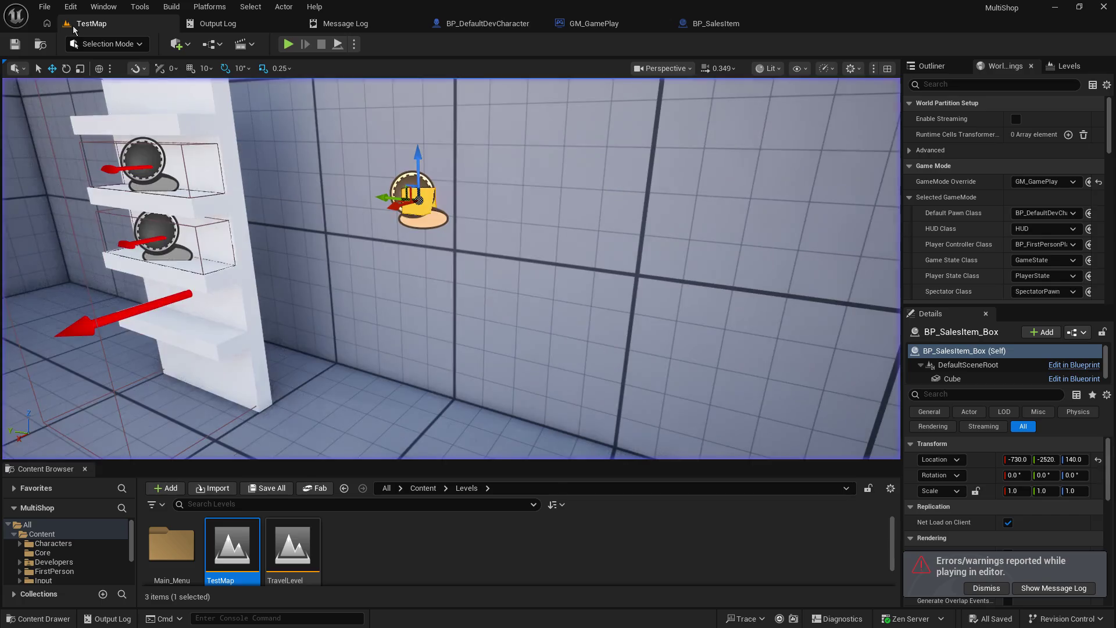
{"action": "left_click", "coordinate": [288, 46]}
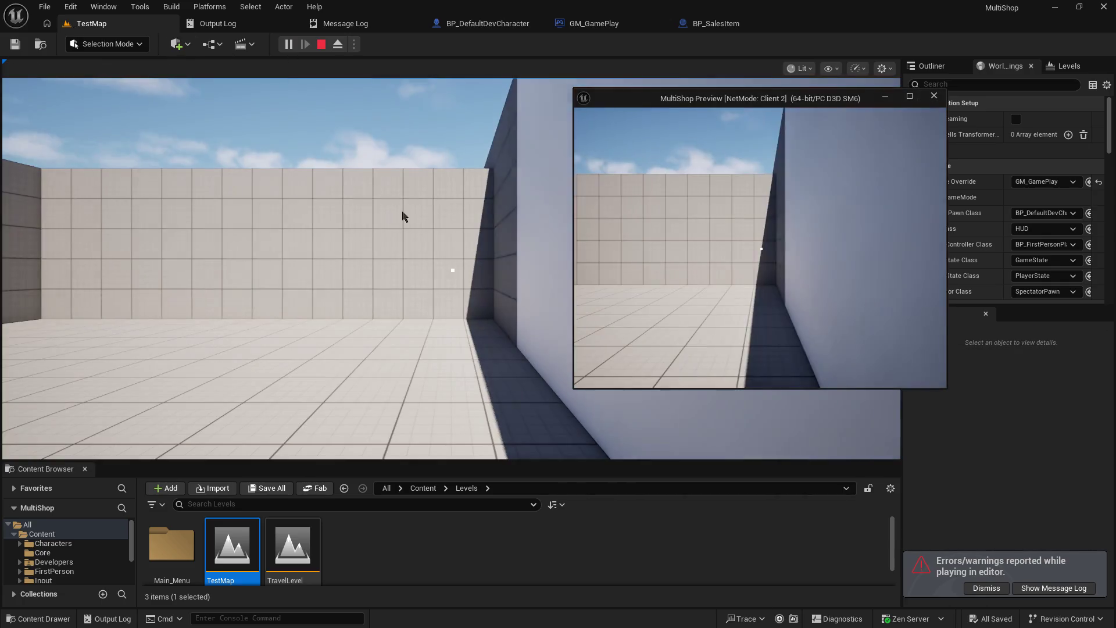
- Back Client 2 toward the shelf, then resize the editor and move the Client 2 window right
{"action": "left_click", "coordinate": [403, 215]}
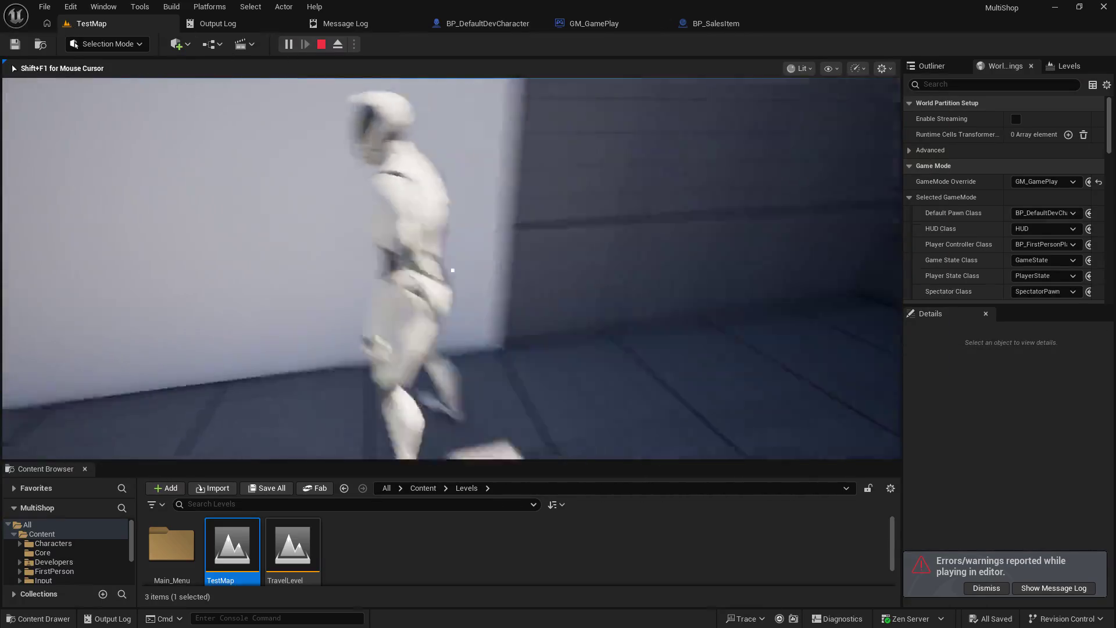
{"action": "key", "text": "alt+Tab"}
{"action": "key", "text": "s"}
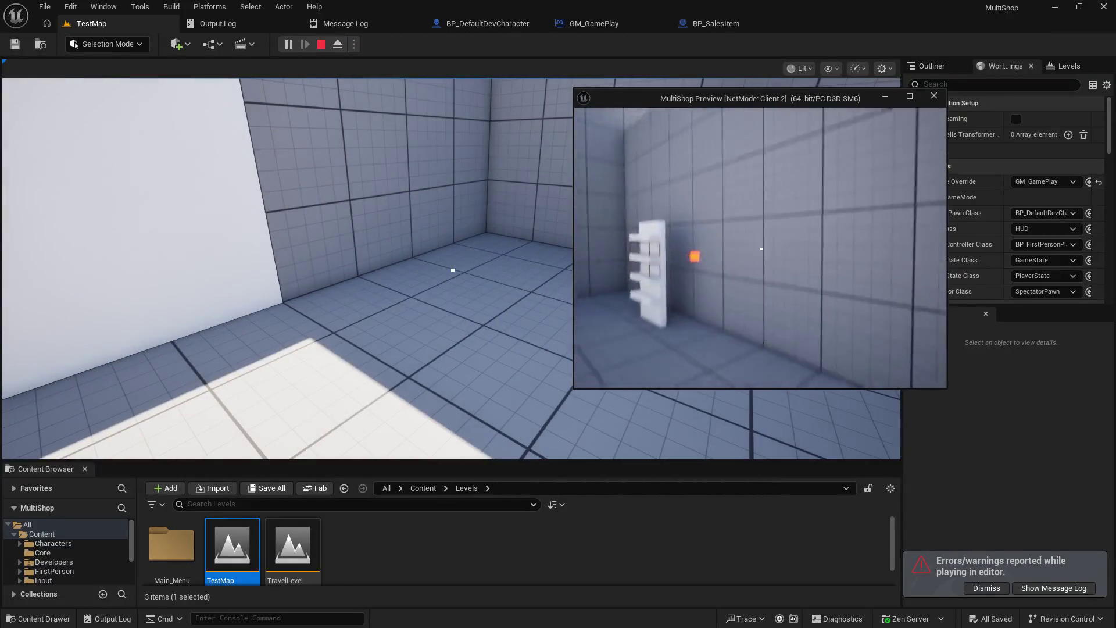
{"action": "key", "text": "alt+Tab"}
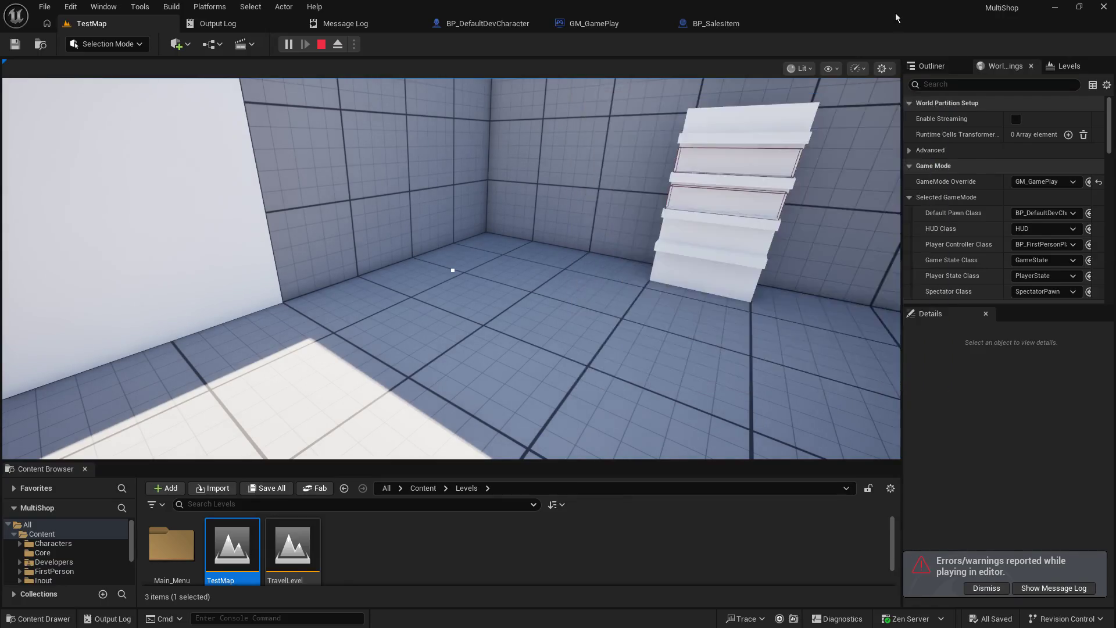
{"action": "key", "text": "super+Down"}
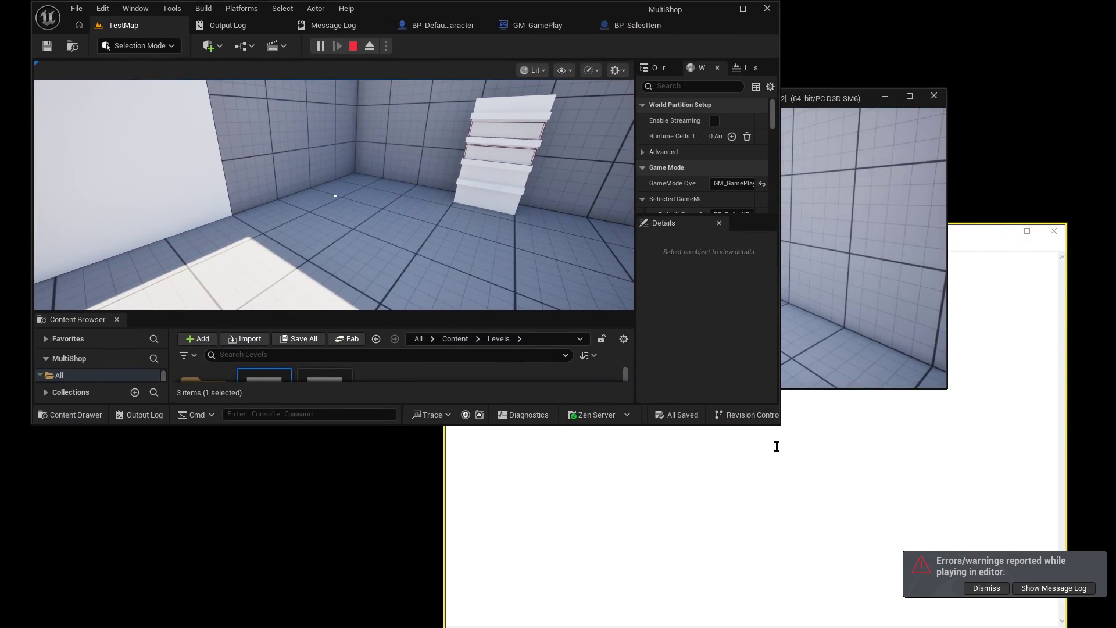
{"action": "left_click_drag", "start_coordinate": [777, 424], "coordinate": [784, 611]}
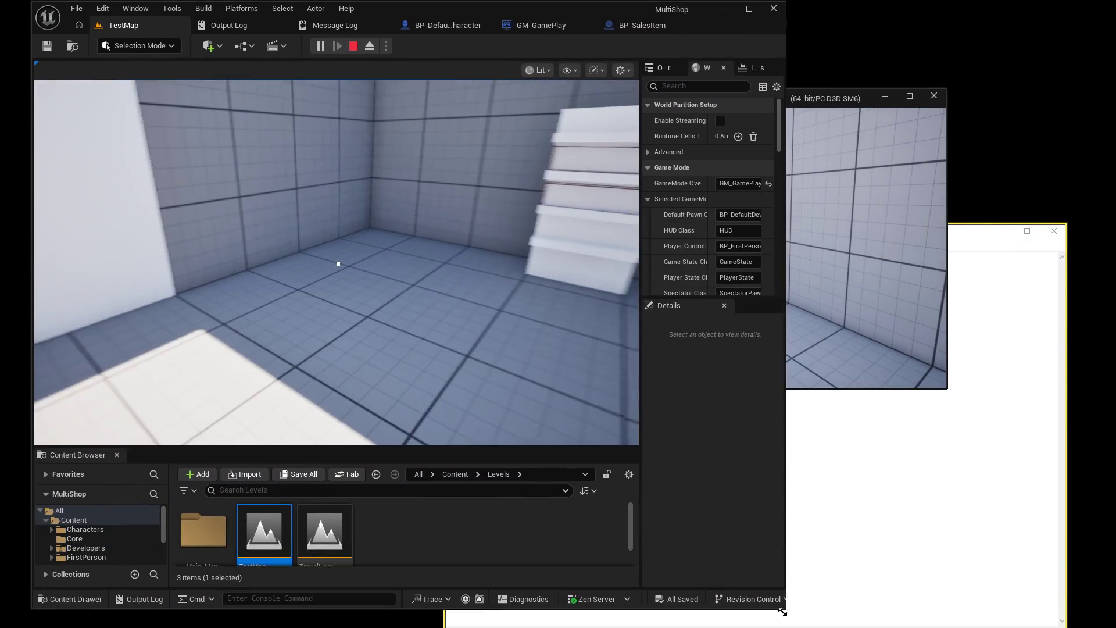
{"action": "left_click_drag", "start_coordinate": [849, 94], "coordinate": [1011, 107]}
- Walk to the yellow cube, carry it up to the shelf, and stop the two-player session
{"action": "left_click", "coordinate": [349, 262]}
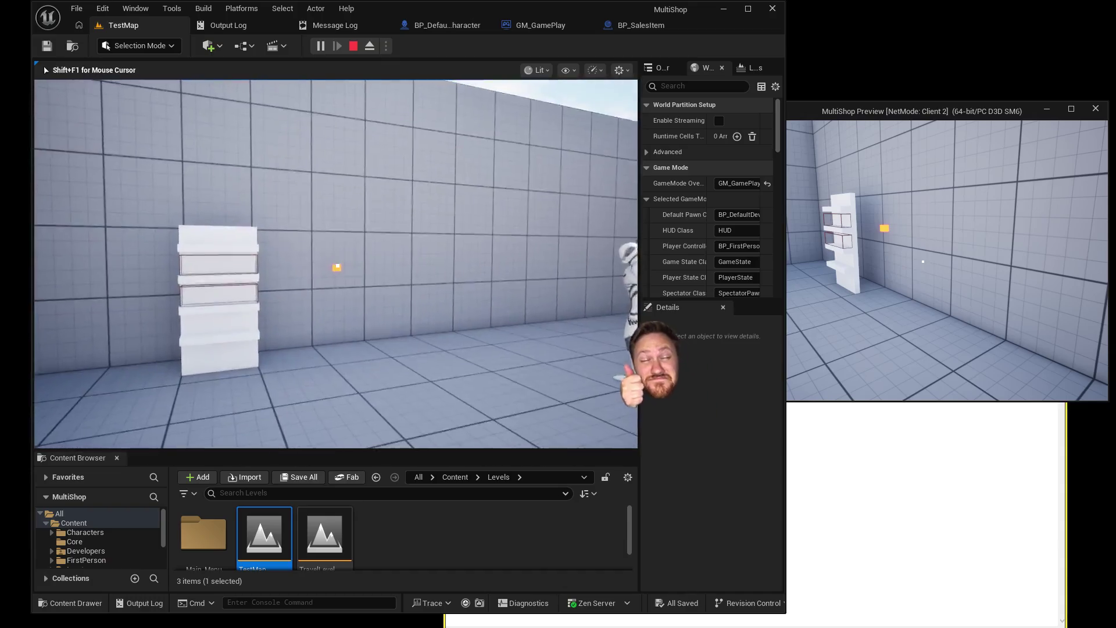
{"action": "key", "text": "w"}
{"action": "key", "text": "s"}
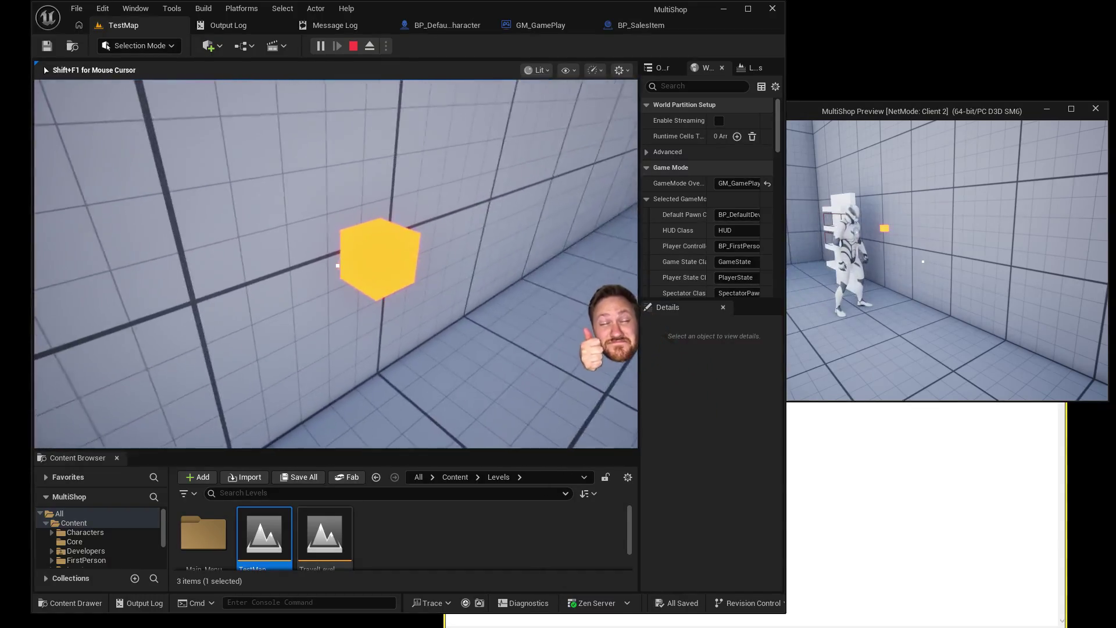
{"action": "key", "text": "s"}
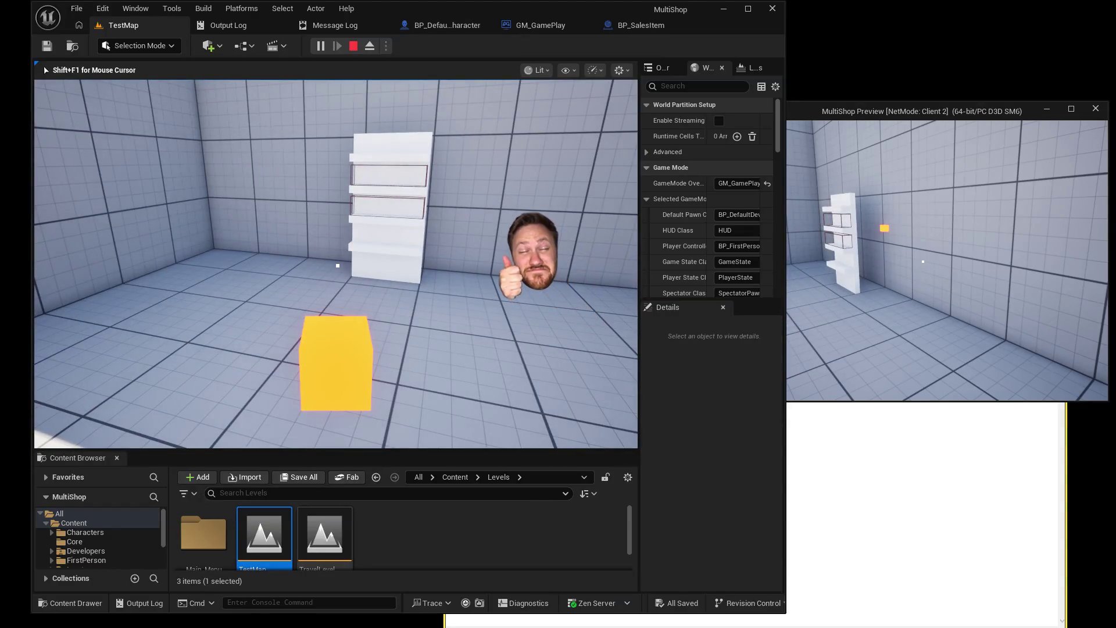
{"action": "key", "text": "w"}
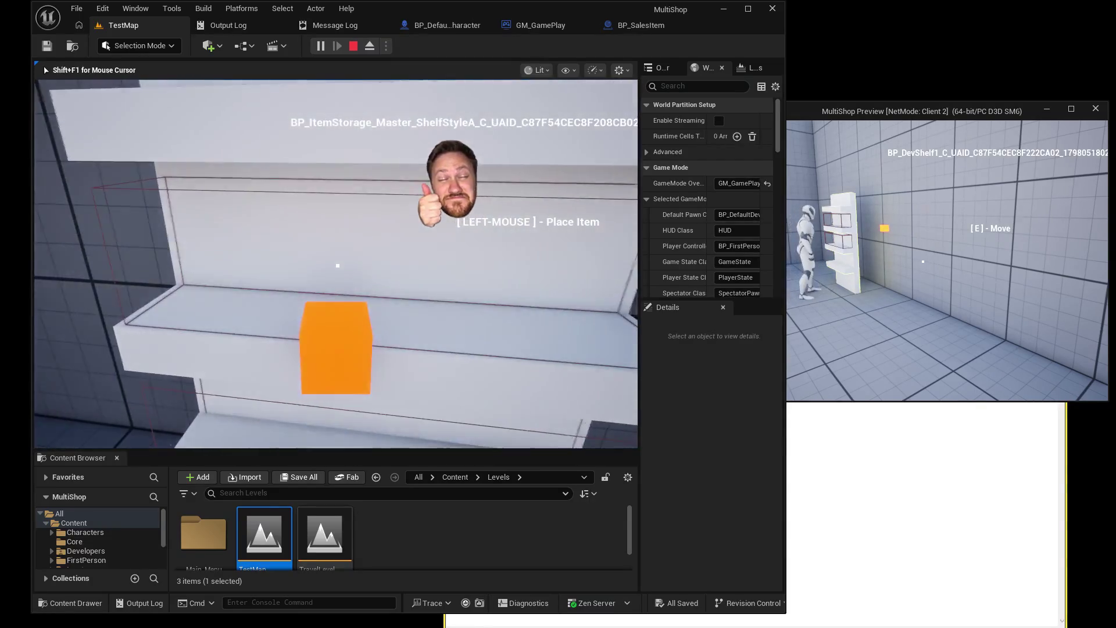
{"action": "mouse_move", "coordinate": [338, 265]}
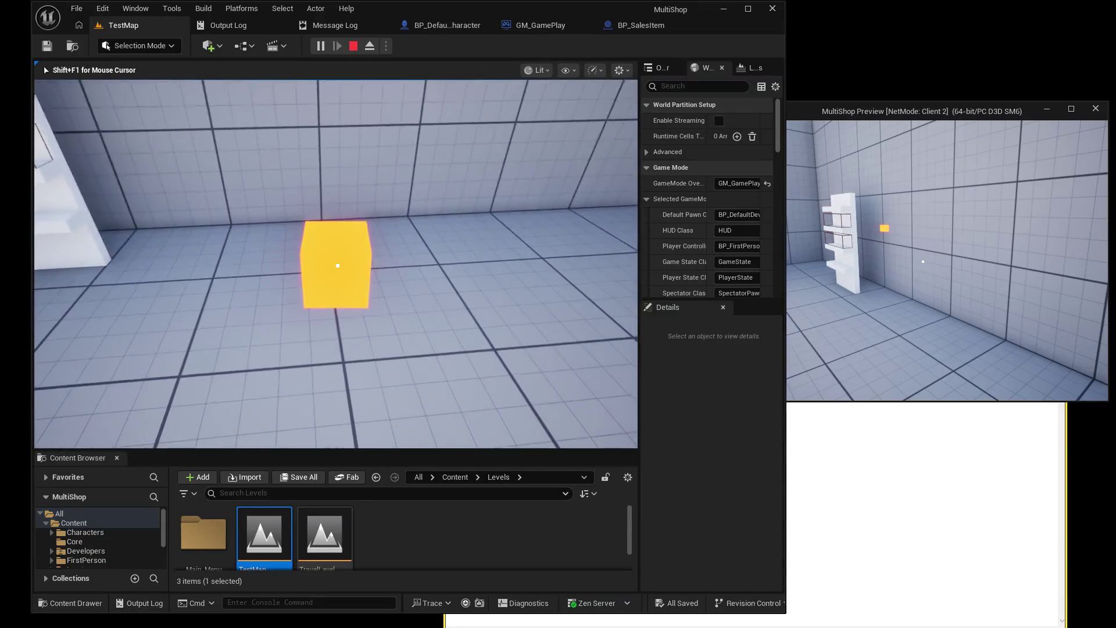
{"action": "key", "text": "Escape"}
- Maximize the Message Log to read the errors, check BP_SalesItem and GM_GamePlay, then open BP_DefaultDevCharacter
{"action": "left_click", "coordinate": [748, 9]}
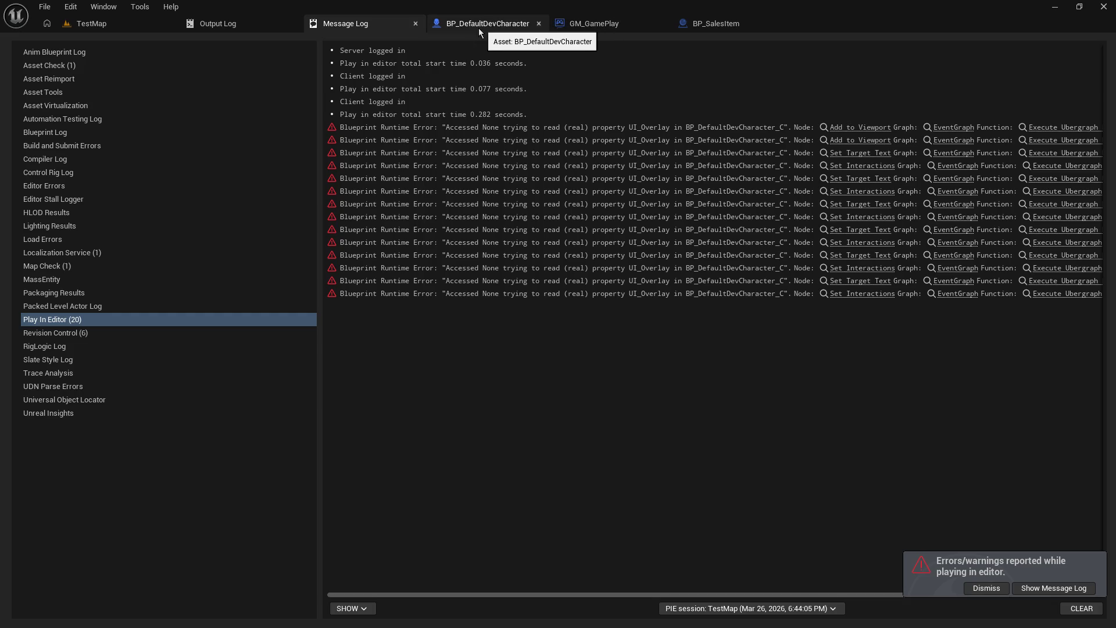
{"action": "left_click", "coordinate": [715, 24]}
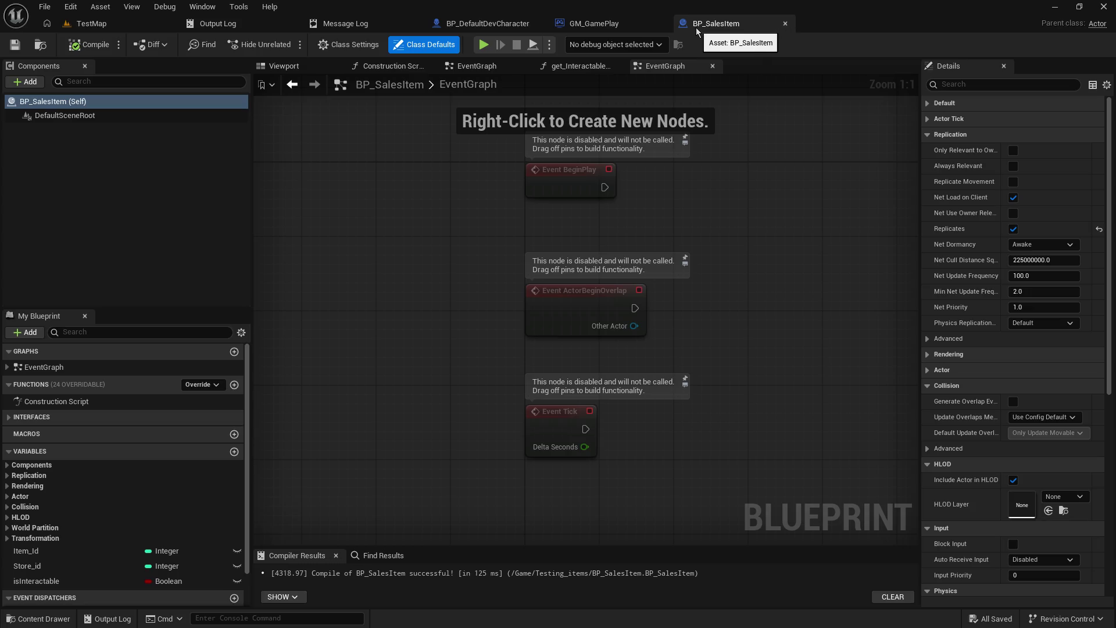
{"action": "left_click", "coordinate": [607, 24]}
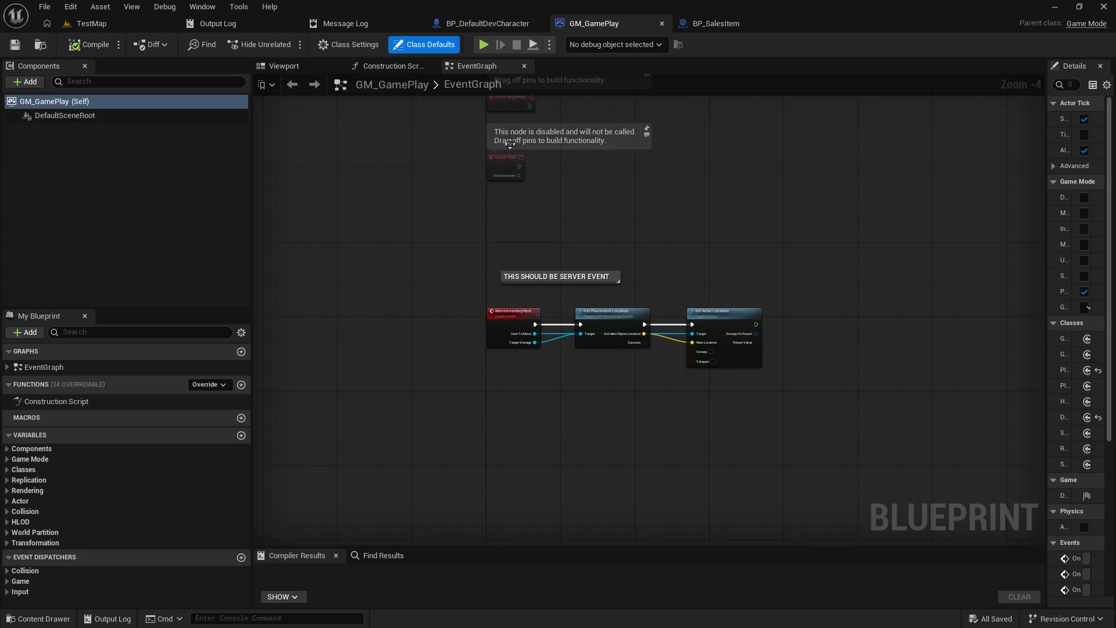
{"action": "left_click", "coordinate": [486, 23]}
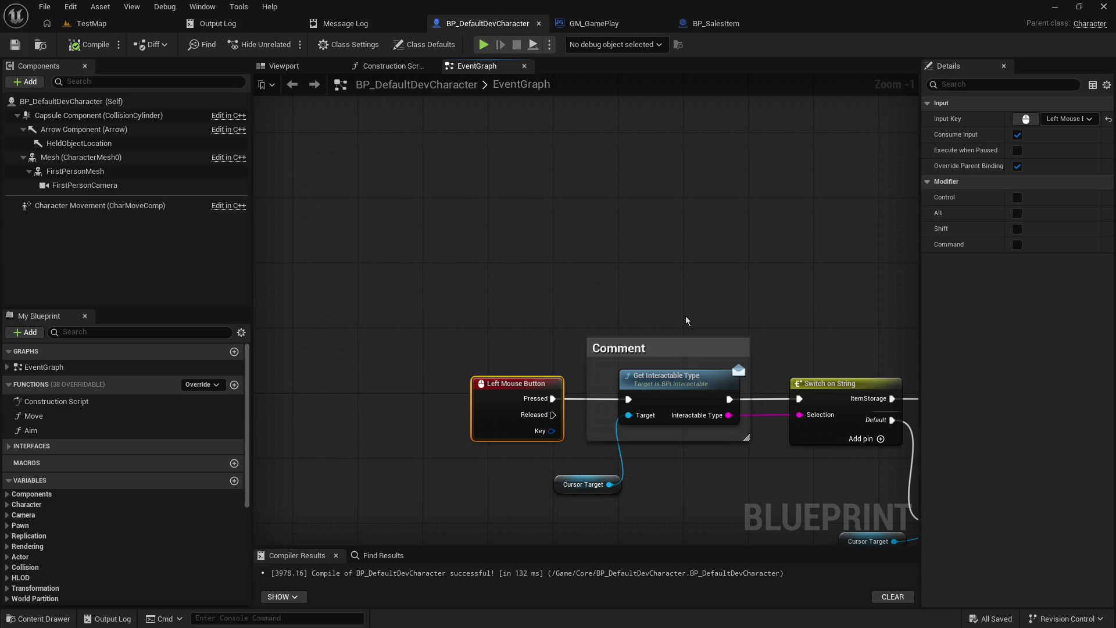
- Pan around the event graph to inspect the Do Interact calls, Left Mouse Button node and item holder comment
{"action": "mouse_move", "coordinate": [676, 316]}
{"action": "left_mouse_down"}
{"action": "mouse_move", "coordinate": [539, 230]}
{"action": "mouse_move", "coordinate": [409, 191]}
{"action": "left_mouse_up"}
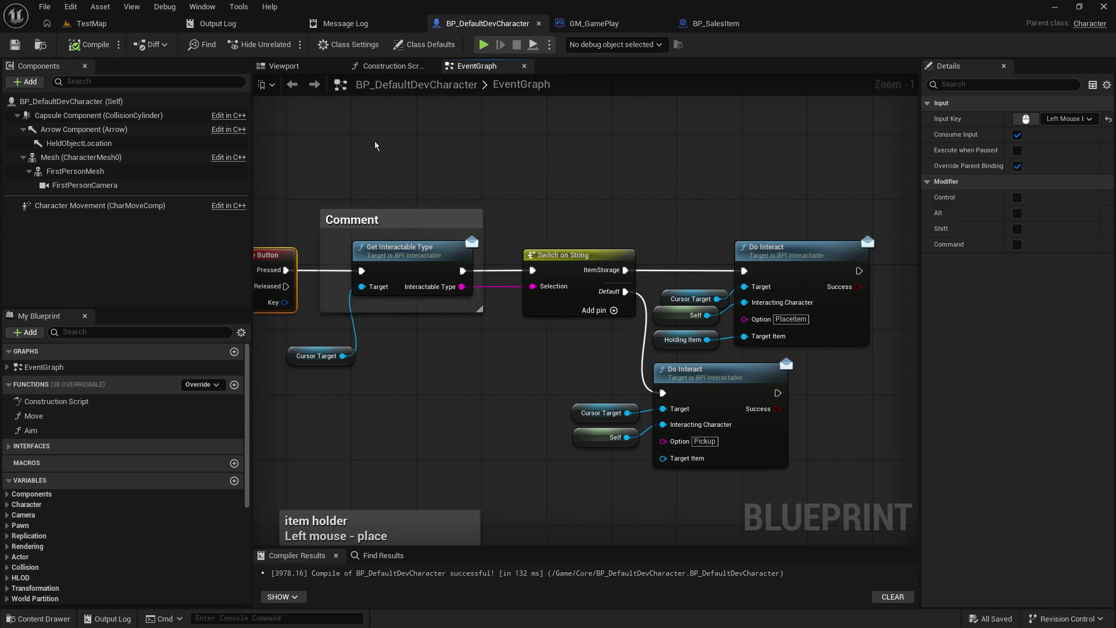
{"action": "mouse_move", "coordinate": [402, 210]}
{"action": "left_mouse_down"}
{"action": "mouse_move", "coordinate": [551, 200]}
{"action": "mouse_move", "coordinate": [506, 199]}
{"action": "left_mouse_up"}
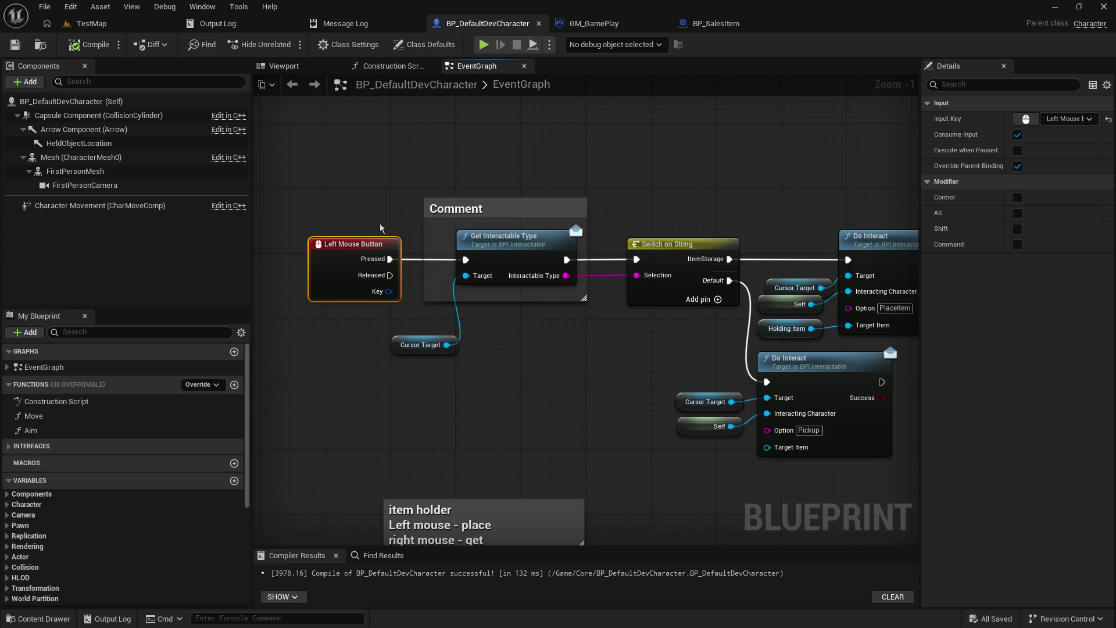
{"action": "mouse_move", "coordinate": [372, 219]}
{"action": "left_mouse_down"}
{"action": "mouse_move", "coordinate": [454, 186]}
{"action": "mouse_move", "coordinate": [622, 215]}
{"action": "mouse_move", "coordinate": [551, 102]}
{"action": "left_mouse_up"}
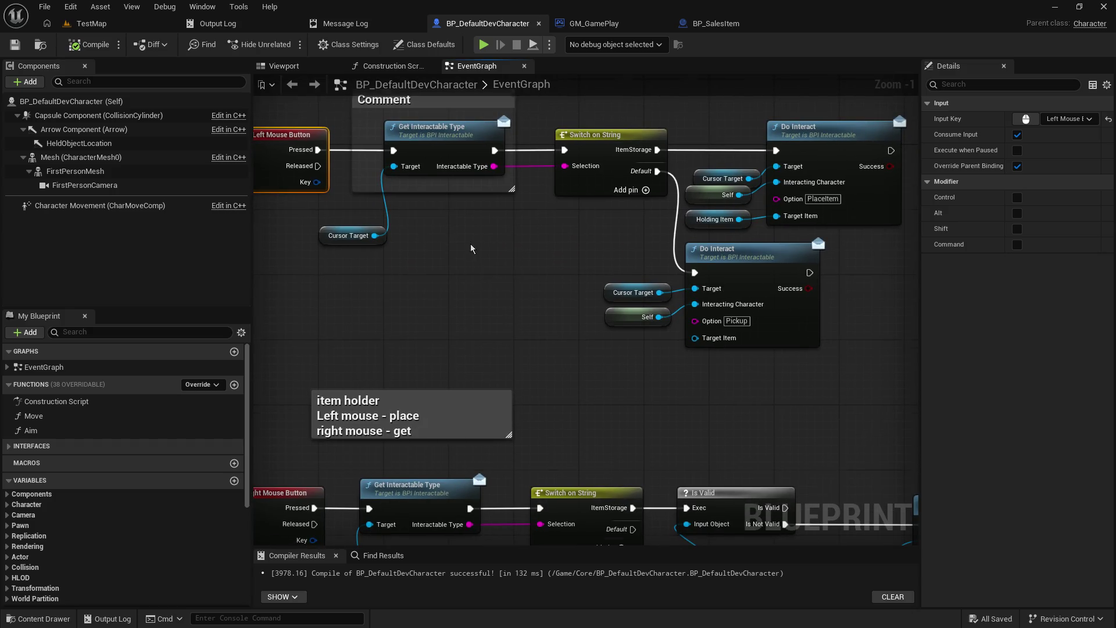
{"action": "left_click_drag", "start_coordinate": [636, 171], "coordinate": [689, 296]}
{"action": "left_click_drag", "start_coordinate": [692, 408], "coordinate": [506, 408]}
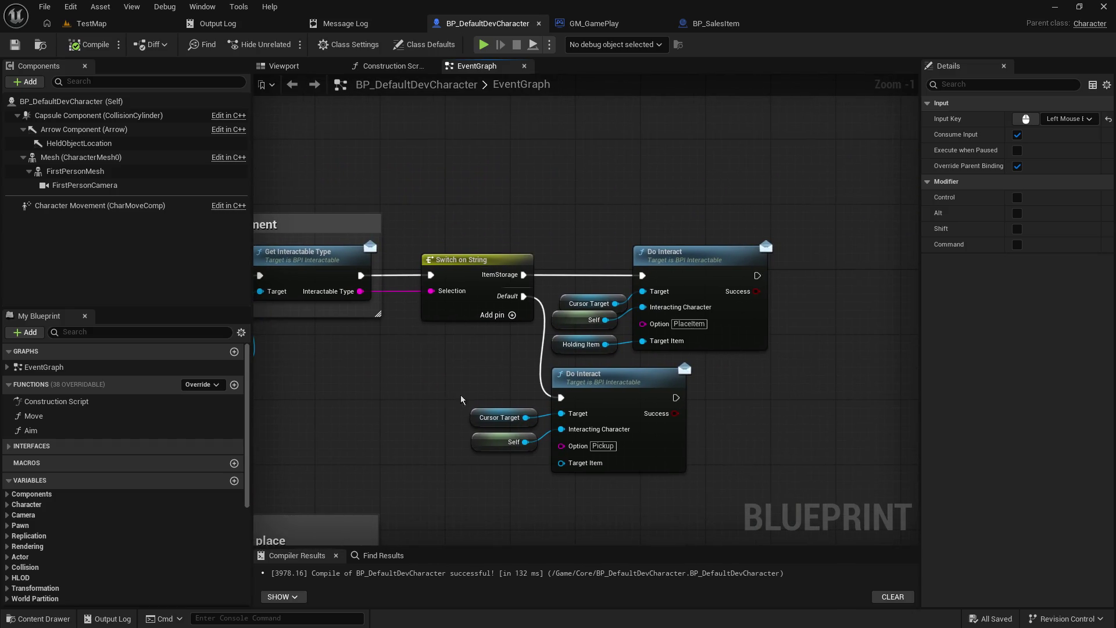
{"action": "left_click_drag", "start_coordinate": [306, 376], "coordinate": [454, 409]}
{"action": "mouse_move", "coordinate": [535, 316]}
{"action": "left_mouse_down"}
{"action": "mouse_move", "coordinate": [562, 239]}
{"action": "mouse_move", "coordinate": [559, 214]}
{"action": "left_mouse_up"}
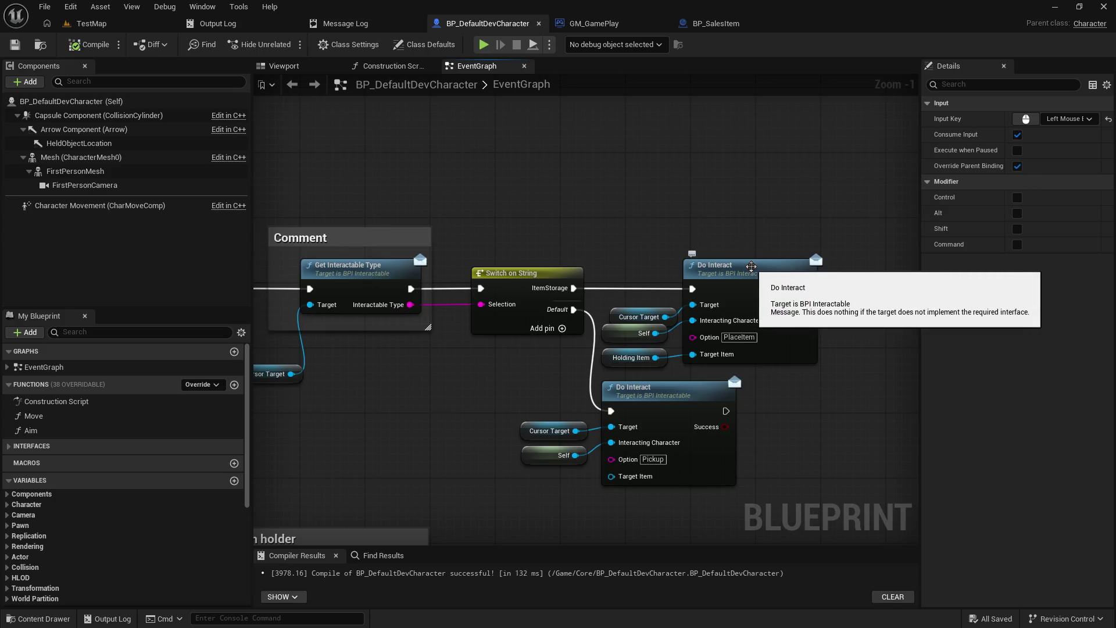
{"action": "left_click_drag", "start_coordinate": [759, 261], "coordinate": [697, 230]}
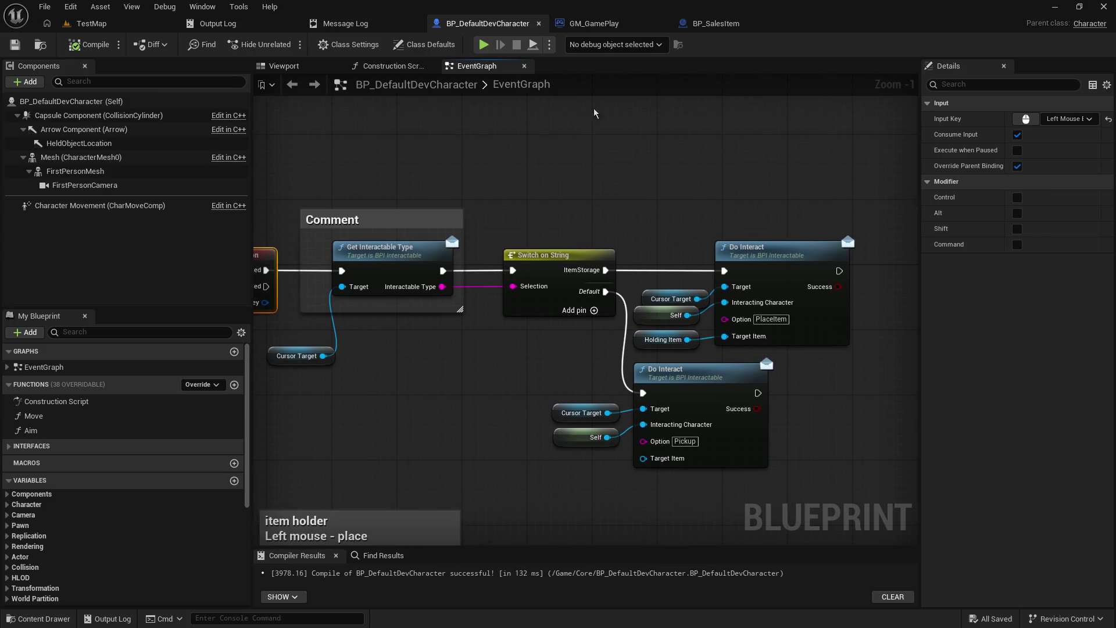
{"action": "mouse_move", "coordinate": [612, 198]}
{"action": "left_mouse_down"}
{"action": "mouse_move", "coordinate": [826, 146]}
{"action": "mouse_move", "coordinate": [767, 181]}
{"action": "left_mouse_up"}
- Select the Left Mouse Button interaction nodes and their comment and move them far left
{"action": "scroll", "coordinate": [766, 177], "scroll_direction": "down", "scroll_amount": 1}
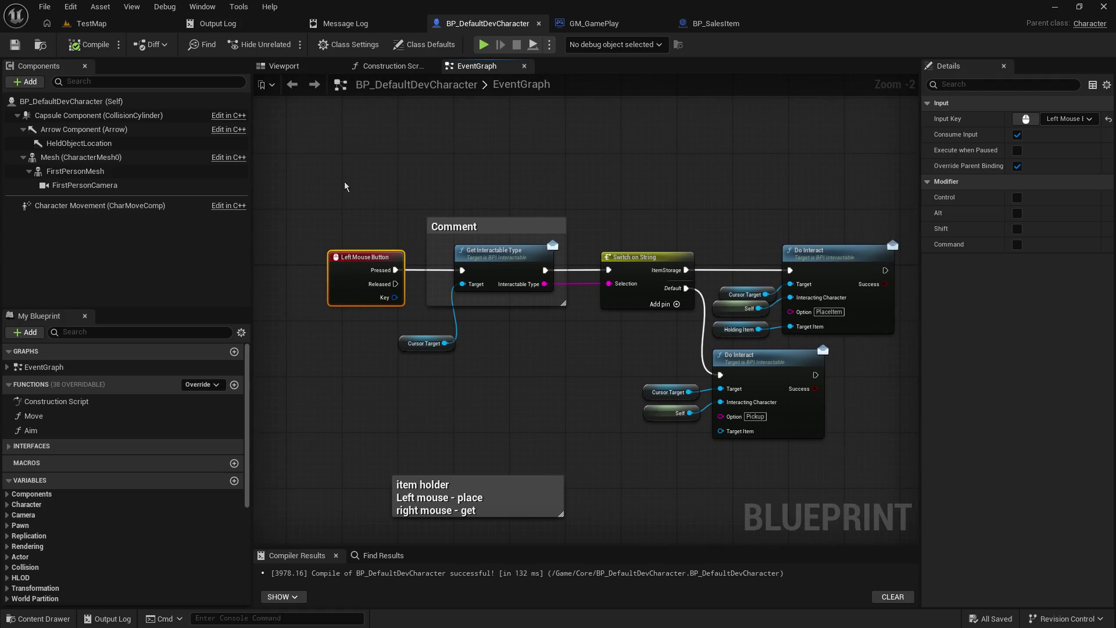
{"action": "mouse_move", "coordinate": [345, 181]}
{"action": "left_mouse_down"}
{"action": "mouse_move", "coordinate": [846, 371]}
{"action": "mouse_move", "coordinate": [838, 395]}
{"action": "left_mouse_up"}
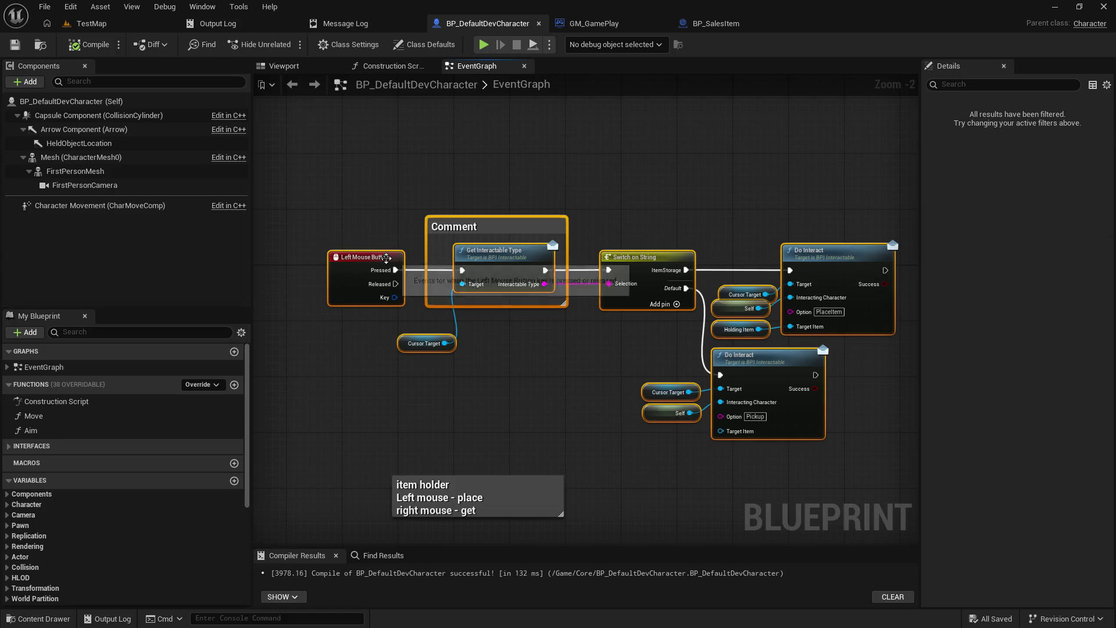
{"action": "mouse_move", "coordinate": [388, 256]}
{"action": "left_mouse_down"}
{"action": "mouse_move", "coordinate": [387, 244]}
{"action": "mouse_move", "coordinate": [382, 274]}
{"action": "left_mouse_up"}
{"action": "scroll", "coordinate": [382, 274], "scroll_direction": "down", "scroll_amount": 4}
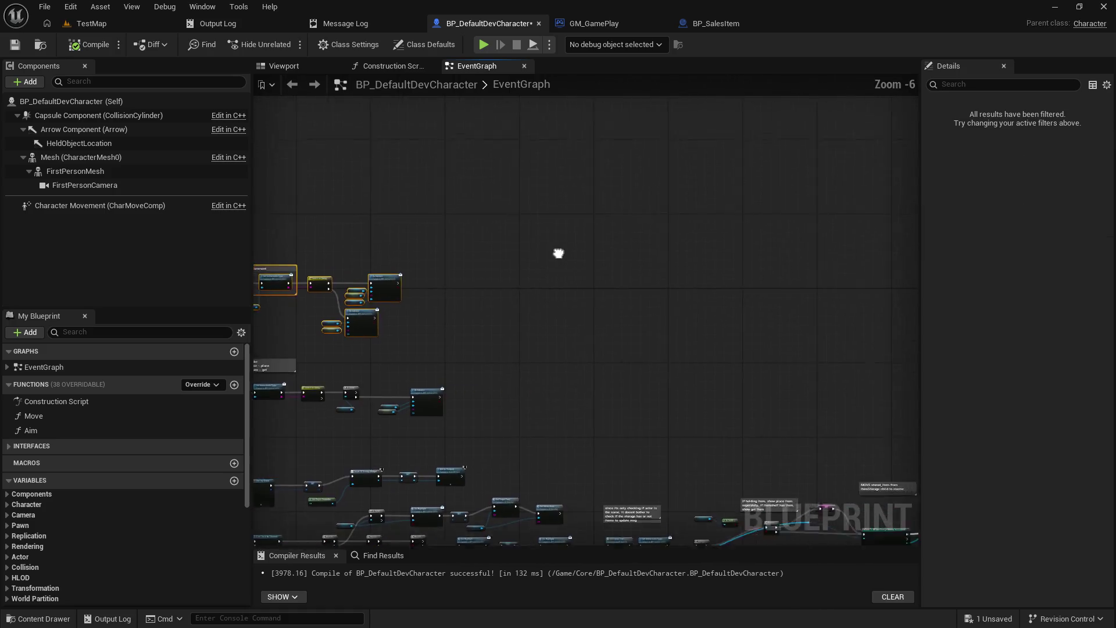
- Add a custom event named SR_DoInteract to the graph
{"action": "left_click", "coordinate": [664, 269]}
{"action": "right_click", "coordinate": [639, 277]}
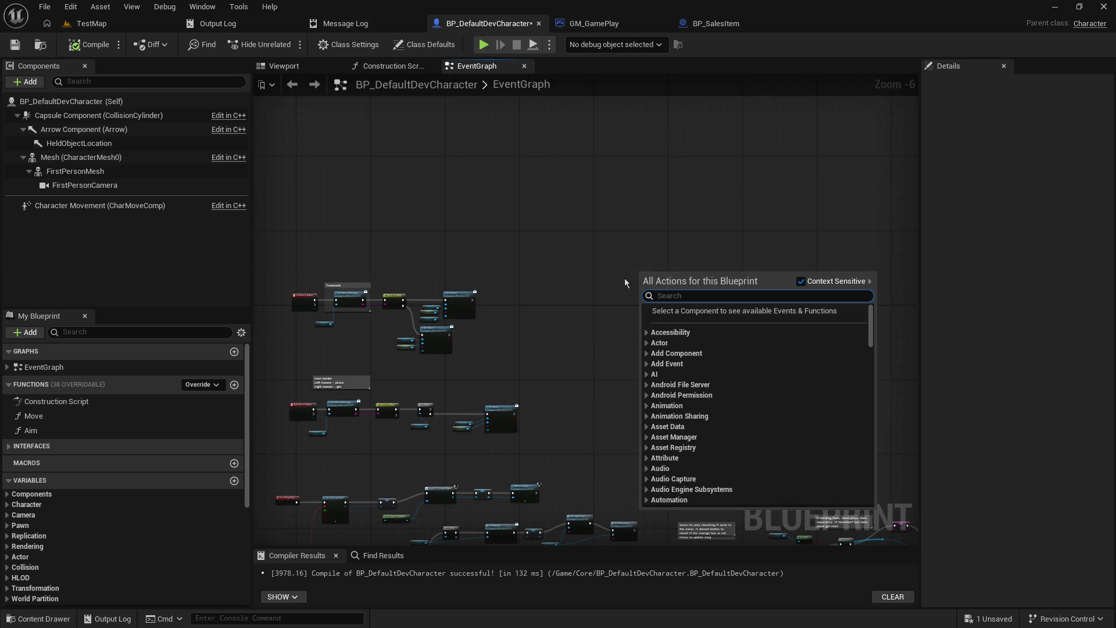
{"action": "type", "text": "add cust"}
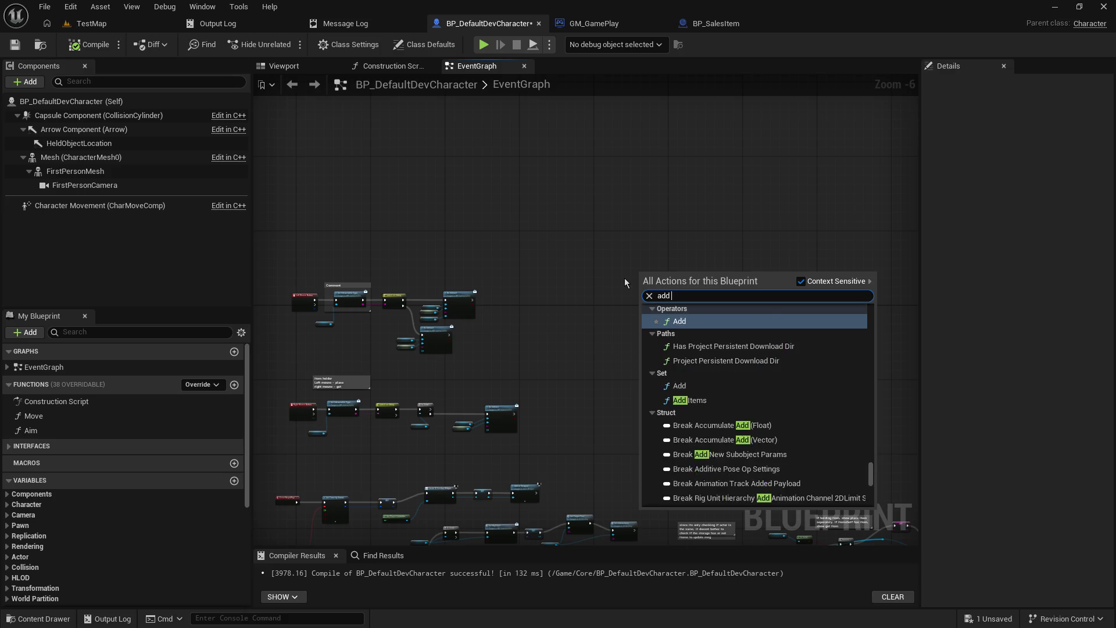
{"action": "key", "text": "Return"}
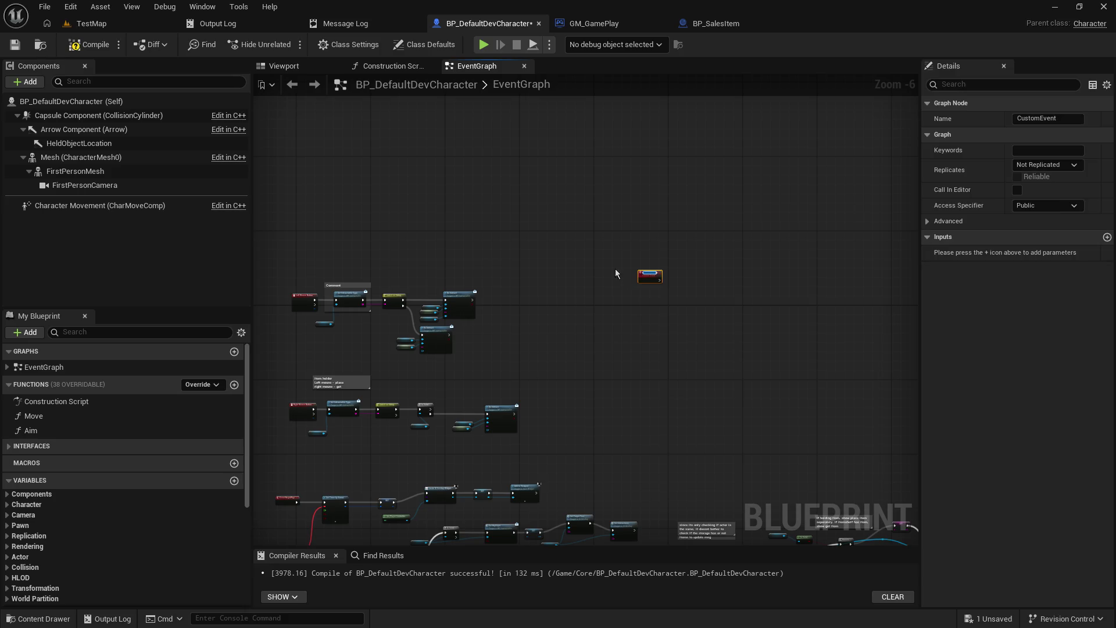
{"action": "type", "text": "SR_"}
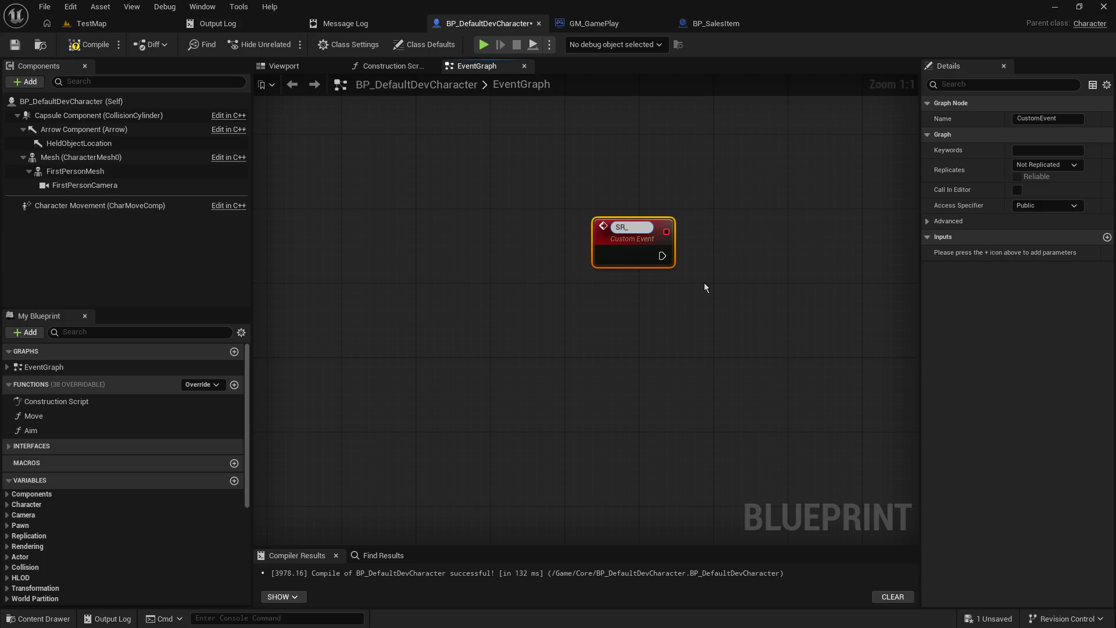
{"action": "type", "text": "Do"}
{"action": "type", "text": "Inter"}
{"action": "type", "text": "act"}
{"action": "key", "text": "Return"}
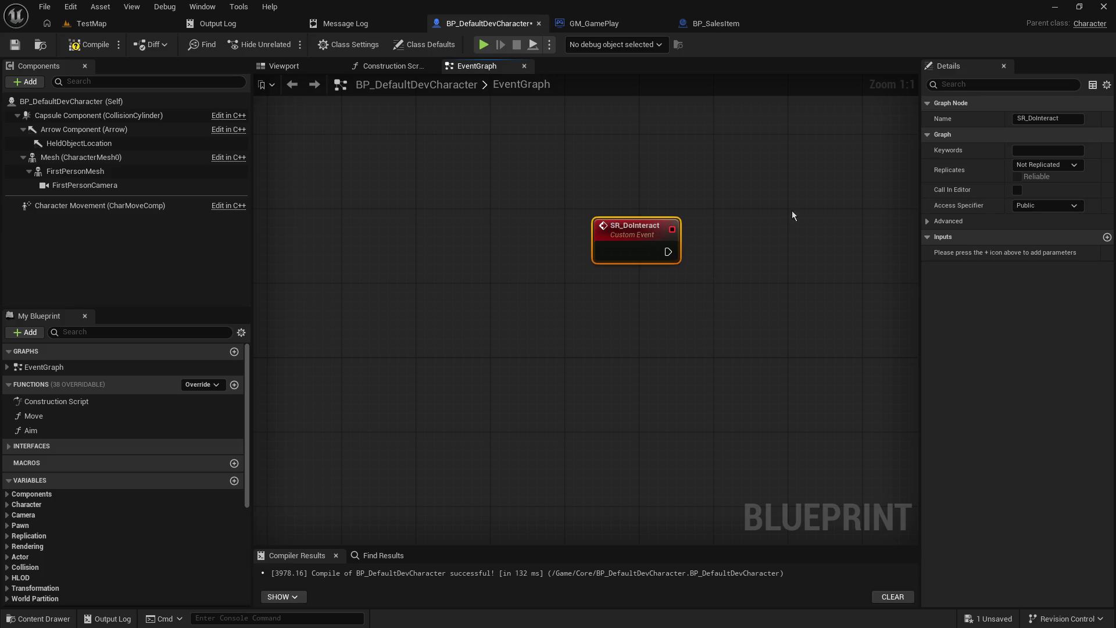
- Set SR_DoInteract to Run on Server and Reliable, and position it above the interaction nodes
{"action": "left_click", "coordinate": [1075, 169]}
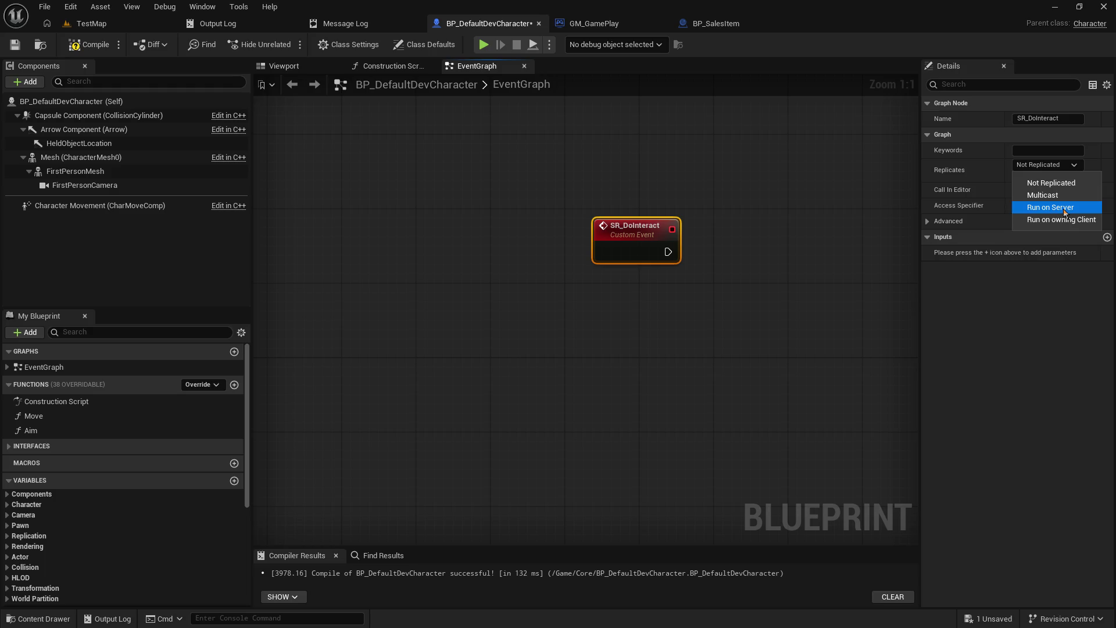
{"action": "left_click", "coordinate": [1046, 207]}
{"action": "left_click_drag", "start_coordinate": [652, 224], "coordinate": [614, 326]}
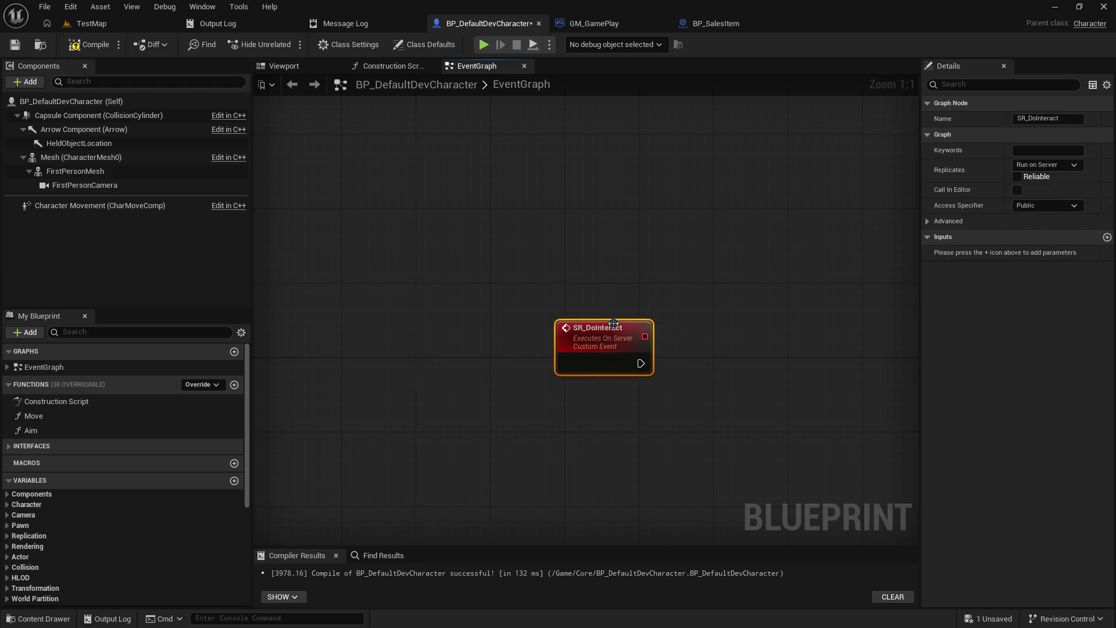
{"action": "double_click", "coordinate": [615, 326]}
{"action": "left_click", "coordinate": [685, 347]}
{"action": "left_click", "coordinate": [633, 344]}
{"action": "left_click_drag", "start_coordinate": [640, 361], "coordinate": [883, 253]}
{"action": "mouse_move", "coordinate": [835, 164]}
{"action": "left_mouse_down"}
{"action": "mouse_move", "coordinate": [572, 224]}
{"action": "mouse_move", "coordinate": [860, 132]}
{"action": "mouse_move", "coordinate": [824, 240]}
{"action": "mouse_move", "coordinate": [865, 290]}
{"action": "mouse_move", "coordinate": [409, 300]}
{"action": "mouse_move", "coordinate": [685, 446]}
{"action": "mouse_move", "coordinate": [581, 151]}
{"action": "left_mouse_up"}
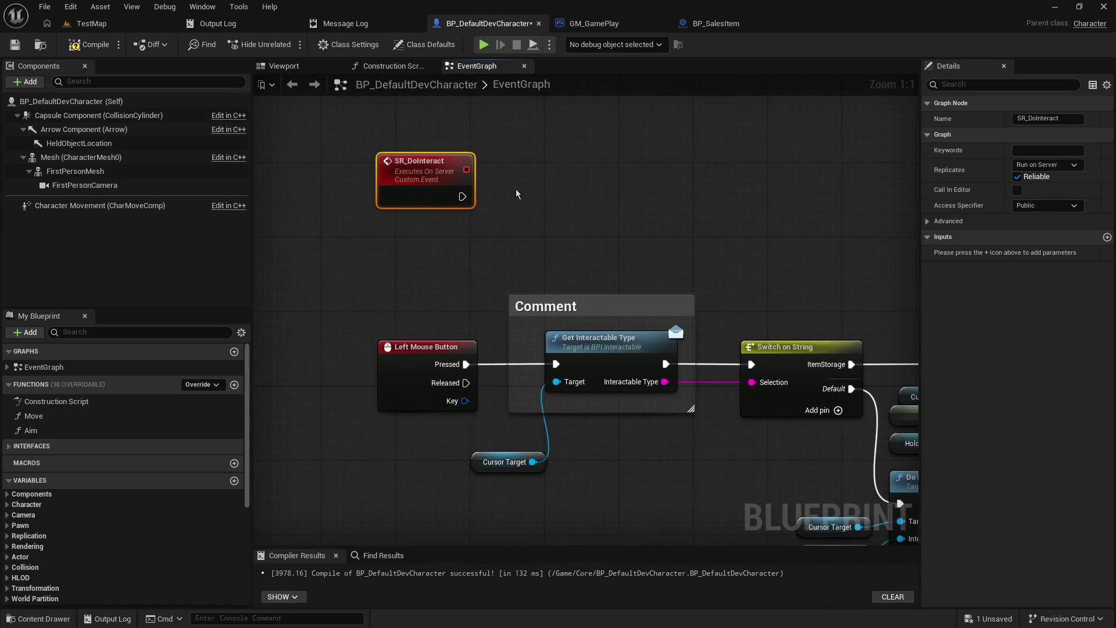
- Compile the blueprint and frame SR_DoInteract alongside both Do Interact calls
{"action": "left_click", "coordinate": [86, 47]}
{"action": "left_click_drag", "start_coordinate": [611, 409], "coordinate": [587, 451]}
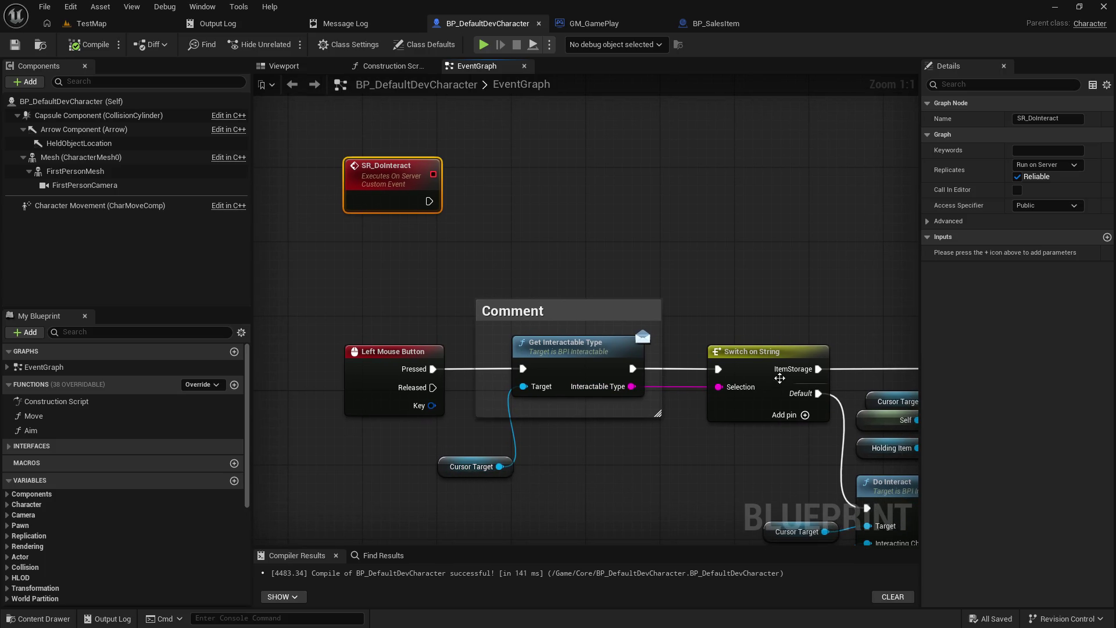
{"action": "left_click_drag", "start_coordinate": [739, 447], "coordinate": [568, 413]}
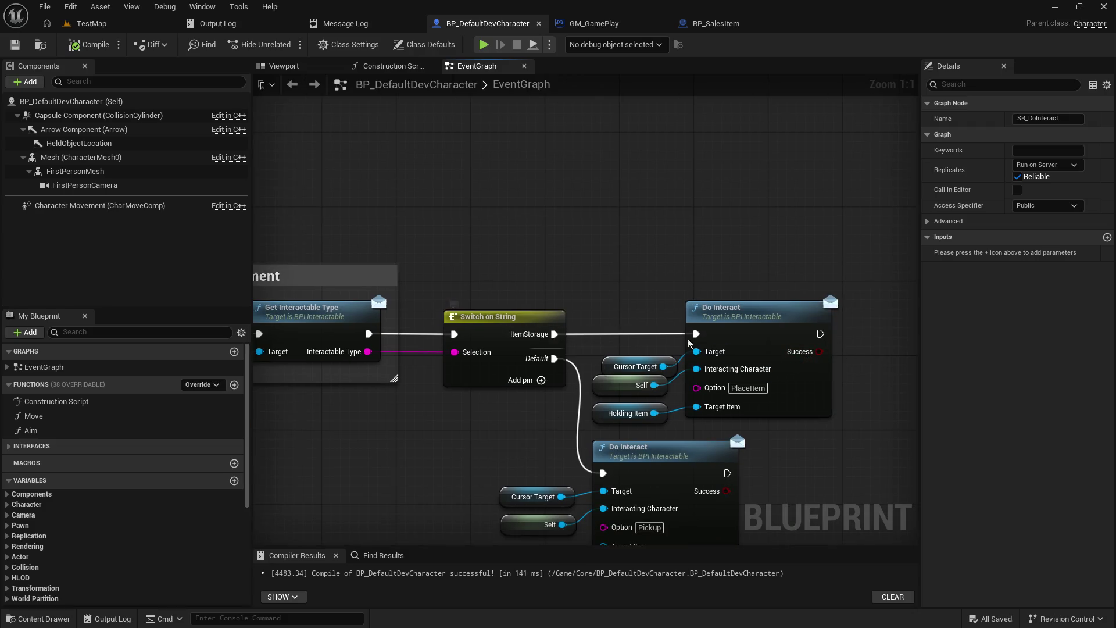
{"action": "mouse_move", "coordinate": [471, 267]}
{"action": "left_mouse_down"}
{"action": "mouse_move", "coordinate": [652, 297]}
{"action": "mouse_move", "coordinate": [635, 294]}
{"action": "left_mouse_up"}
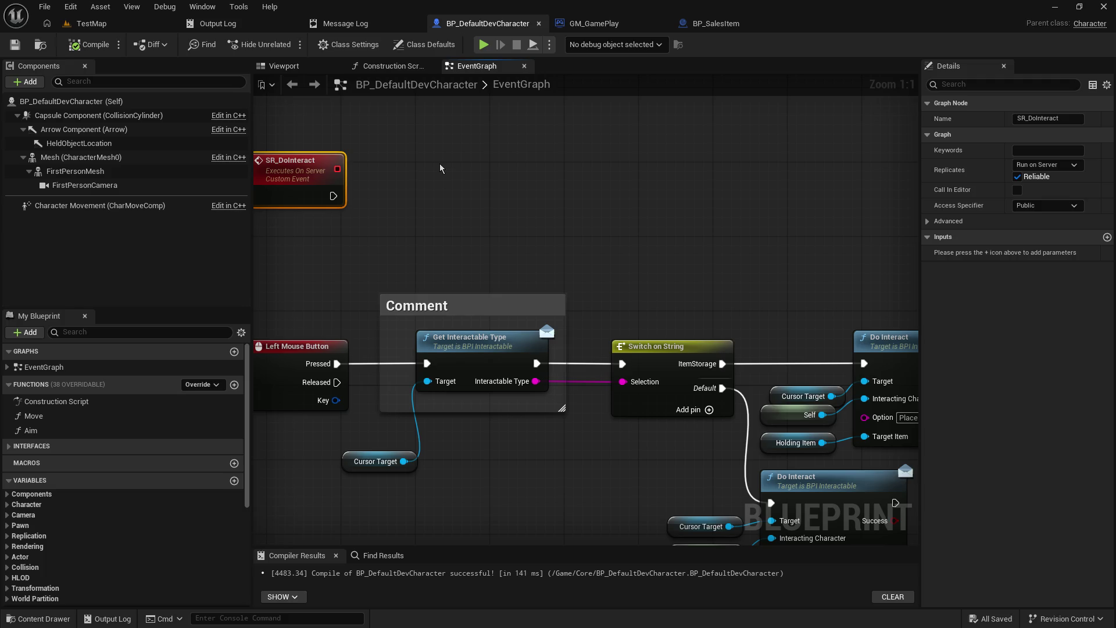
{"action": "left_click_drag", "start_coordinate": [440, 168], "coordinate": [399, 193]}
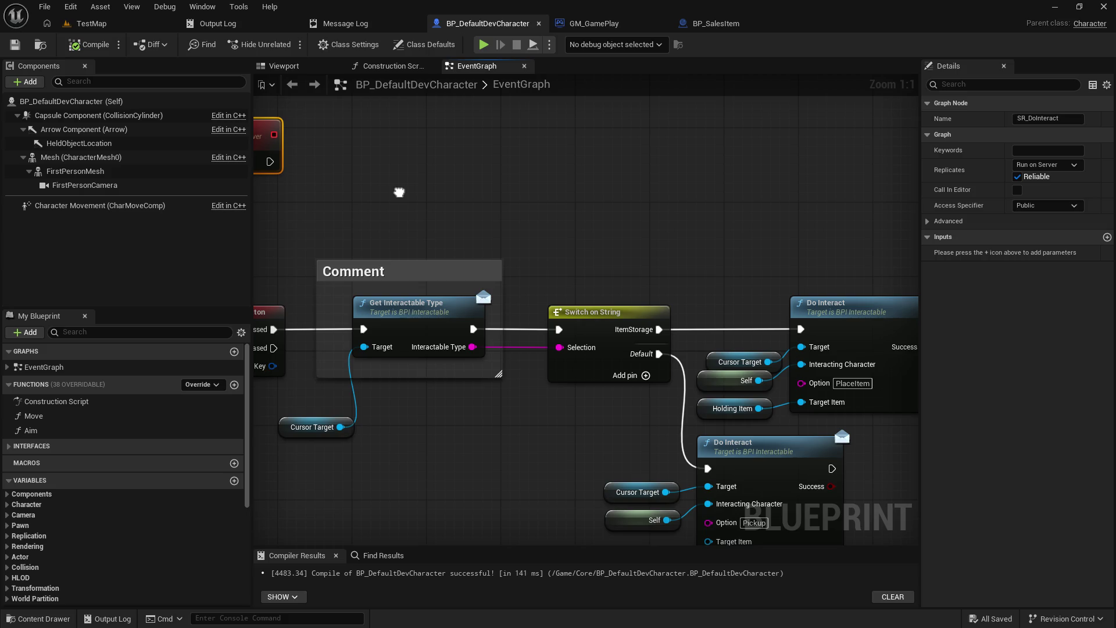
- Select the upper Do Interact call with its Cursor Target, Self and Holding Item inputs
{"action": "left_click_drag", "start_coordinate": [743, 256], "coordinate": [866, 424]}
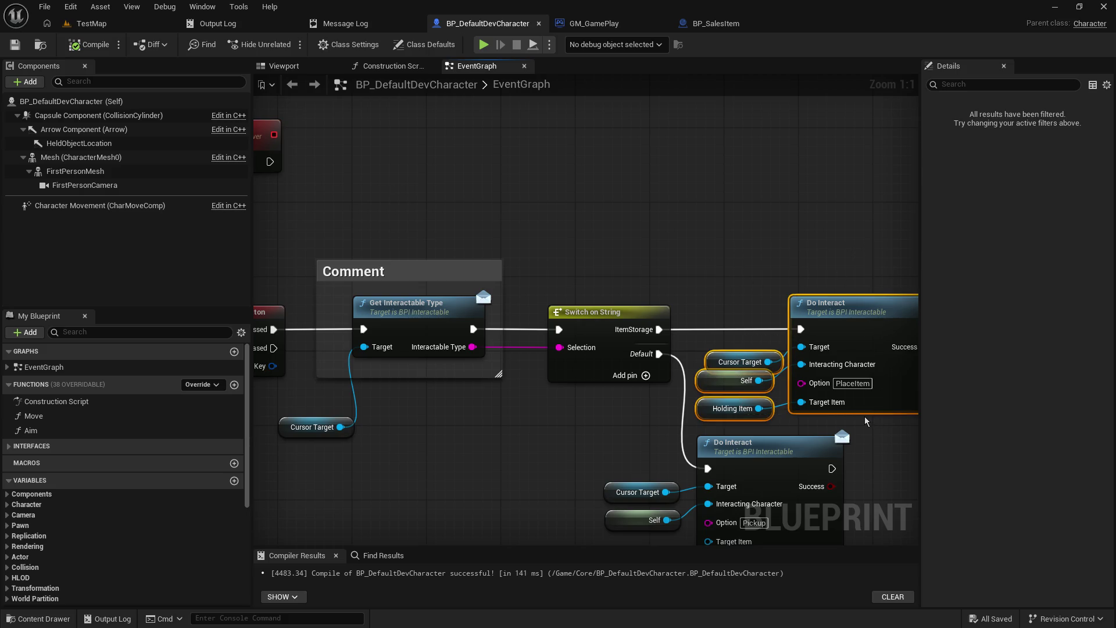
{"action": "left_click_drag", "start_coordinate": [503, 239], "coordinate": [659, 354]}
{"action": "left_click", "coordinate": [639, 303]}
- Paste the Do Interact call and its inputs beside SR_DoInteract and wire the event's execution into it
{"action": "left_click_drag", "start_coordinate": [639, 303], "coordinate": [542, 277]}
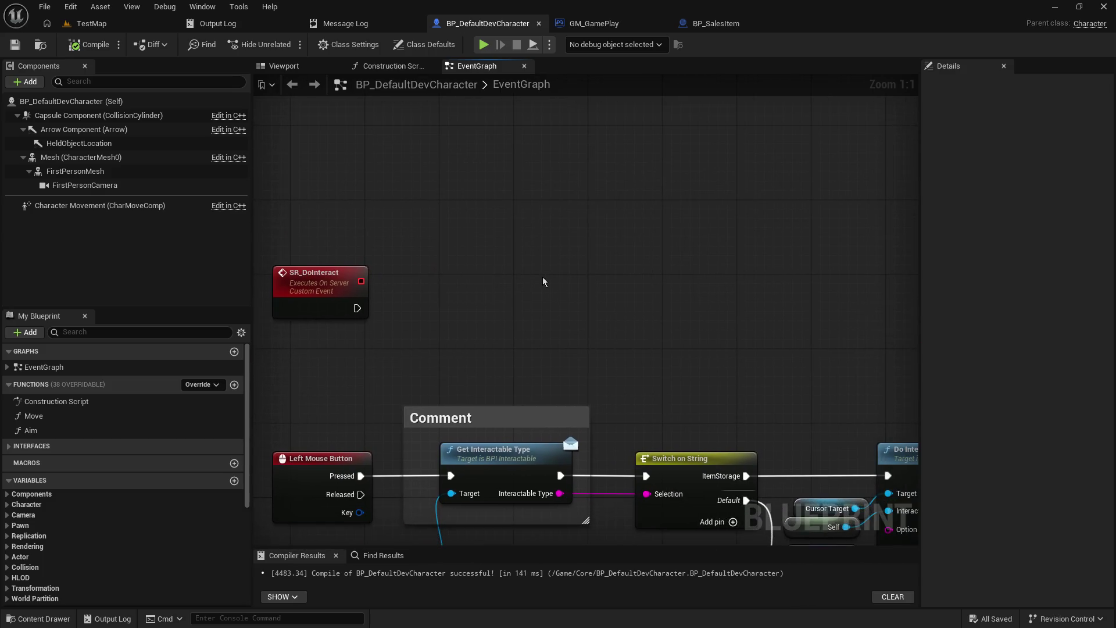
{"action": "key", "text": "ctrl+v"}
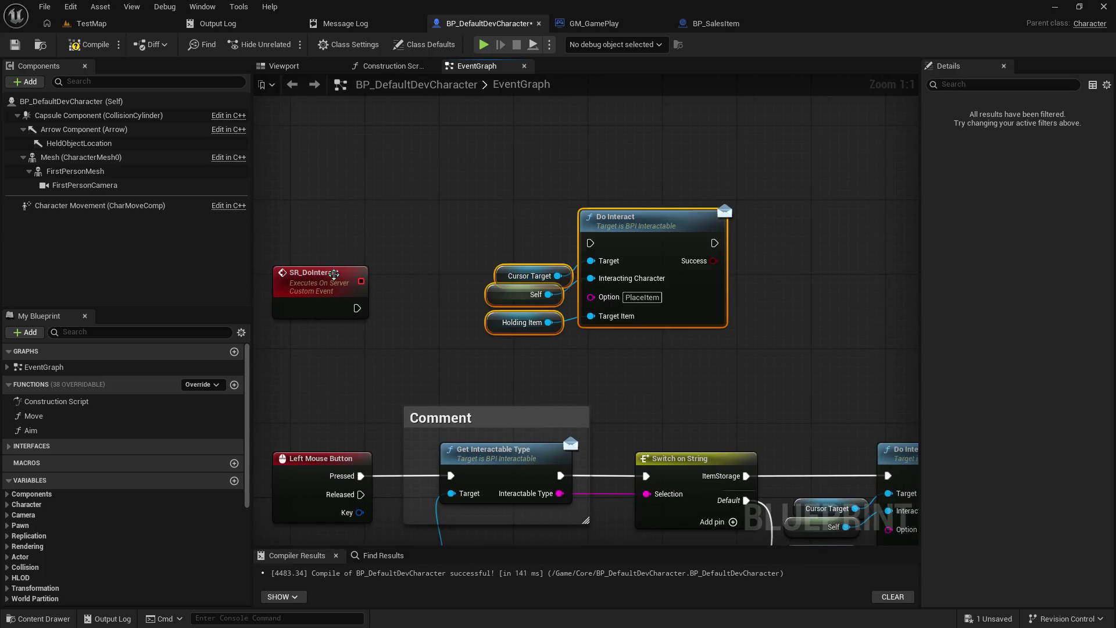
{"action": "mouse_move", "coordinate": [336, 270]}
{"action": "left_mouse_down"}
{"action": "mouse_move", "coordinate": [345, 233]}
{"action": "mouse_move", "coordinate": [392, 294]}
{"action": "mouse_move", "coordinate": [590, 259]}
{"action": "mouse_move", "coordinate": [590, 243]}
{"action": "left_mouse_up"}
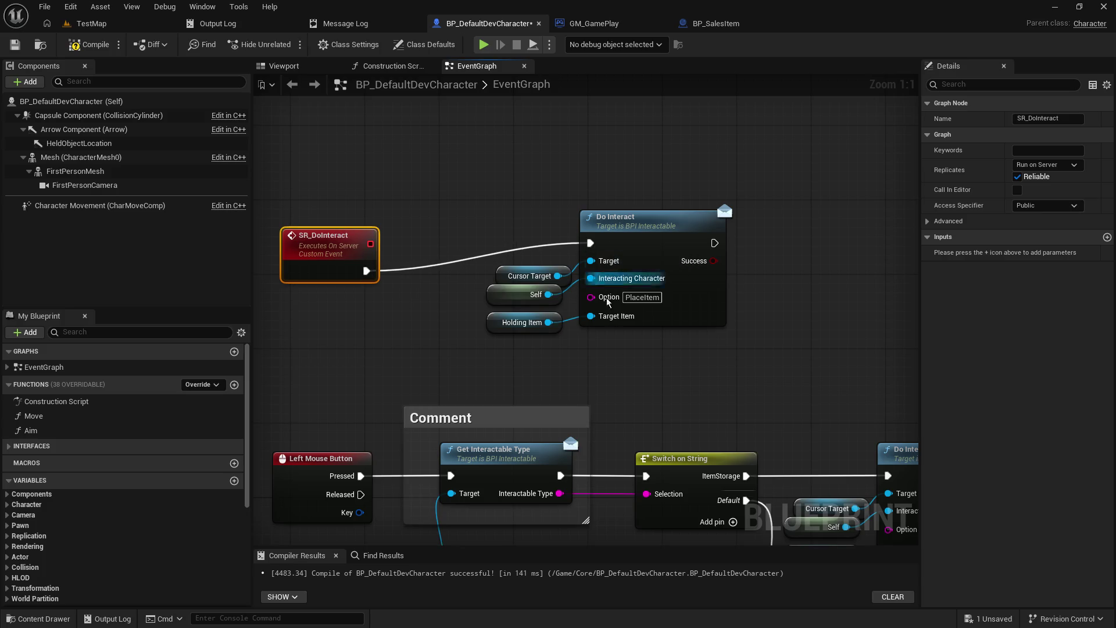
{"action": "left_click_drag", "start_coordinate": [628, 361], "coordinate": [721, 321]}
{"action": "mouse_move", "coordinate": [575, 307]}
{"action": "left_mouse_down"}
{"action": "mouse_move", "coordinate": [726, 190]}
{"action": "mouse_move", "coordinate": [702, 215]}
{"action": "left_mouse_up"}
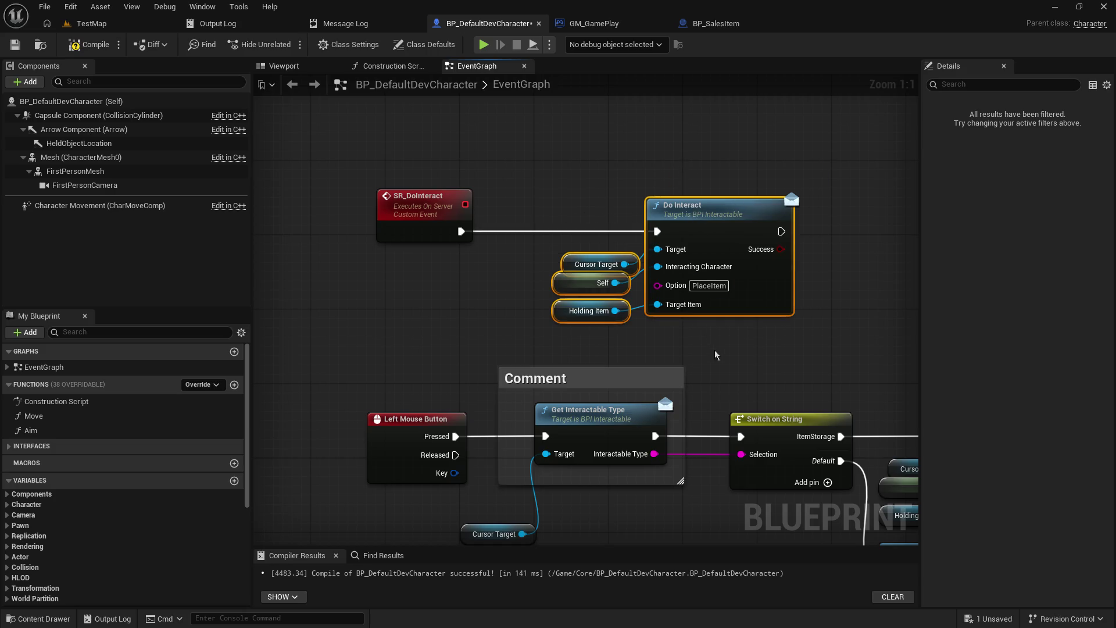
{"action": "left_click_drag", "start_coordinate": [716, 354], "coordinate": [681, 251]}
{"action": "left_click", "coordinate": [437, 434]}
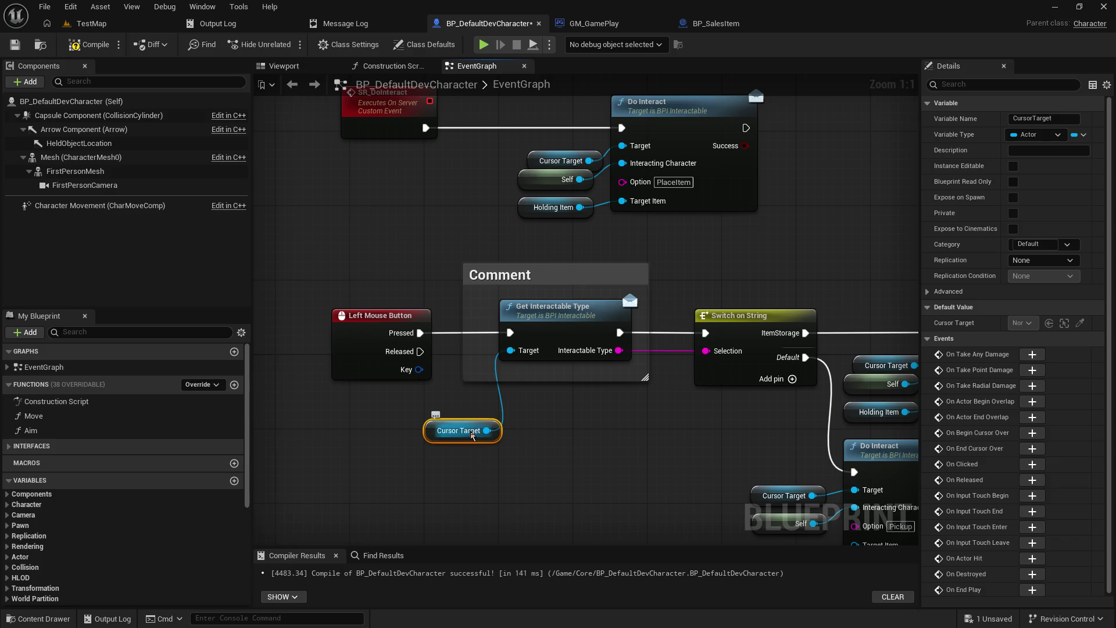
{"action": "left_click", "coordinate": [601, 254]}
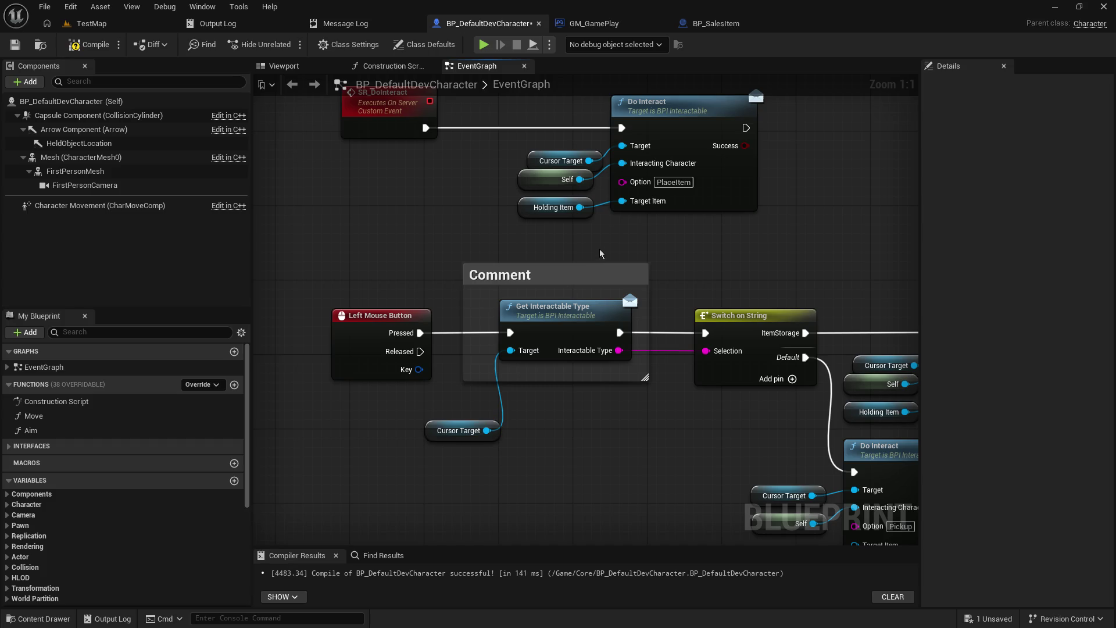
- Move the pasted Cursor Target getter left of the new Do Interact call and select SR_DoInteract
{"action": "left_click_drag", "start_coordinate": [598, 246], "coordinate": [615, 263]}
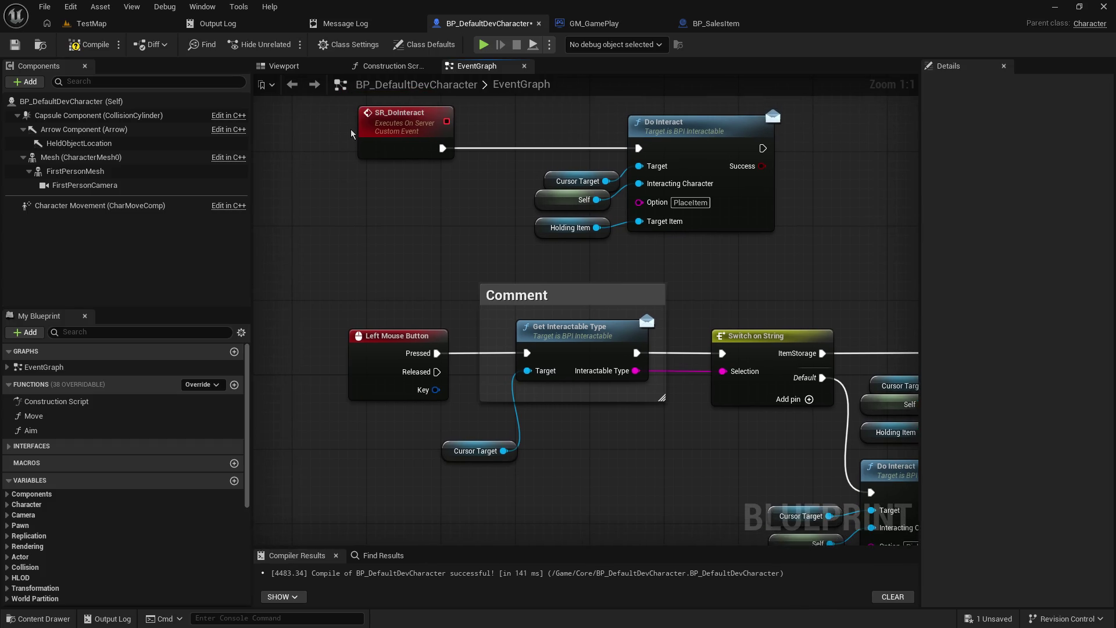
{"action": "left_click", "coordinate": [369, 367]}
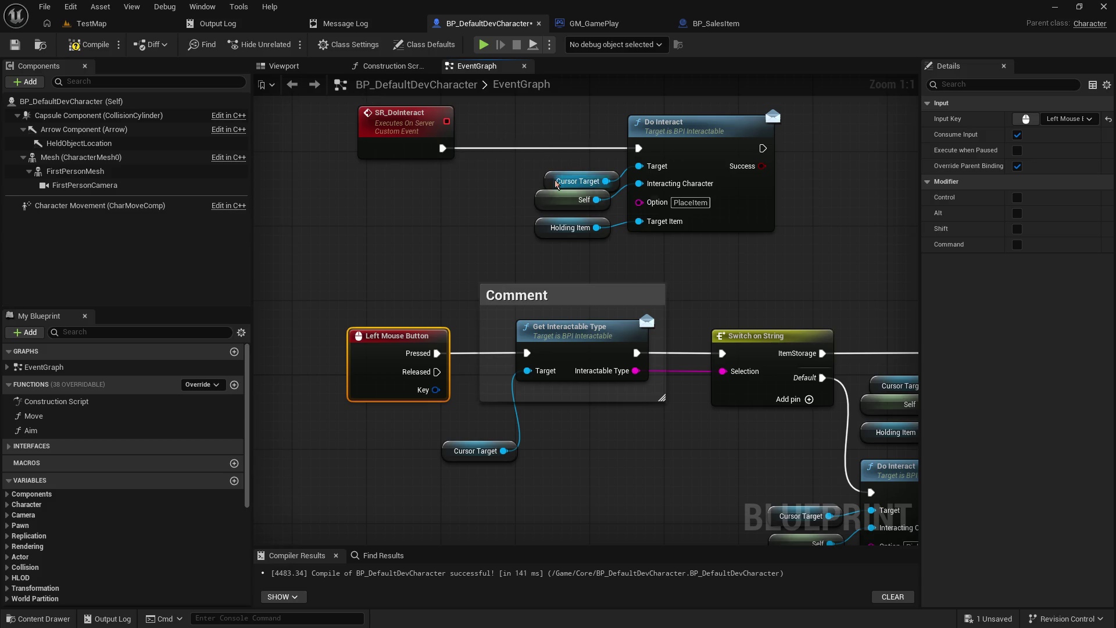
{"action": "left_click_drag", "start_coordinate": [547, 179], "coordinate": [547, 176]}
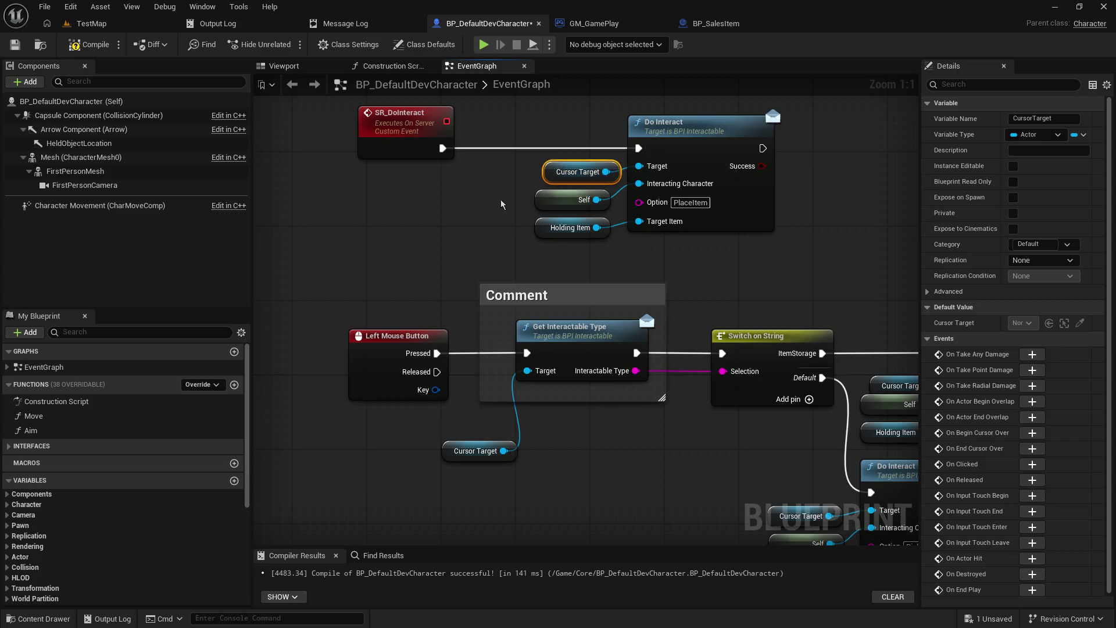
{"action": "left_click", "coordinate": [487, 193]}
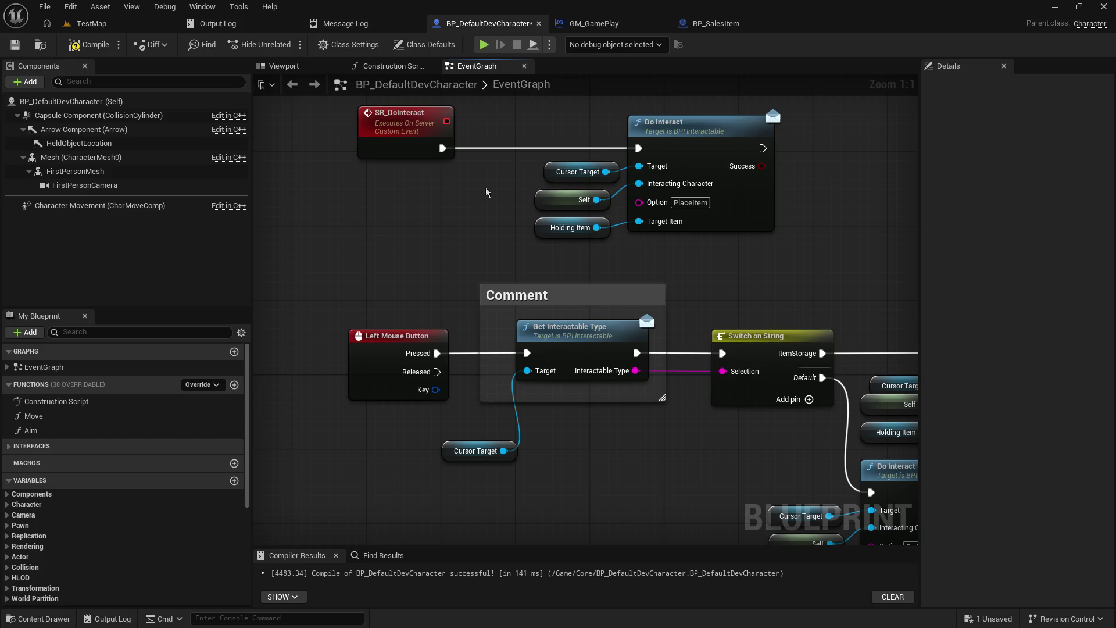
{"action": "left_click_drag", "start_coordinate": [559, 174], "coordinate": [521, 174]}
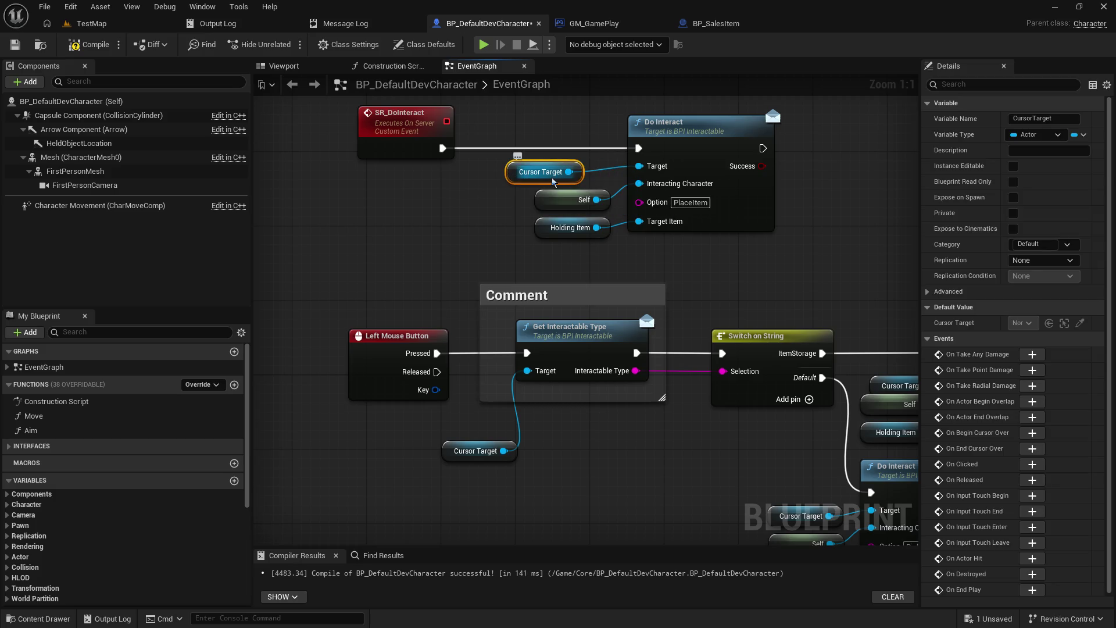
{"action": "left_click", "coordinate": [408, 142]}
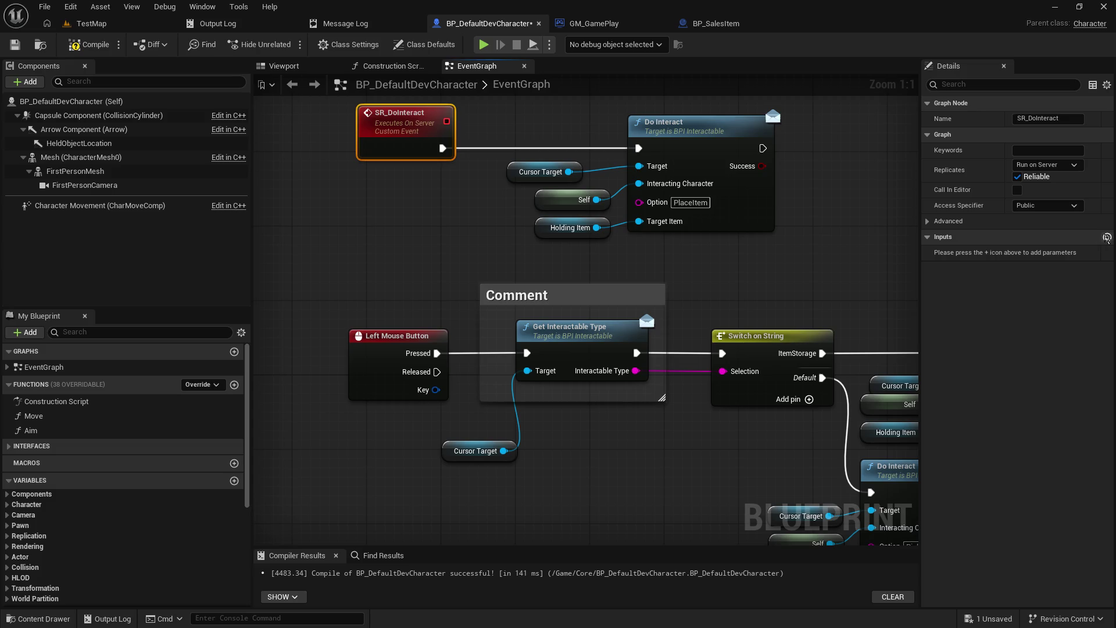
- Discard the stray NewParam input and delete the pasted Cursor Target getter
{"action": "left_click", "coordinate": [1107, 237]}
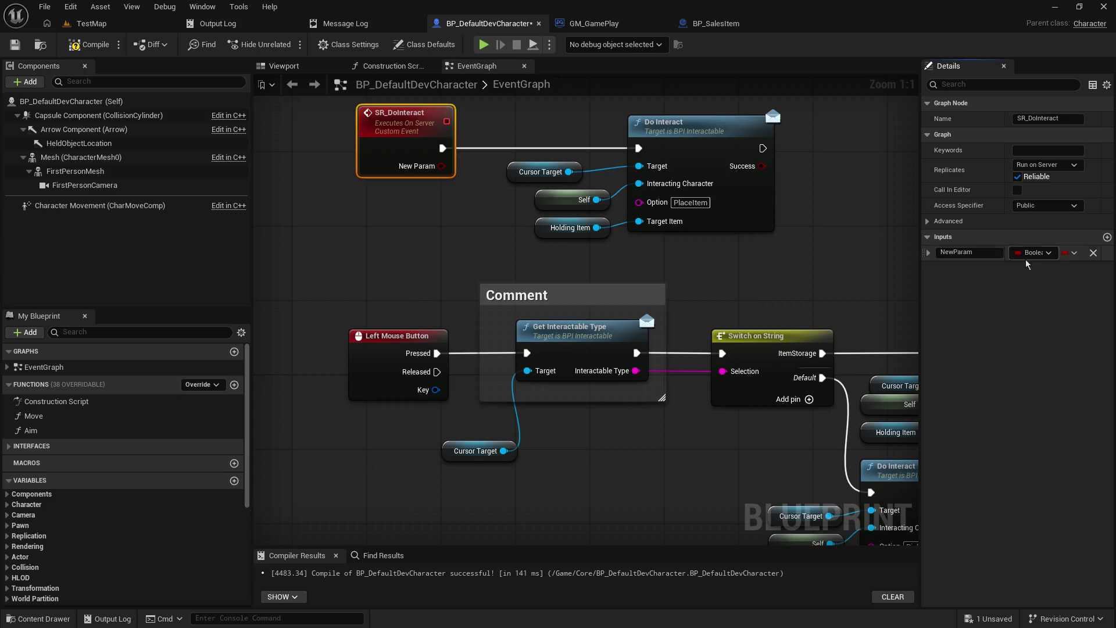
{"action": "left_click", "coordinate": [1094, 254]}
{"action": "left_click", "coordinate": [514, 186]}
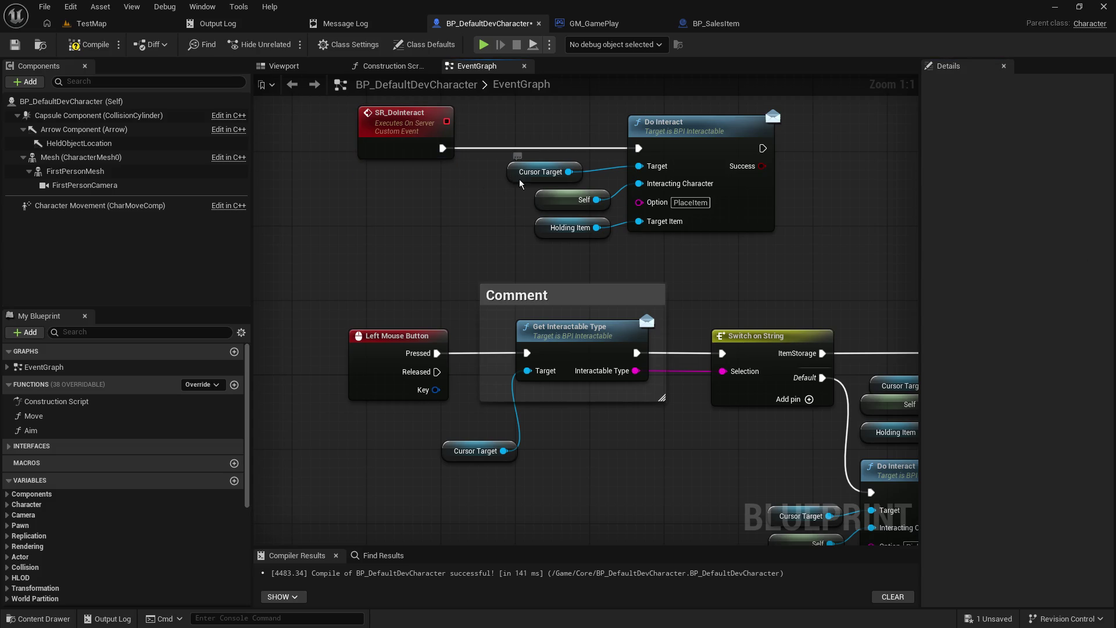
{"action": "left_click", "coordinate": [521, 175]}
{"action": "key", "text": "Delete"}
- Add a Target input to SR_DoInteract from Do Interact's pin and rename it Cursor Target
{"action": "left_click_drag", "start_coordinate": [638, 165], "coordinate": [409, 156]}
{"action": "left_click", "coordinate": [400, 176]}
{"action": "type", "text": "Cursor Target"}
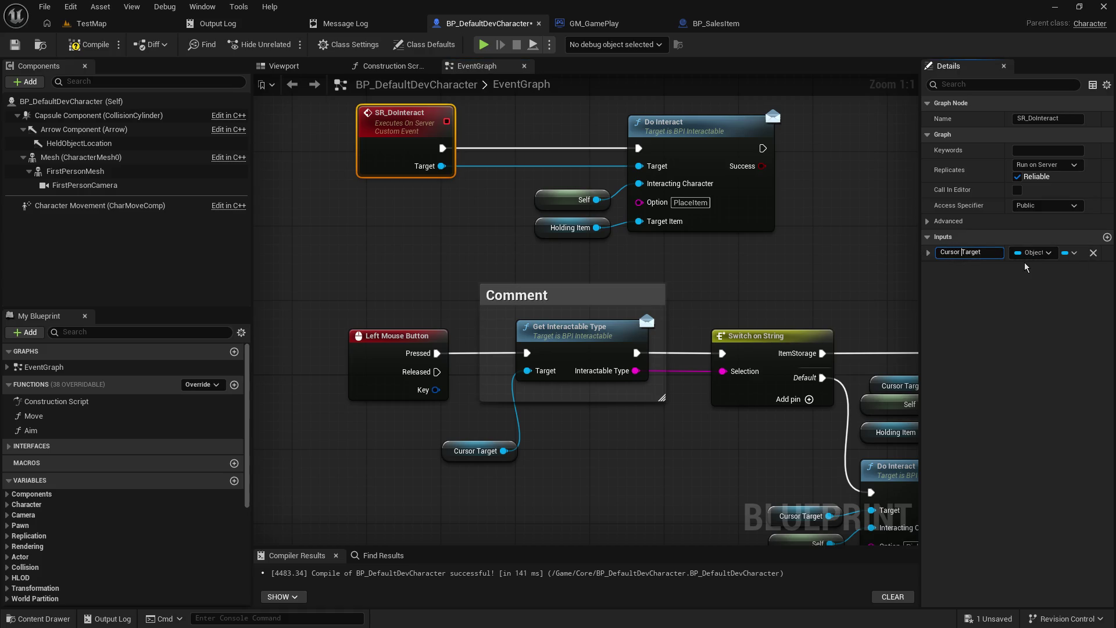
{"action": "key", "text": "Return"}
{"action": "mouse_move", "coordinate": [747, 285]}
{"action": "left_mouse_down"}
{"action": "mouse_move", "coordinate": [796, 209]}
{"action": "mouse_move", "coordinate": [894, 233]}
{"action": "left_mouse_up"}
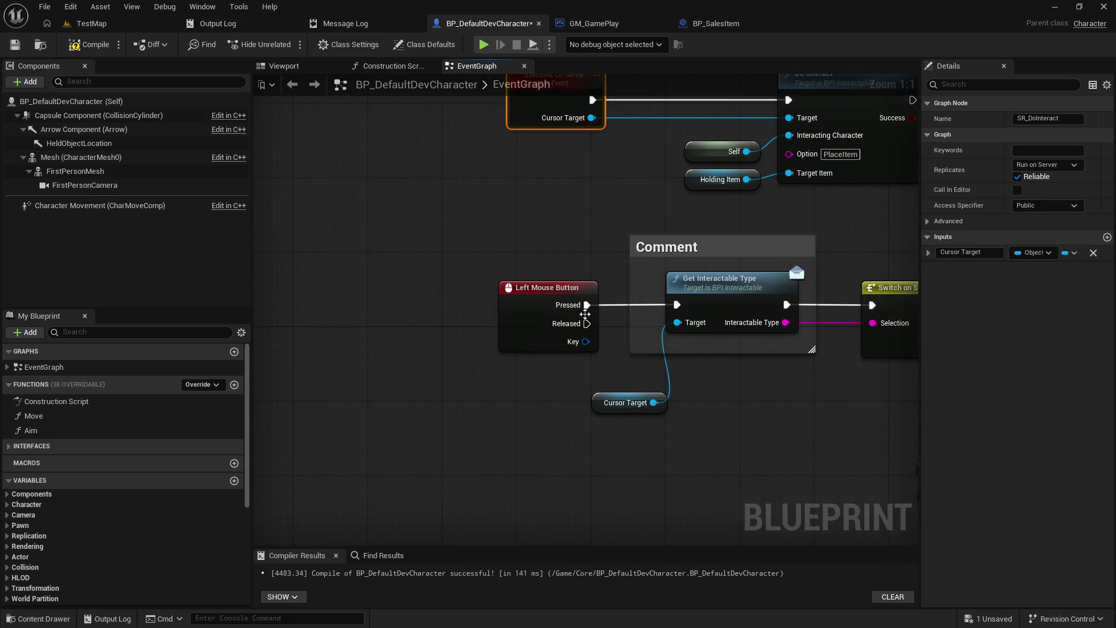
- Call SR Do Interact from the Left Mouse Button Pressed pin
{"action": "mouse_move", "coordinate": [584, 314]}
{"action": "left_mouse_down"}
{"action": "mouse_move", "coordinate": [705, 378]}
{"action": "mouse_move", "coordinate": [722, 367]}
{"action": "mouse_move", "coordinate": [420, 347]}
{"action": "mouse_move", "coordinate": [584, 357]}
{"action": "mouse_move", "coordinate": [547, 321]}
{"action": "left_mouse_up"}
{"action": "type", "text": "sr_do"}
{"action": "key", "text": "Return"}
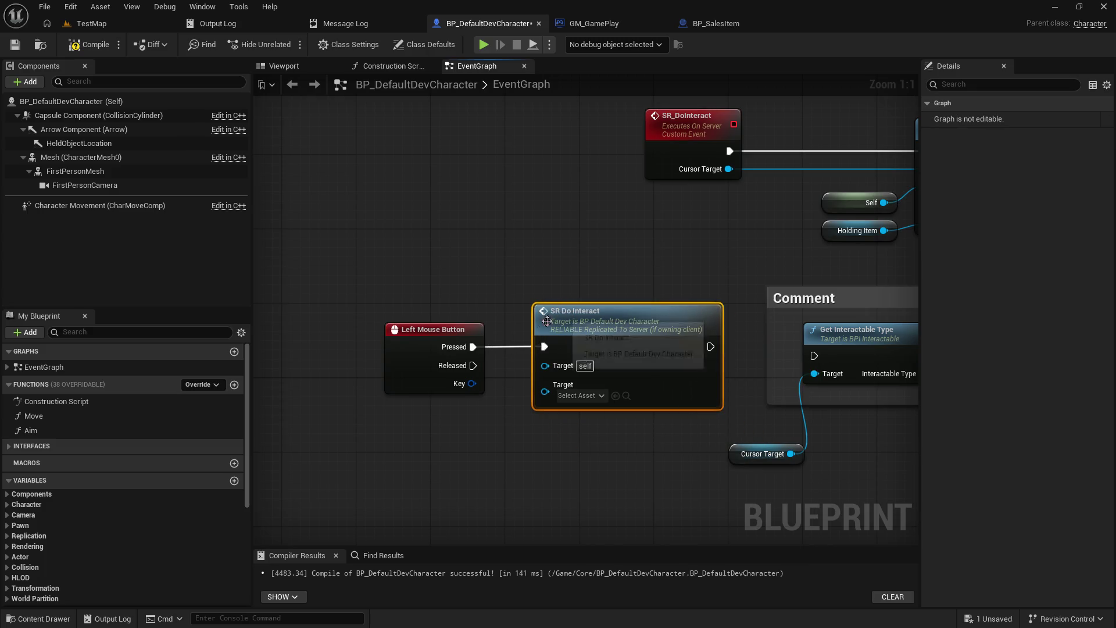
- Duplicate the Cursor Target getter and wire it into SR Do Interact's Target input
{"action": "left_click", "coordinate": [745, 462]}
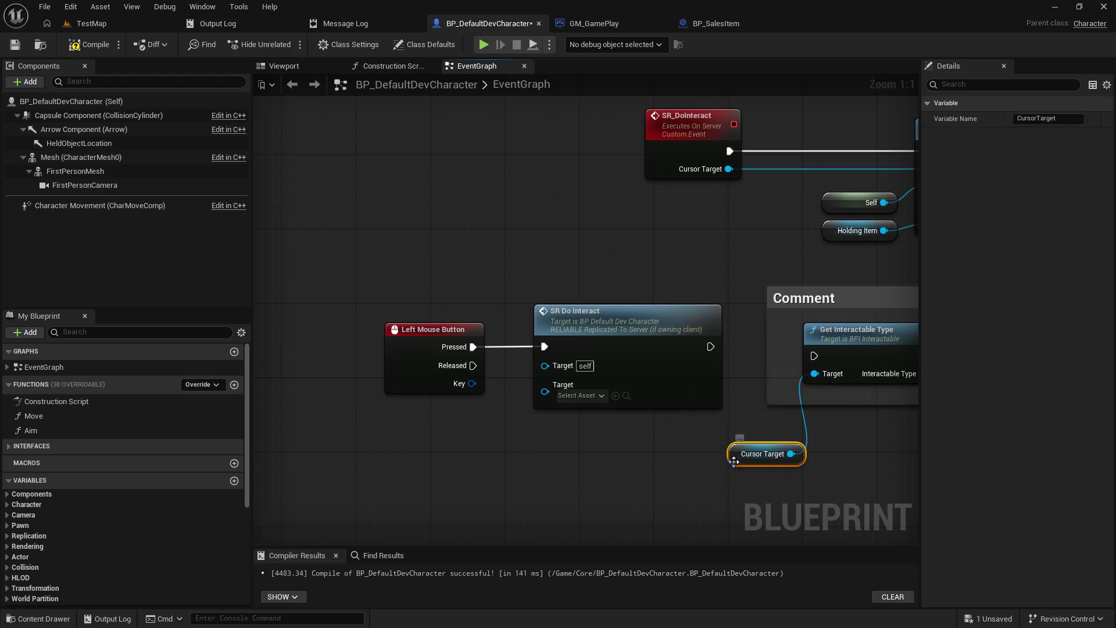
{"action": "left_click", "coordinate": [717, 468]}
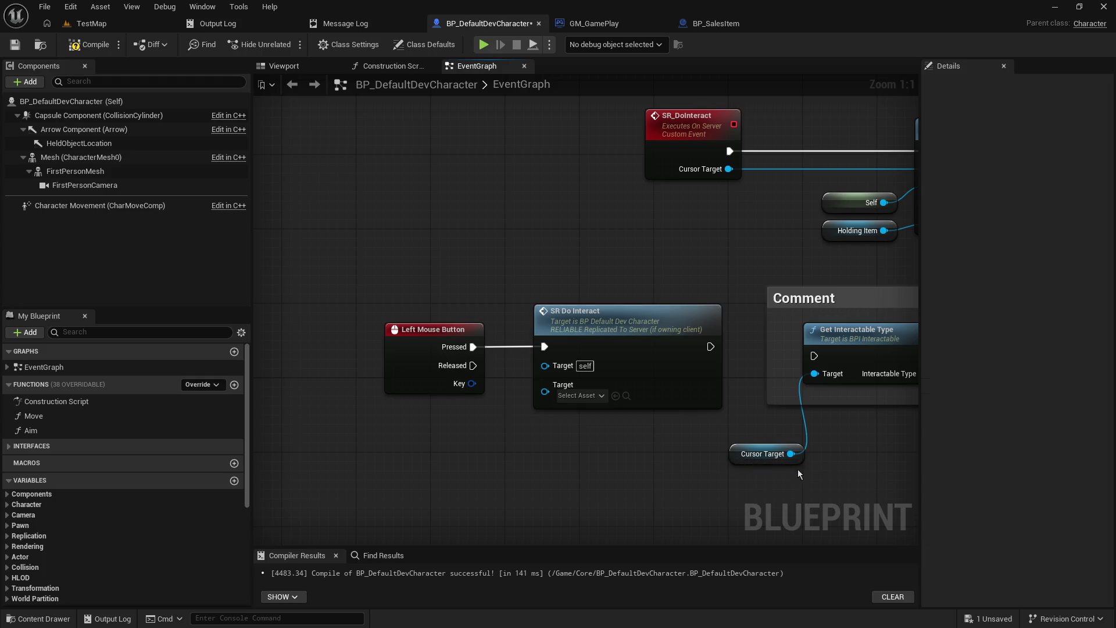
{"action": "left_click", "coordinate": [733, 453]}
{"action": "key", "text": "ctrl+c"}
{"action": "key", "text": "ctrl+v"}
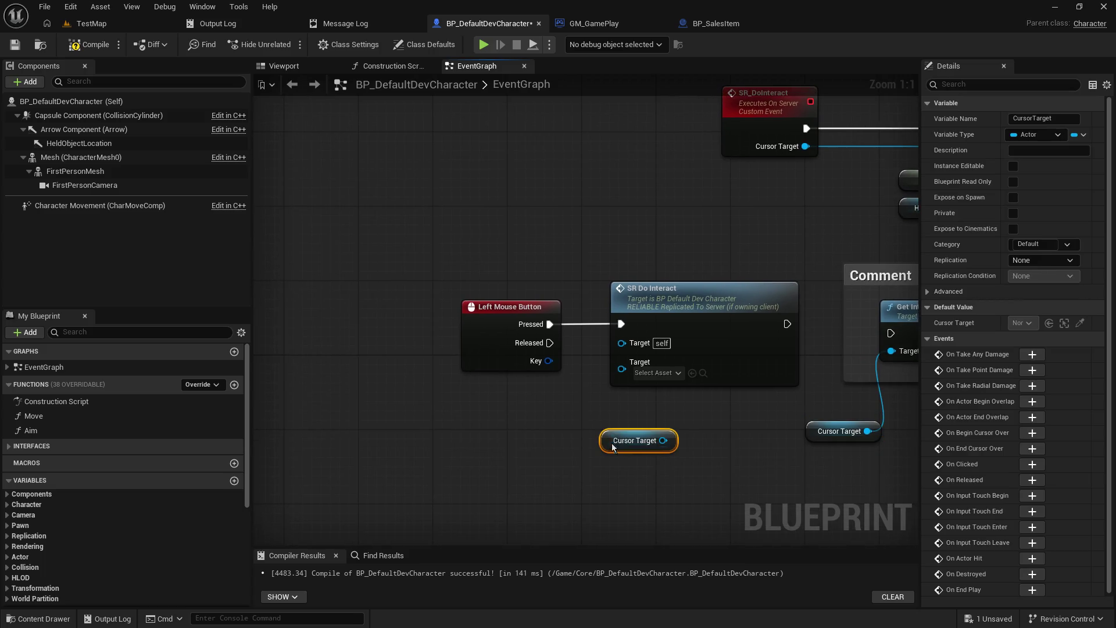
{"action": "mouse_move", "coordinate": [662, 440]}
{"action": "left_mouse_down"}
{"action": "mouse_move", "coordinate": [617, 370]}
{"action": "mouse_move", "coordinate": [608, 399]}
{"action": "mouse_move", "coordinate": [625, 369]}
{"action": "left_mouse_up"}
{"action": "left_click_drag", "start_coordinate": [597, 448], "coordinate": [493, 410]}
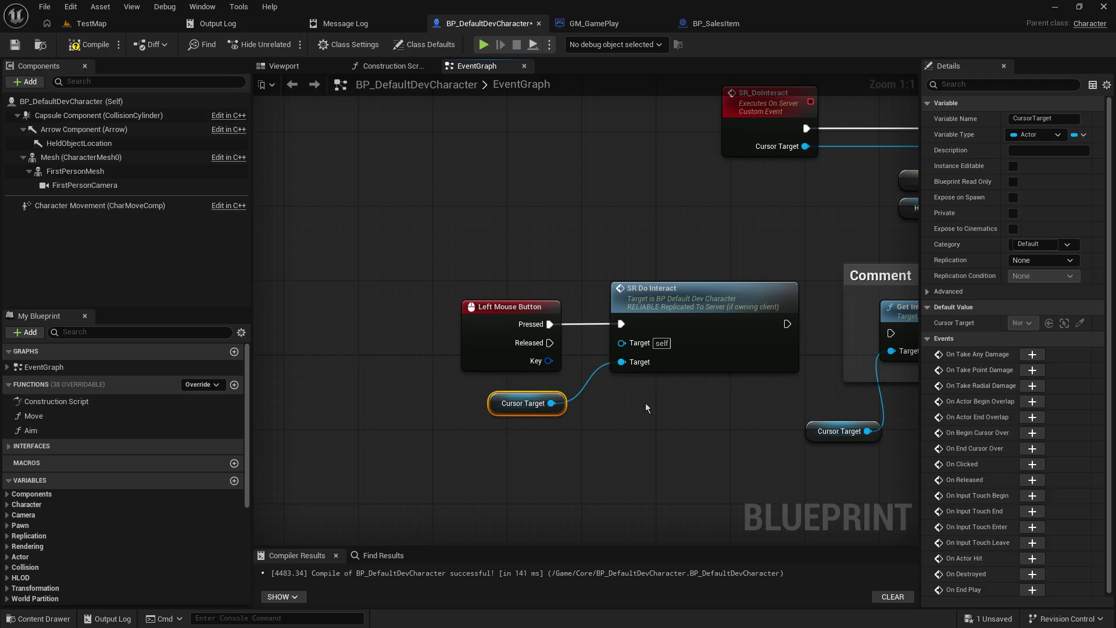
{"action": "left_click", "coordinate": [502, 314]}
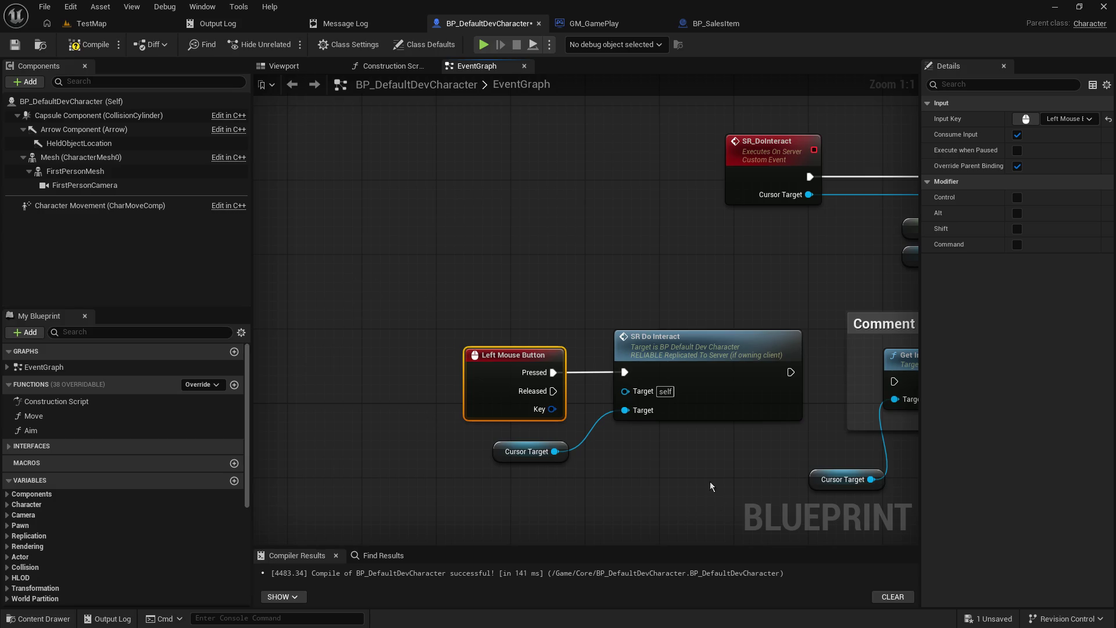
- Check the Cursor Target, Holding_Item and server Do Interact nodes, nudging the Self node into place
{"action": "left_click", "coordinate": [526, 452]}
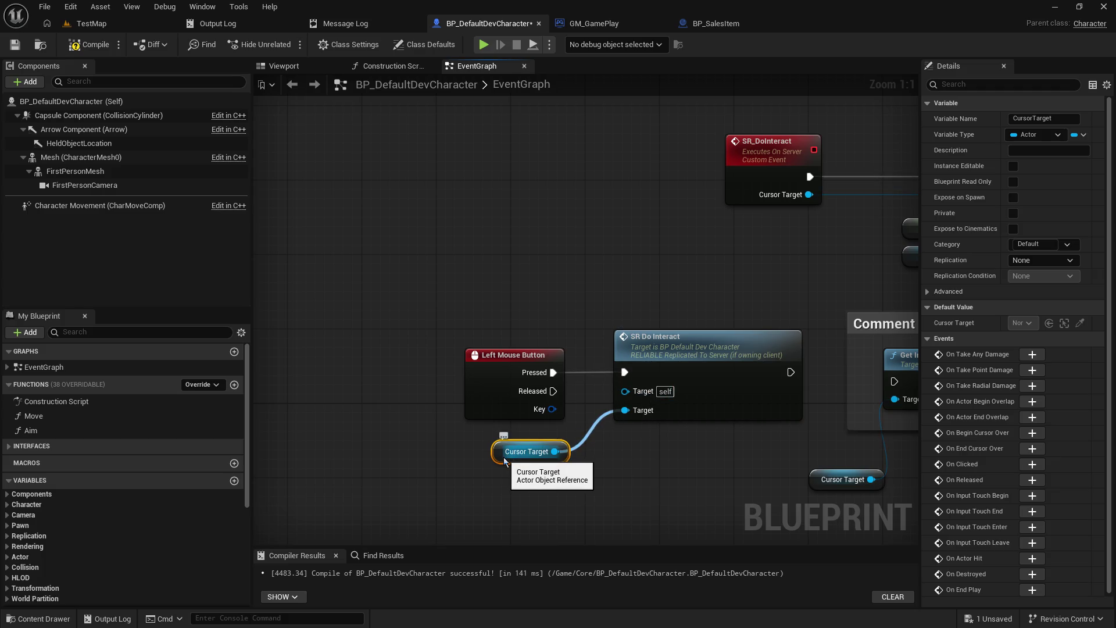
{"action": "left_click_drag", "start_coordinate": [750, 155], "coordinate": [474, 261]}
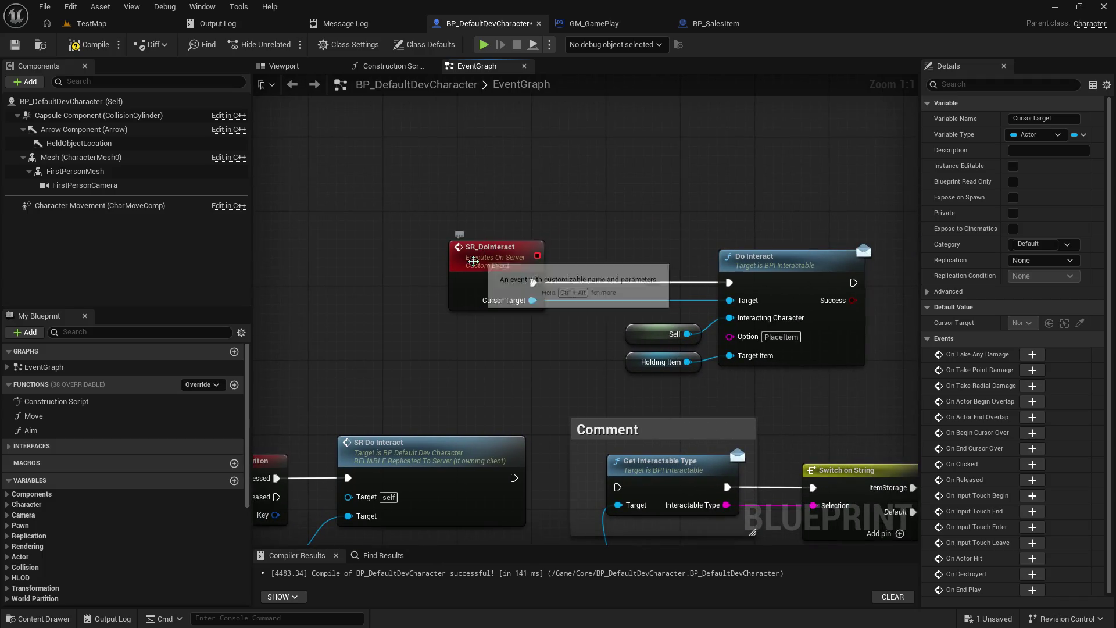
{"action": "left_click", "coordinate": [473, 261]}
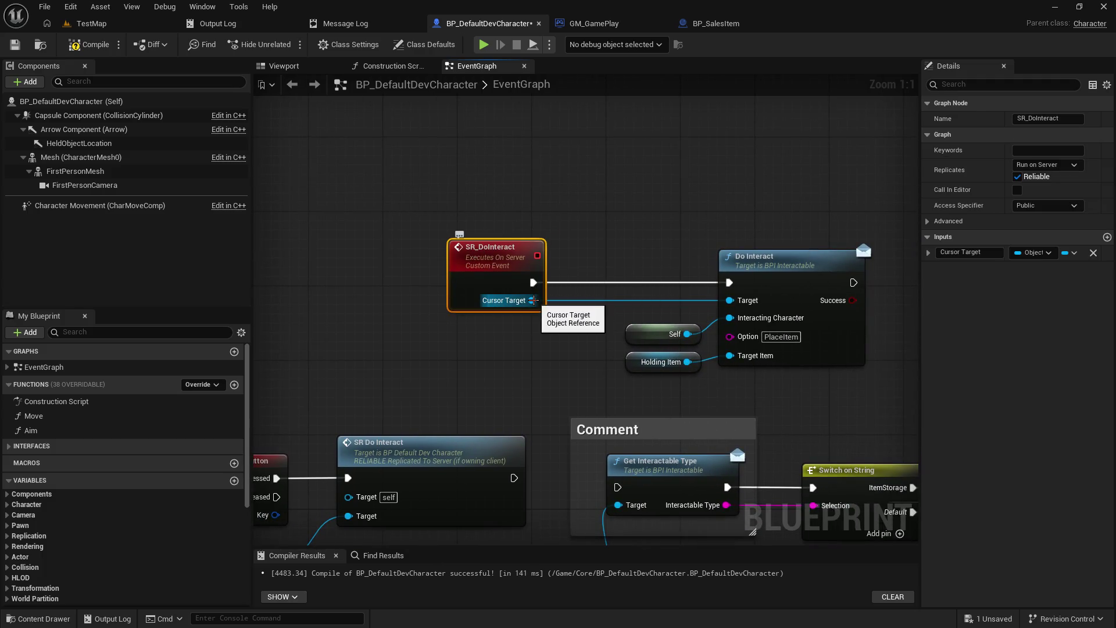
{"action": "left_click_drag", "start_coordinate": [495, 340], "coordinate": [475, 352]}
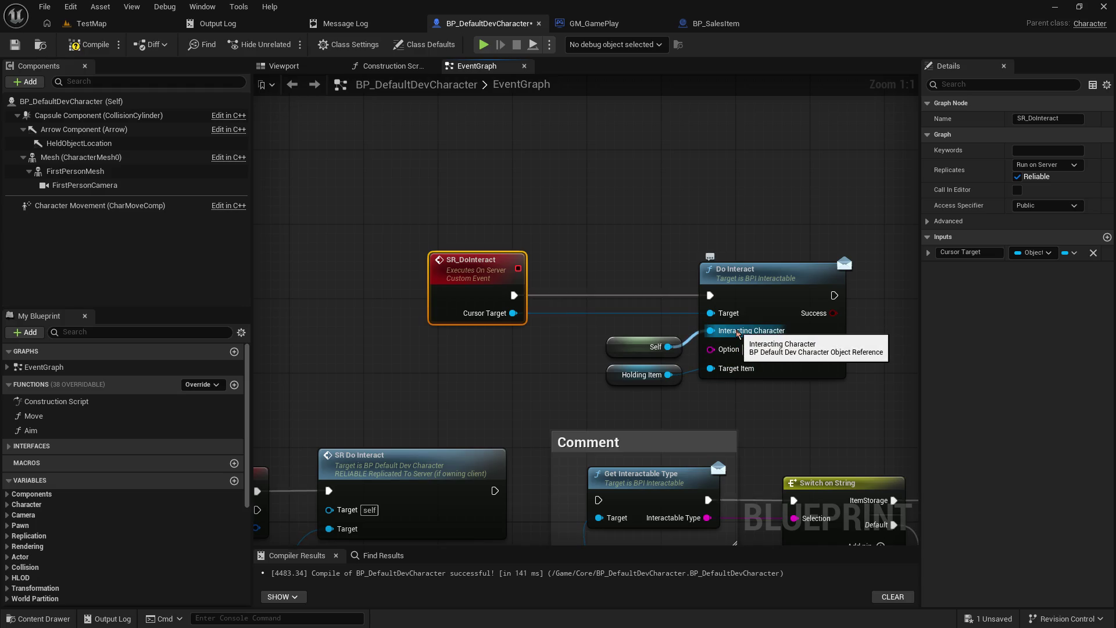
{"action": "left_click_drag", "start_coordinate": [628, 346], "coordinate": [627, 337]}
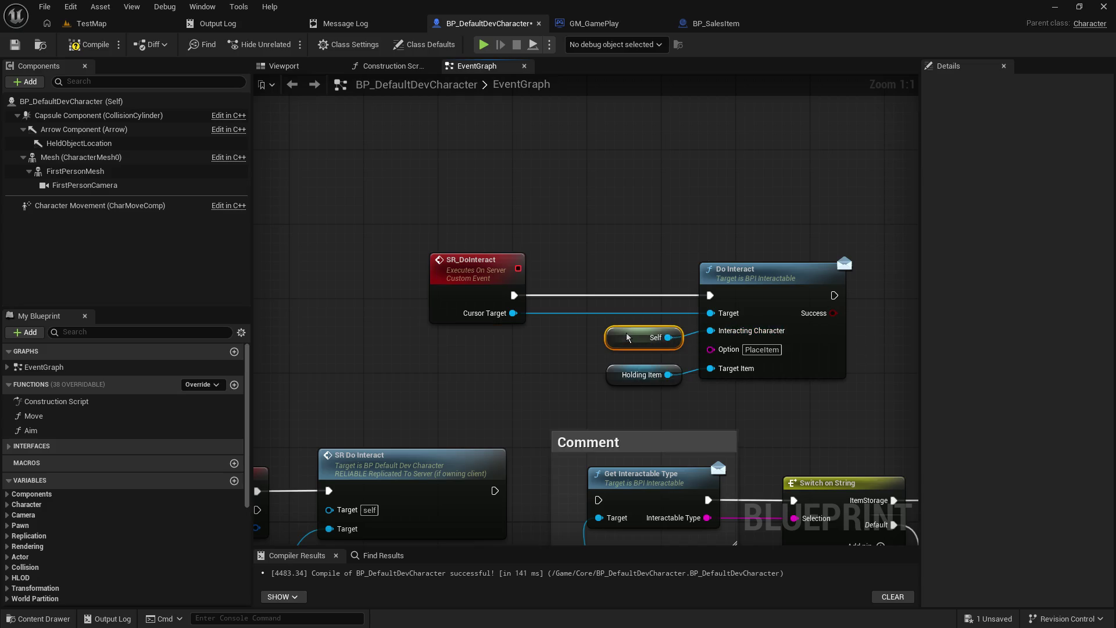
{"action": "left_click", "coordinate": [611, 382]}
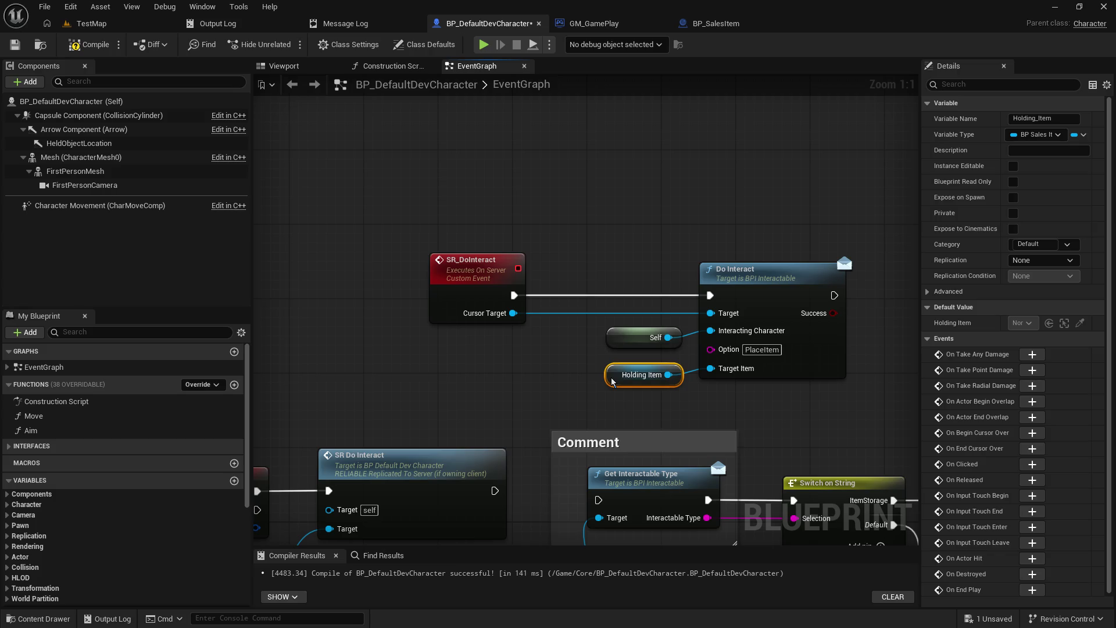
{"action": "left_click_drag", "start_coordinate": [618, 344], "coordinate": [609, 353]}
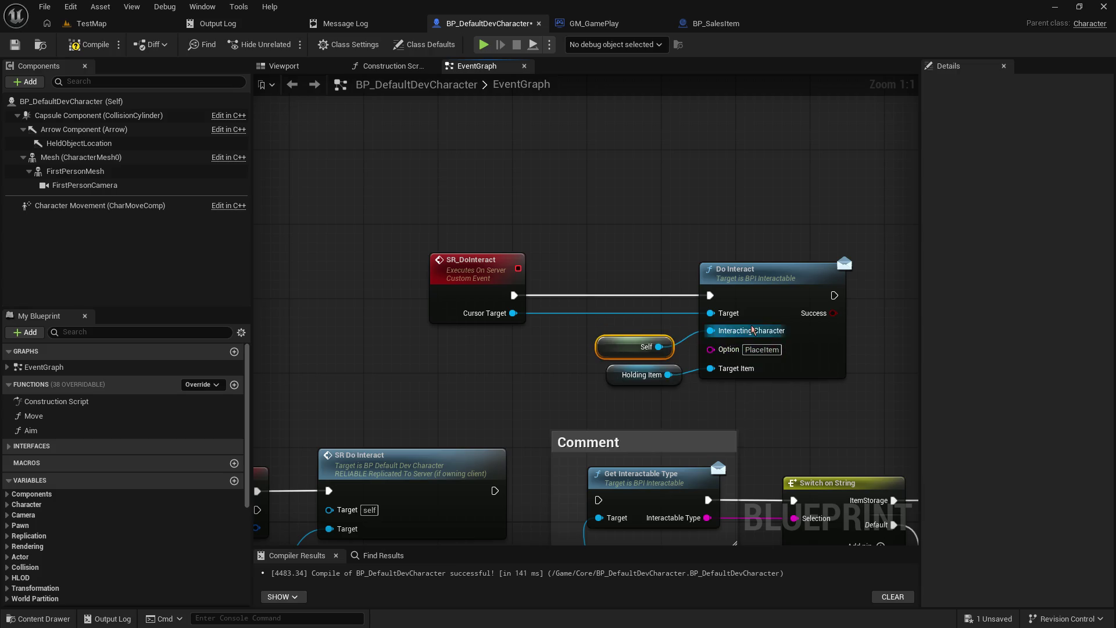
{"action": "left_click", "coordinate": [790, 282]}
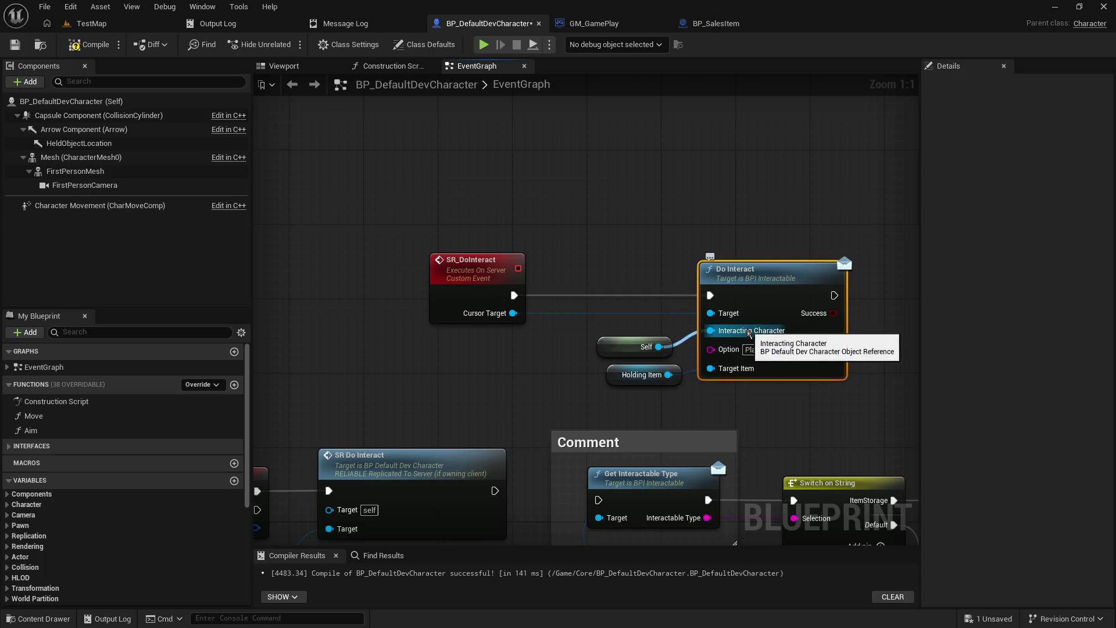
{"action": "left_click_drag", "start_coordinate": [606, 350], "coordinate": [605, 341]}
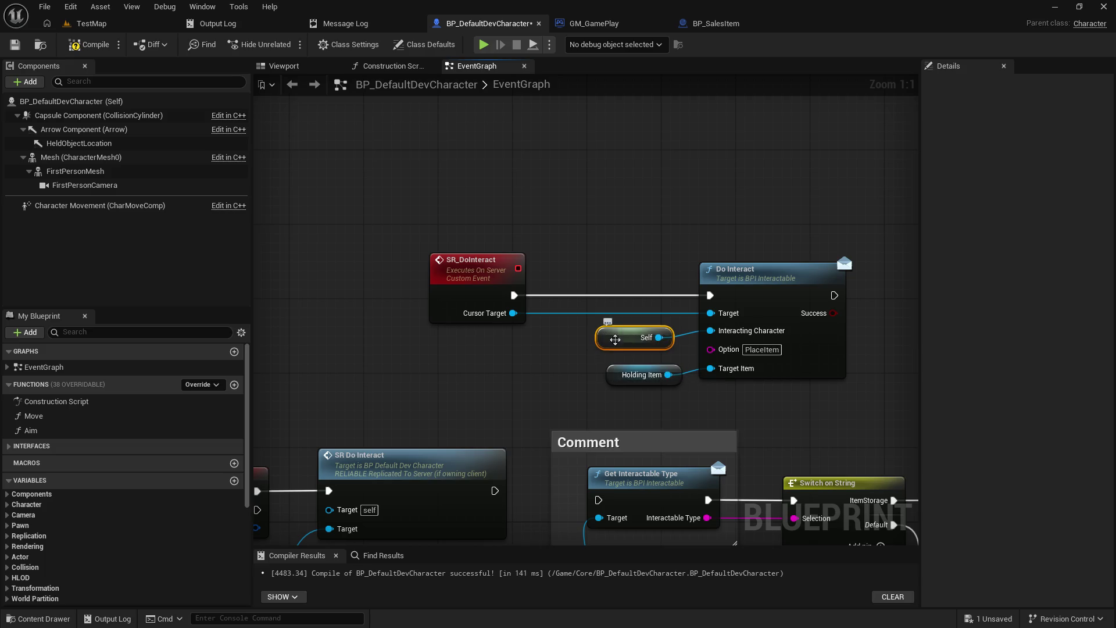
- Frame the Left Mouse Button chain and compile, exposing SR Do Interact's missing Cursor Target pin error
{"action": "left_click_drag", "start_coordinate": [491, 382], "coordinate": [787, 219]}
{"action": "left_click_drag", "start_coordinate": [647, 342], "coordinate": [347, 321]}
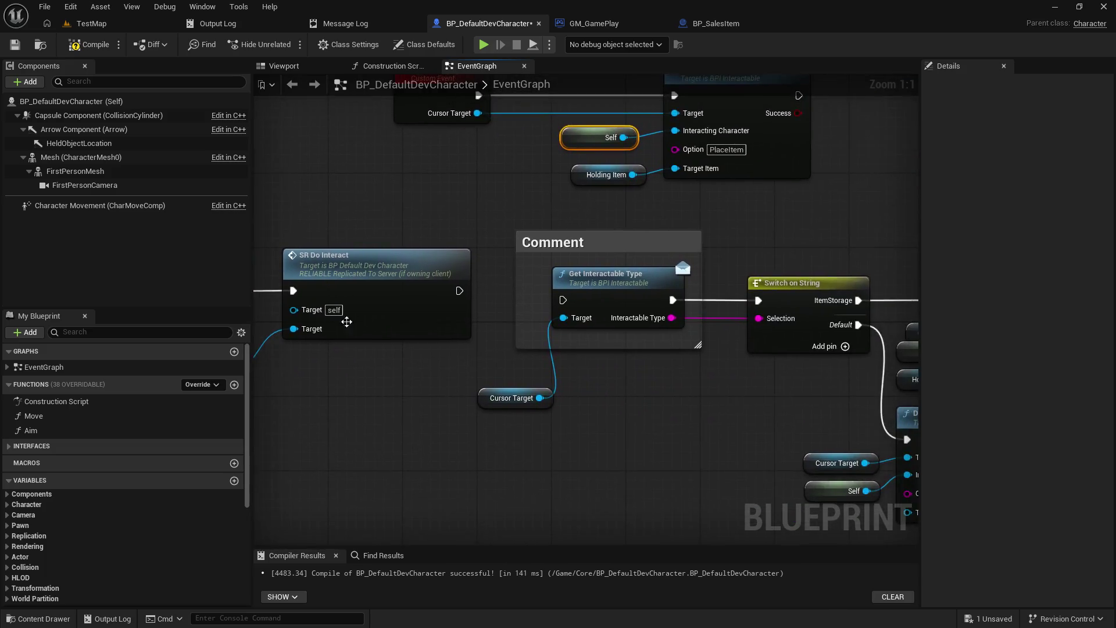
{"action": "mouse_move", "coordinate": [719, 437]}
{"action": "left_mouse_down"}
{"action": "mouse_move", "coordinate": [524, 436]}
{"action": "mouse_move", "coordinate": [397, 336]}
{"action": "left_mouse_up"}
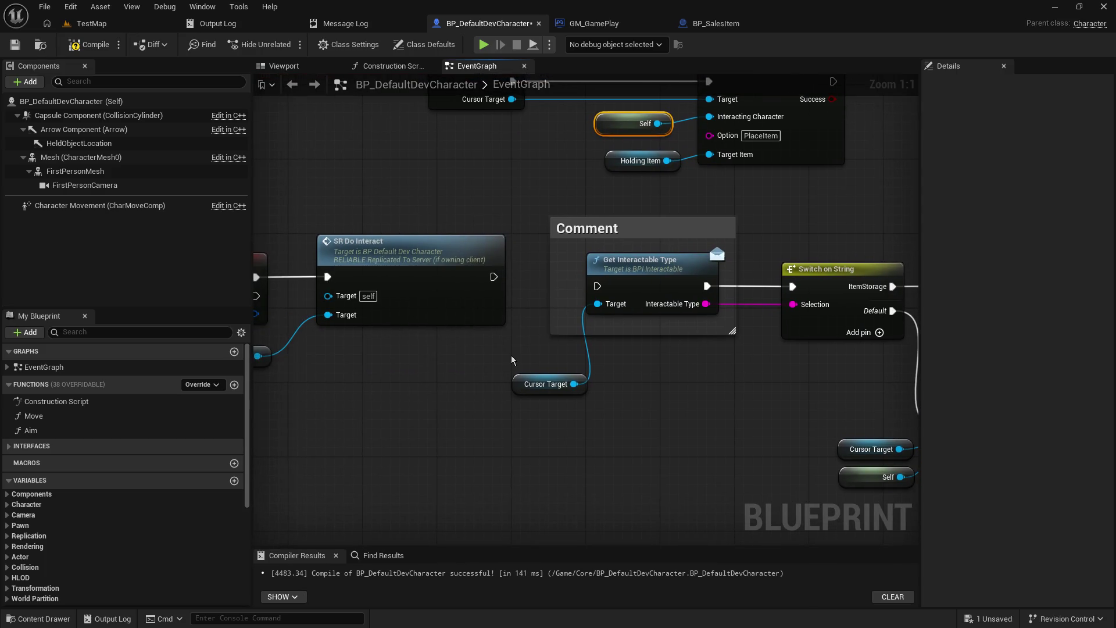
{"action": "left_click", "coordinate": [88, 45]}
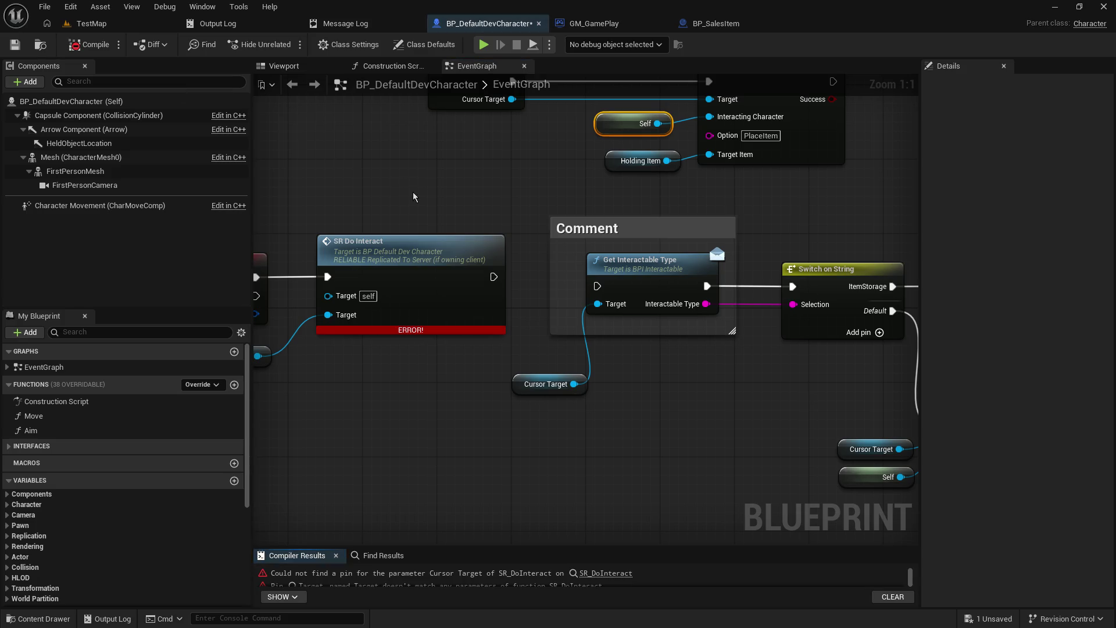
- Refresh the SR Do Interact node so its Cursor Target pin appears
{"action": "mouse_move", "coordinate": [413, 197]}
{"action": "left_mouse_down"}
{"action": "mouse_move", "coordinate": [473, 187]}
{"action": "mouse_move", "coordinate": [560, 196]}
{"action": "left_mouse_up"}
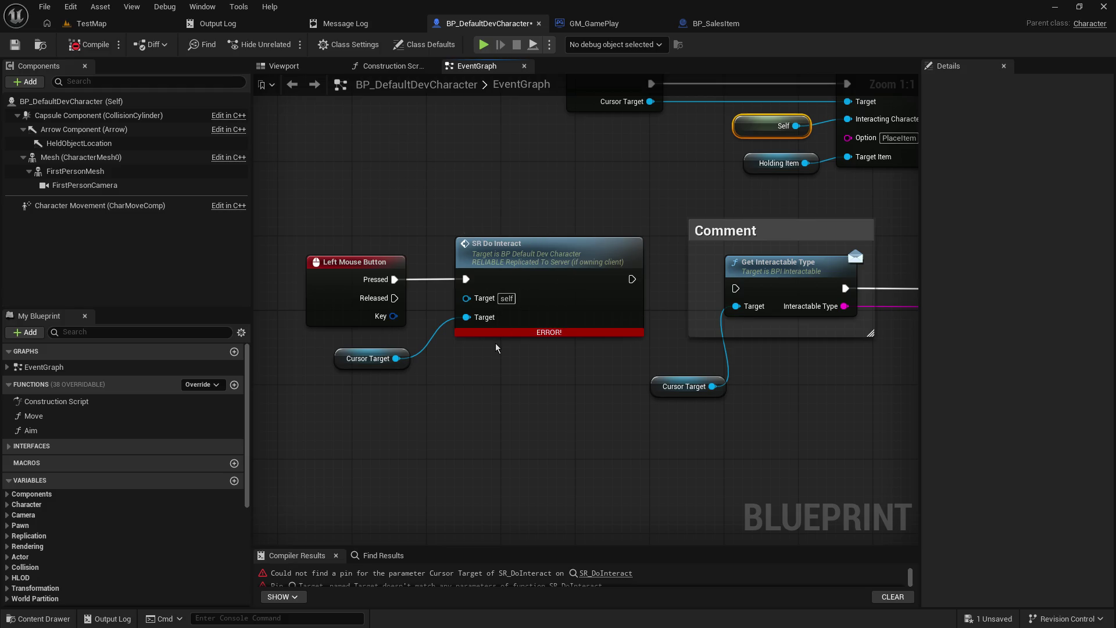
{"action": "mouse_move", "coordinate": [502, 332]}
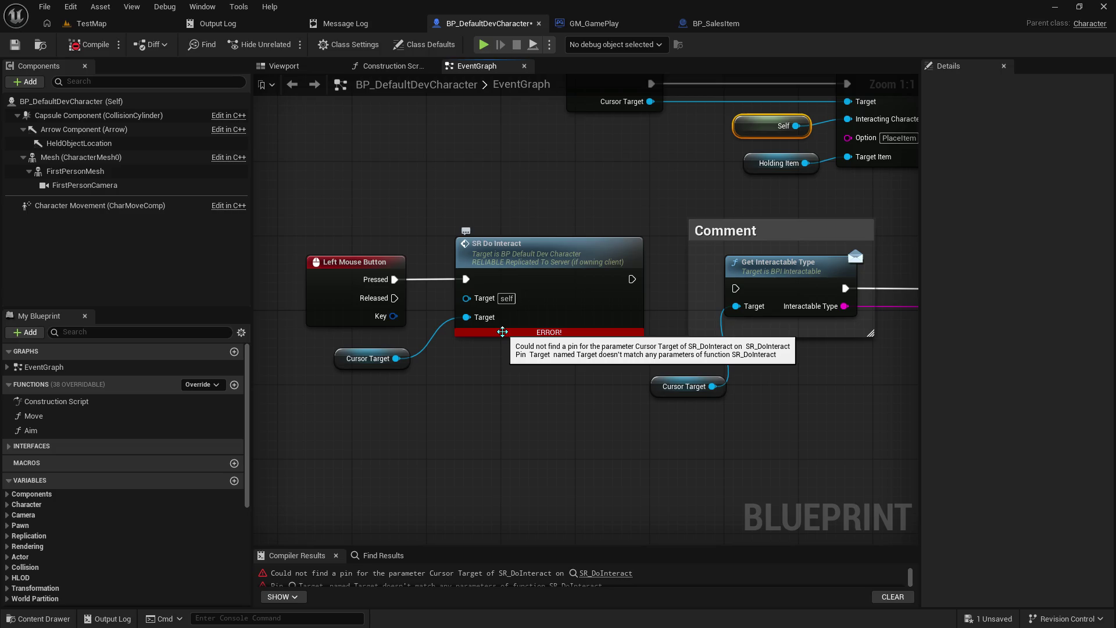
{"action": "left_click_drag", "start_coordinate": [490, 200], "coordinate": [516, 313]}
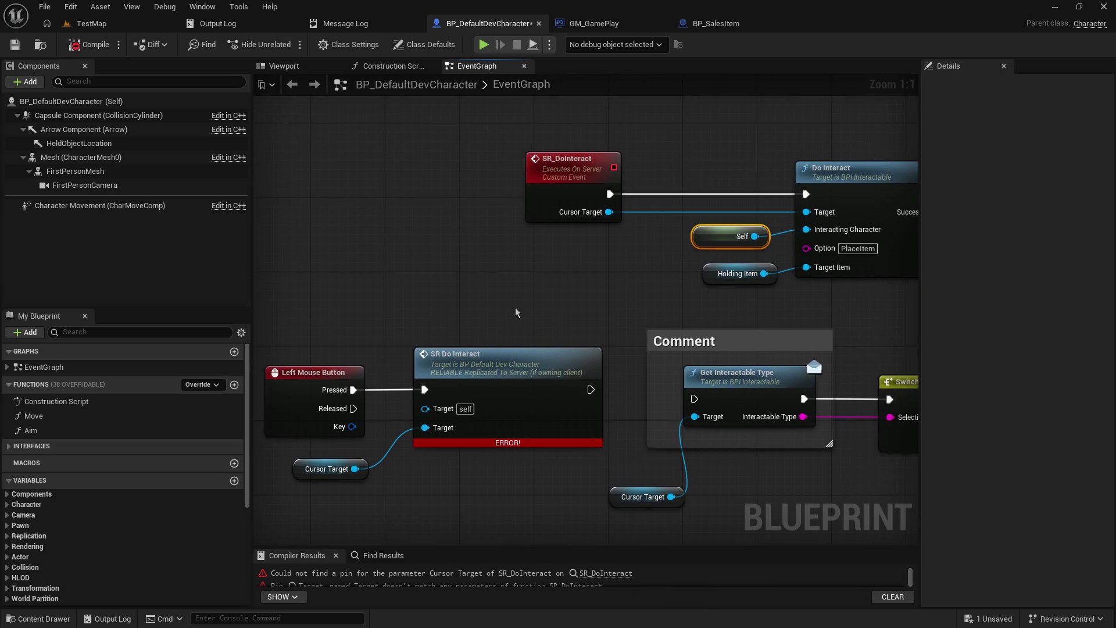
{"action": "right_click", "coordinate": [505, 401]}
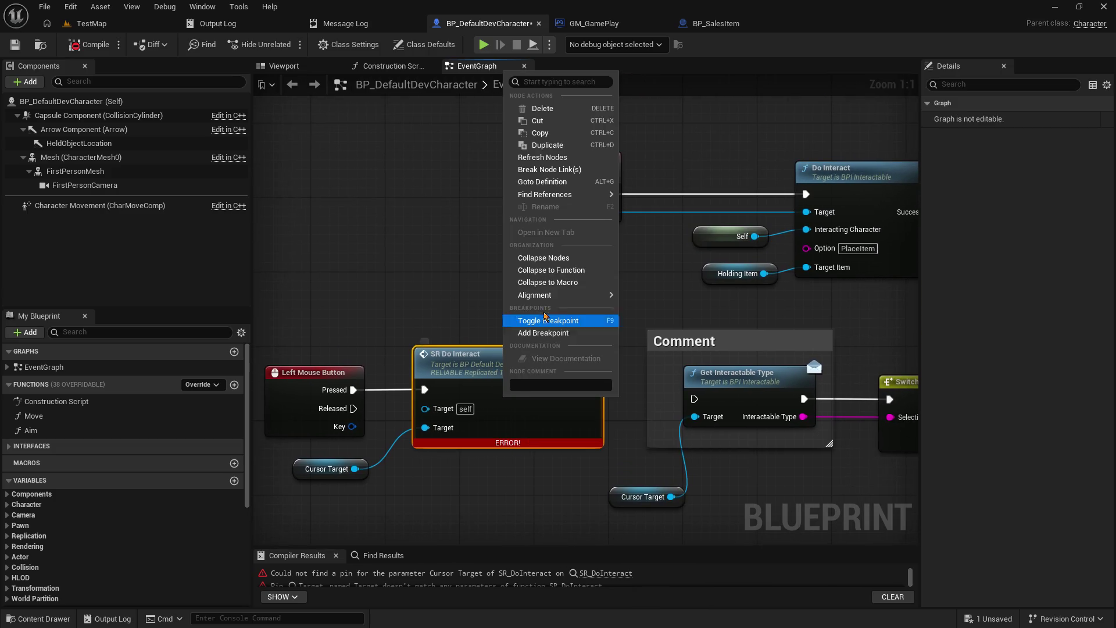
{"action": "left_click", "coordinate": [572, 159]}
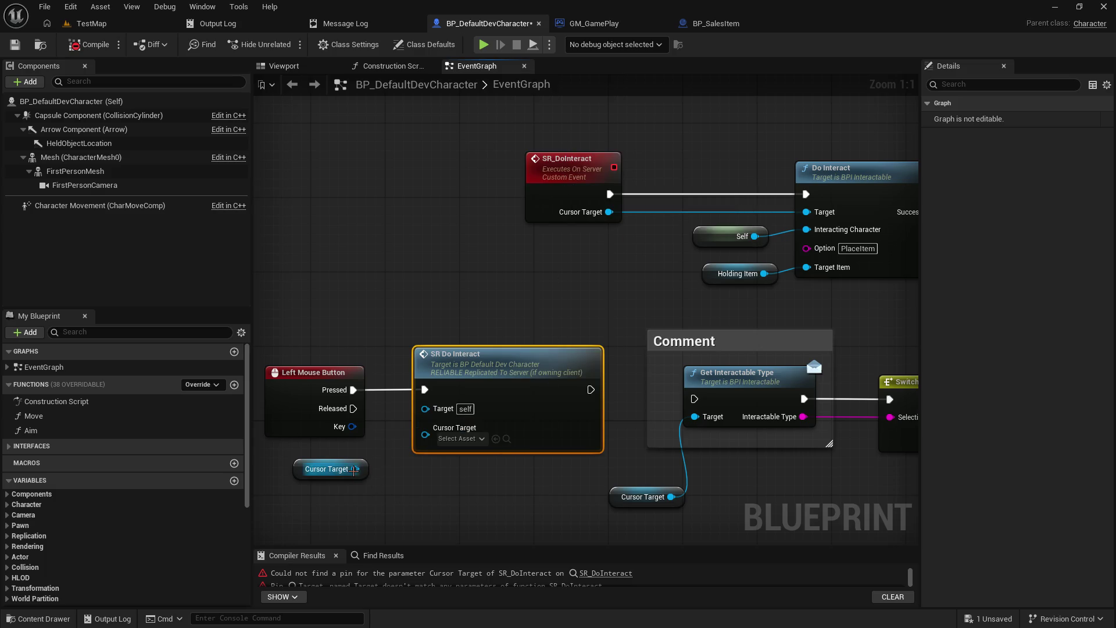
- Wire Cursor Target into SR Do Interact's Cursor Target input, then compile and save
{"action": "left_click_drag", "start_coordinate": [354, 469], "coordinate": [425, 434]}
{"action": "left_click", "coordinate": [14, 44]}
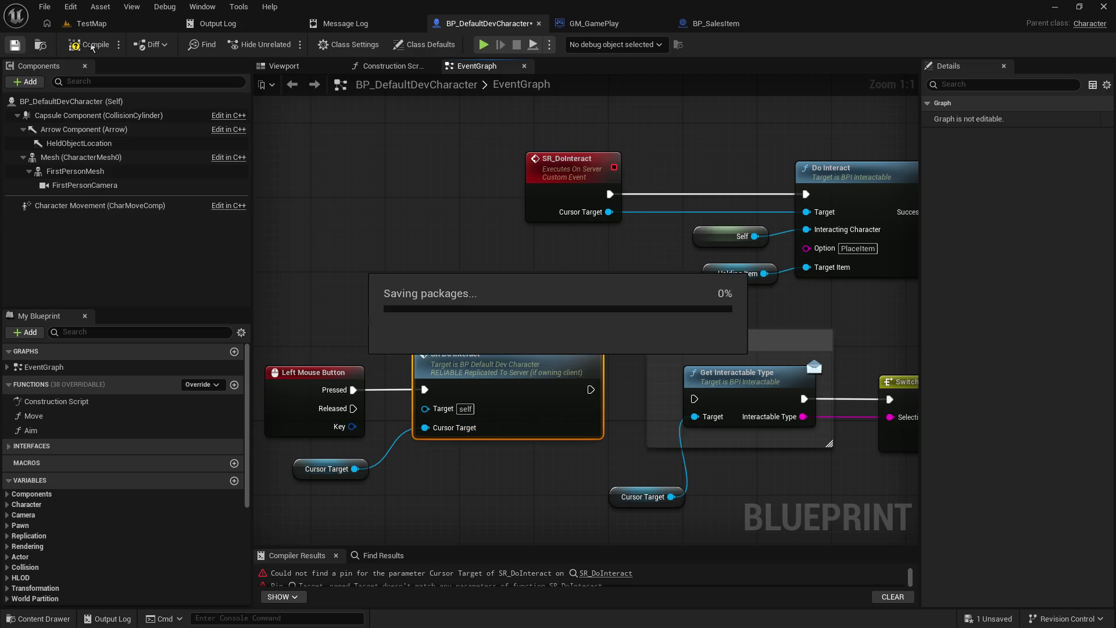
{"action": "left_click", "coordinate": [89, 45]}
{"action": "left_click_drag", "start_coordinate": [651, 303], "coordinate": [529, 332]}
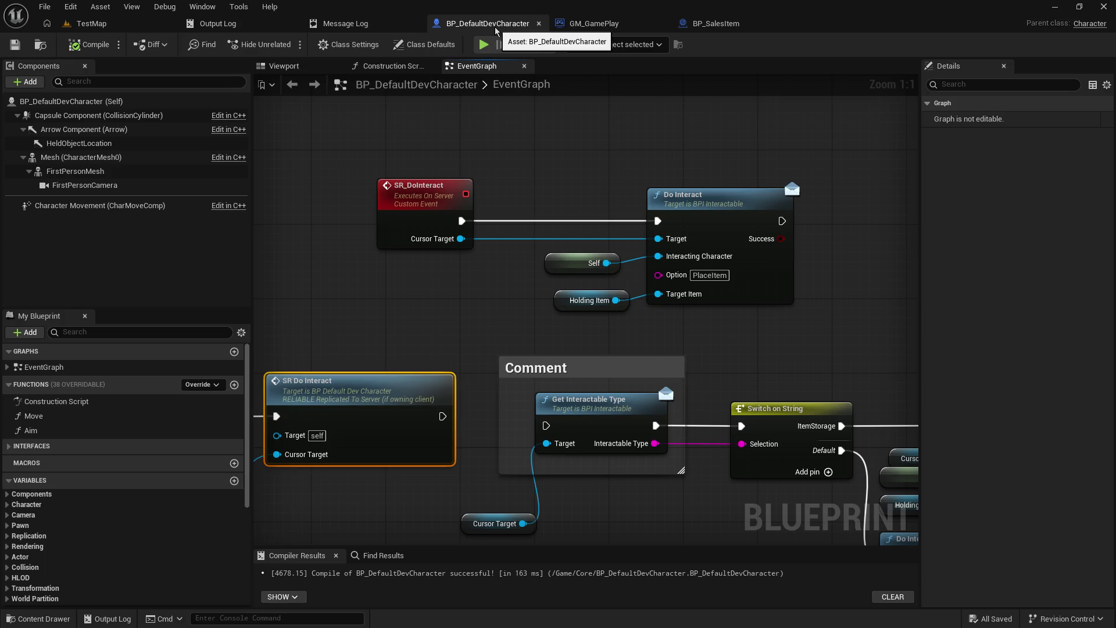
{"action": "left_click_drag", "start_coordinate": [541, 206], "coordinate": [600, 173]}
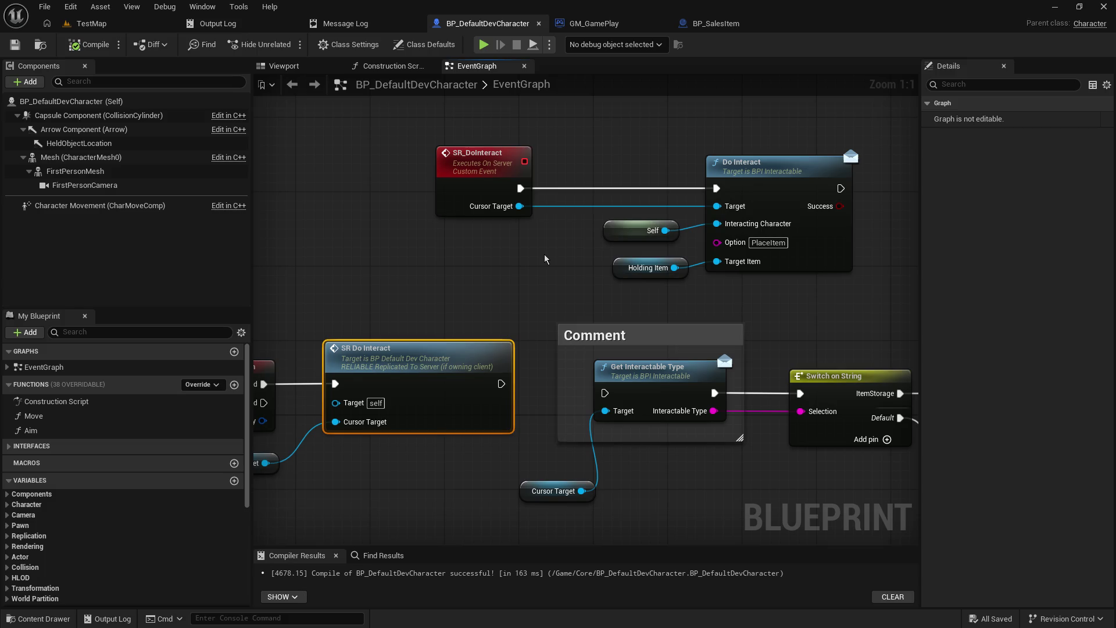
{"action": "mouse_move", "coordinate": [510, 283]}
{"action": "left_mouse_down"}
{"action": "mouse_move", "coordinate": [536, 278]}
{"action": "mouse_move", "coordinate": [542, 321]}
{"action": "mouse_move", "coordinate": [600, 294]}
{"action": "mouse_move", "coordinate": [565, 298]}
{"action": "mouse_move", "coordinate": [543, 307]}
{"action": "mouse_move", "coordinate": [600, 311]}
{"action": "mouse_move", "coordinate": [630, 297]}
{"action": "left_mouse_up"}
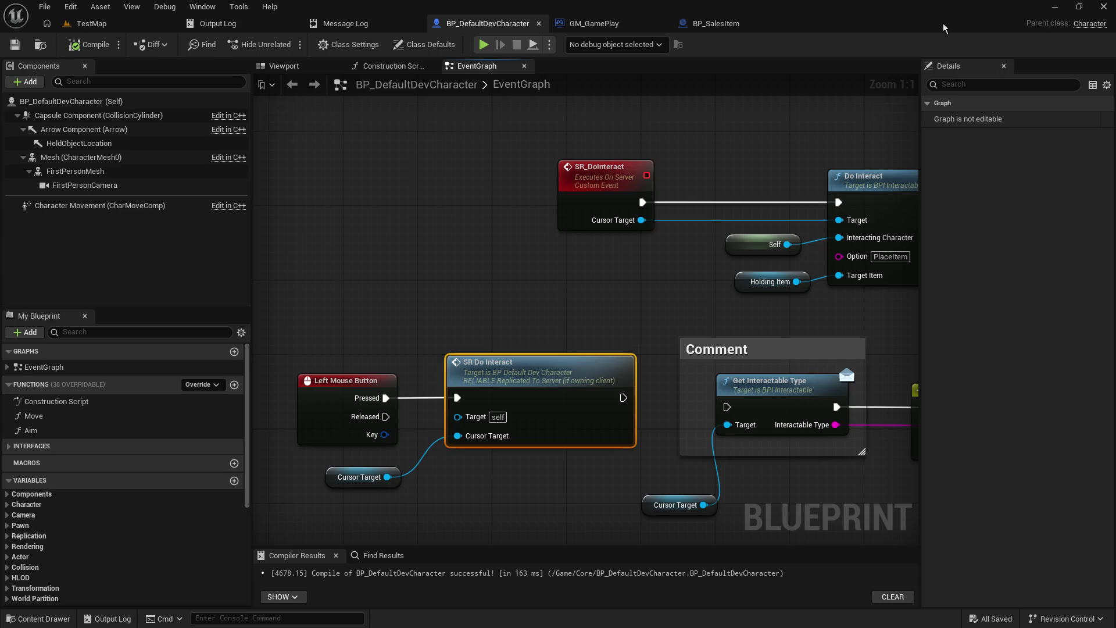
{"action": "left_click_drag", "start_coordinate": [586, 321], "coordinate": [606, 323]}
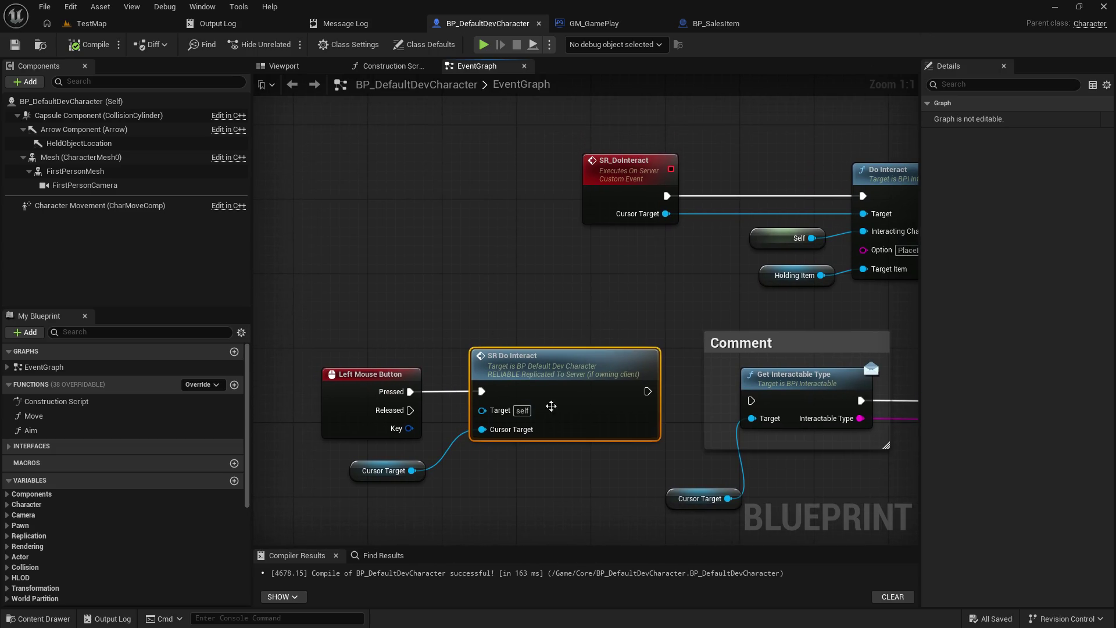
{"action": "mouse_move", "coordinate": [610, 298]}
{"action": "left_mouse_down"}
{"action": "mouse_move", "coordinate": [563, 312]}
{"action": "mouse_move", "coordinate": [511, 272]}
{"action": "left_mouse_up"}
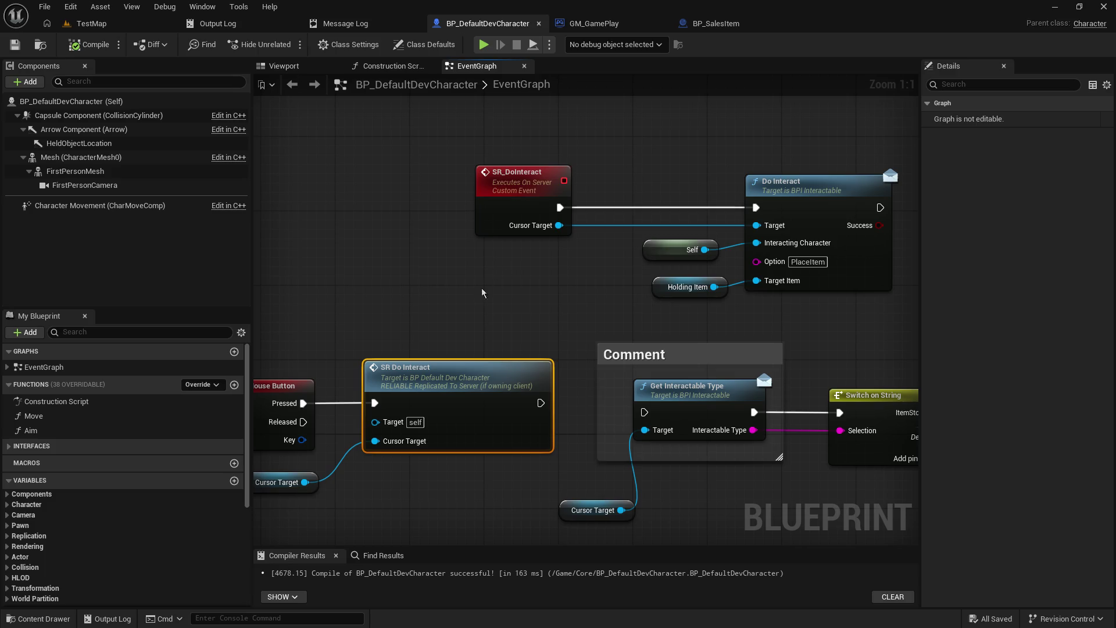
{"action": "mouse_move", "coordinate": [512, 303]}
{"action": "left_mouse_down"}
{"action": "mouse_move", "coordinate": [534, 275]}
{"action": "mouse_move", "coordinate": [511, 276]}
{"action": "left_mouse_up"}
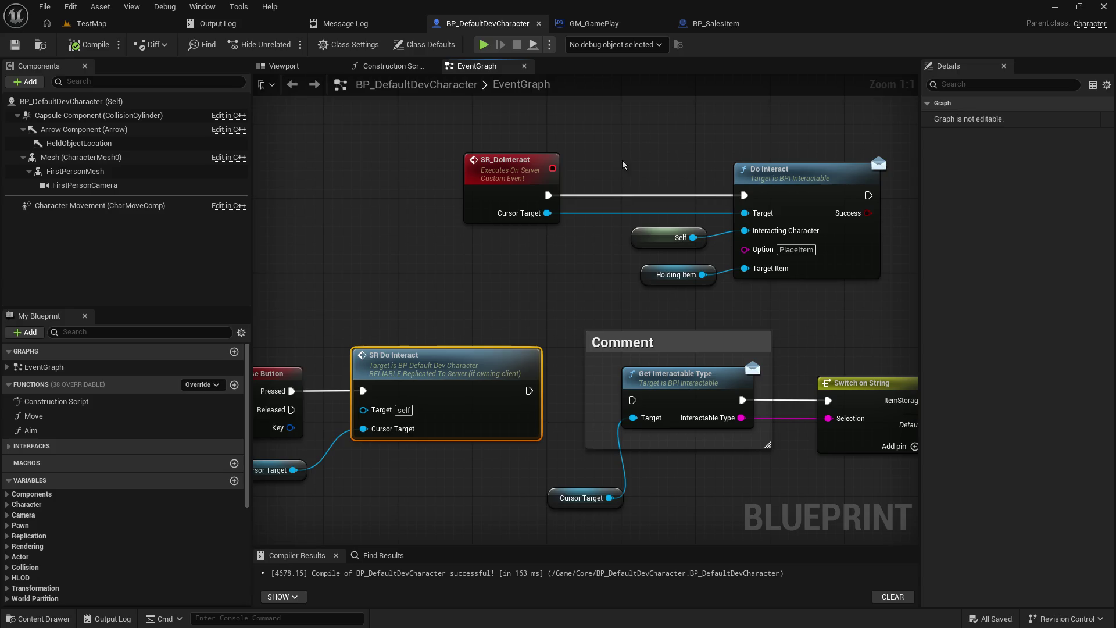
{"action": "mouse_move", "coordinate": [620, 152]}
{"action": "left_mouse_down"}
{"action": "mouse_move", "coordinate": [578, 141]}
{"action": "mouse_move", "coordinate": [577, 156]}
{"action": "left_mouse_up"}
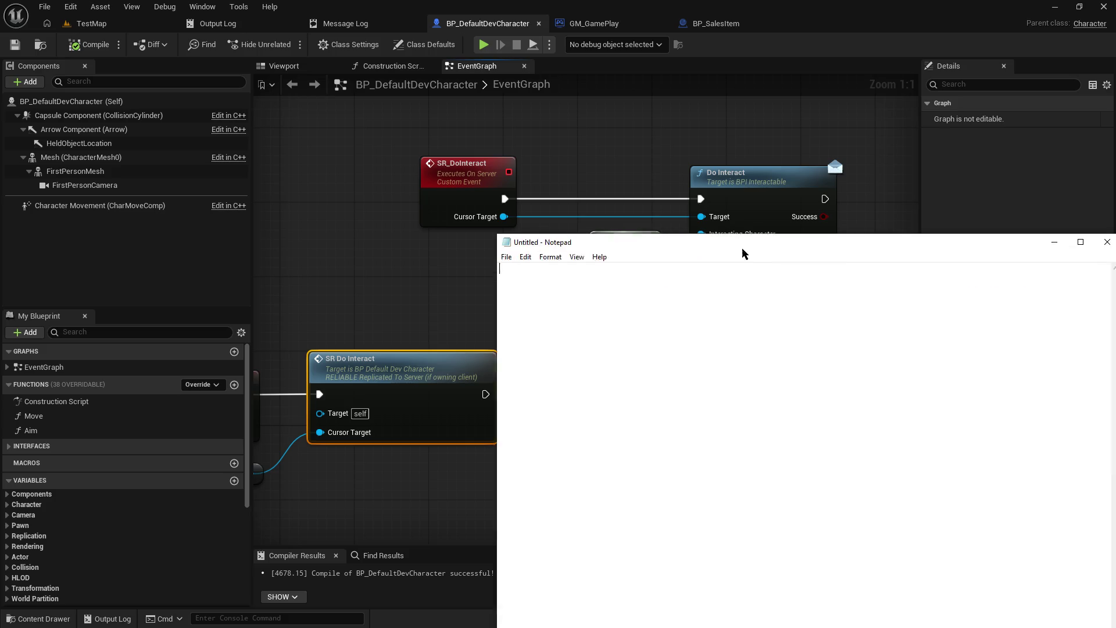
- Type "Character" on a new indented line in Notepad
{"action": "key", "text": "Return"}
{"action": "key", "text": "Return"}
{"action": "key", "text": "Tab"}
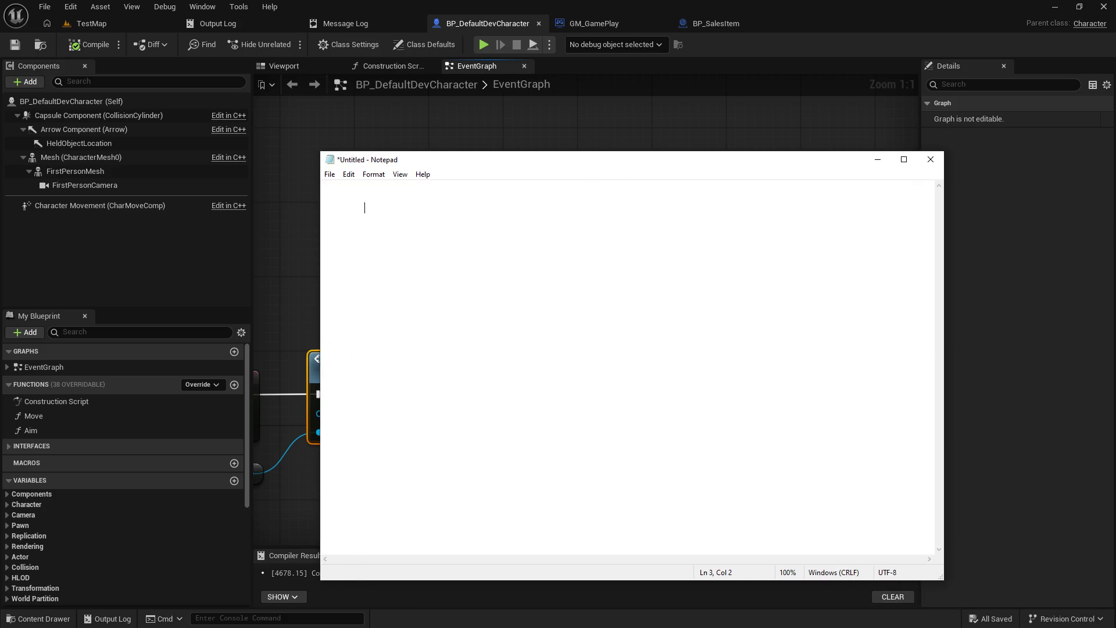
{"action": "type", "text": "\"C"}
{"action": "key", "text": "BackSpace"}
{"action": "key", "text": "BackSpace"}
{"action": "type", "text": "\"Character"}
{"action": "type", "text": "\""}
- Duplicate the Character line and change the copy to "Character_1"
{"action": "left_click_drag", "start_coordinate": [368, 209], "coordinate": [426, 208]}
{"action": "left_click", "coordinate": [404, 229]}
{"action": "key", "text": "Return"}
{"action": "key", "text": "Return"}
{"action": "type", "text": "\"Character\""}
{"action": "key", "text": "Up"}
{"action": "key", "text": "Up"}
{"action": "key", "text": "shift+End"}
{"action": "key", "text": "Down"}
{"action": "key", "text": "Down"}
{"action": "key", "text": "Down"}
{"action": "key", "text": "Left"}
{"action": "type", "text": "_1"}
{"action": "key", "text": "Right"}
- Duplicate the Character_1 line as "Character_2" and select the ends of both names
{"action": "key", "text": "shift+Home"}
{"action": "key", "text": "ctrl+x"}
{"action": "key", "text": "ctrl+v"}
{"action": "key", "text": "ctrl+v"}
{"action": "key", "text": "Delete"}
{"action": "type", "text": "2"}
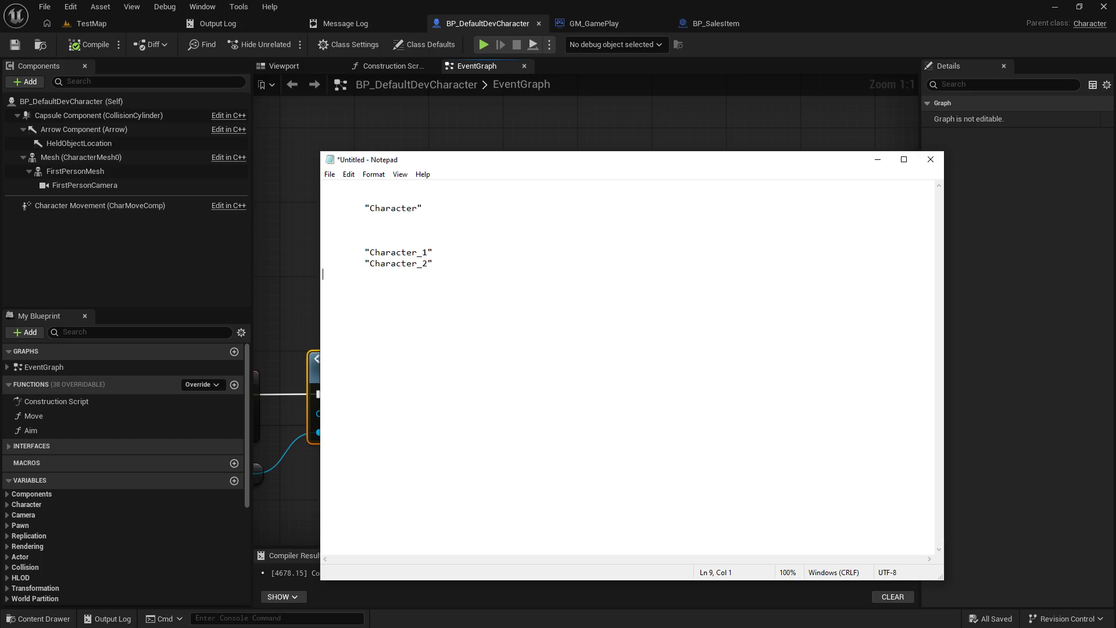
{"action": "left_click", "coordinate": [445, 252]}
{"action": "key", "text": "shift+Left"}
{"action": "key", "text": "shift+Left"}
{"action": "key", "text": "shift+Left"}
{"action": "left_click_drag", "start_coordinate": [455, 248], "coordinate": [392, 250]}
{"action": "mouse_move", "coordinate": [462, 266]}
{"action": "left_mouse_down"}
{"action": "mouse_move", "coordinate": [366, 251]}
{"action": "mouse_move", "coordinate": [444, 253]}
{"action": "mouse_move", "coordinate": [399, 254]}
{"action": "mouse_move", "coordinate": [396, 264]}
{"action": "left_mouse_up"}
- Check the Cursor Target variable's details in the Unreal blueprint
{"action": "left_click", "coordinate": [351, 124]}
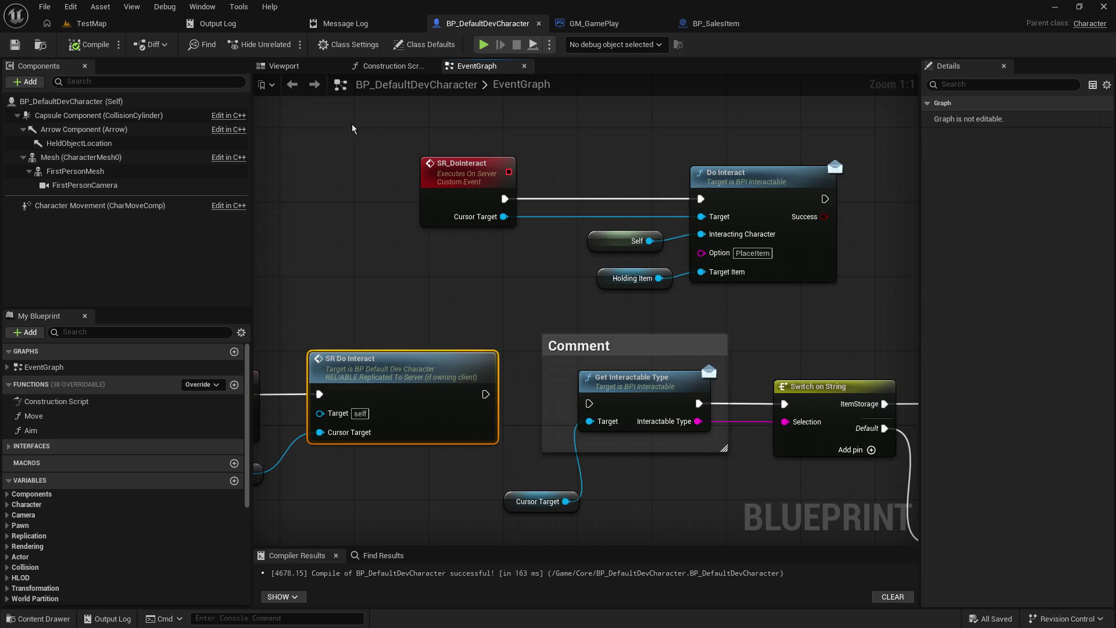
{"action": "scroll", "coordinate": [68, 500], "scroll_direction": "down", "scroll_amount": 3}
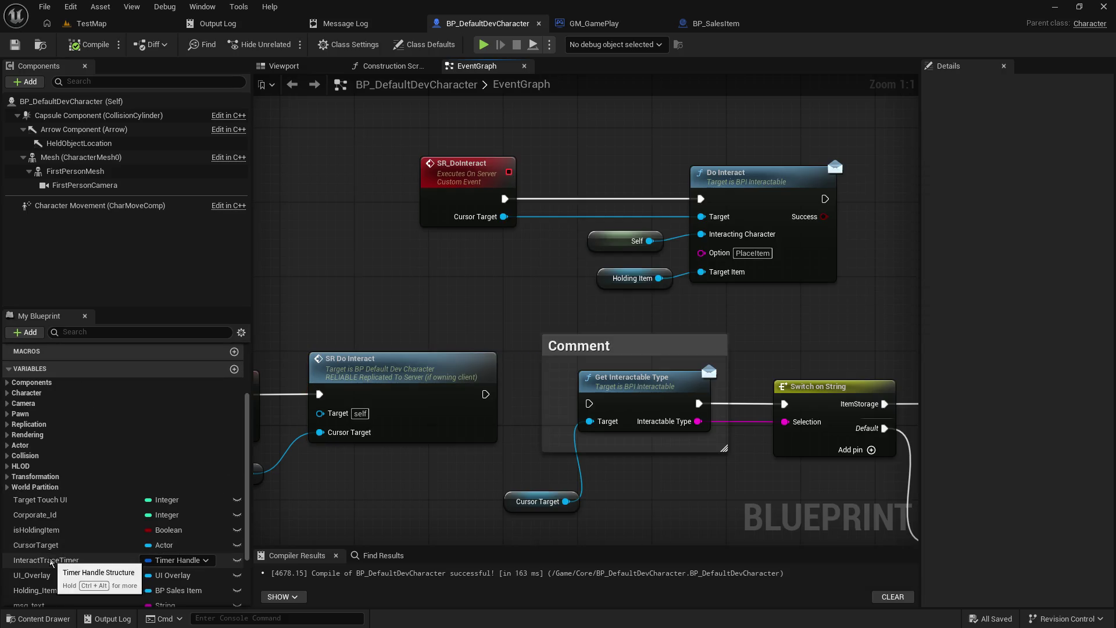
{"action": "scroll", "coordinate": [180, 560], "scroll_direction": "down", "scroll_amount": 2}
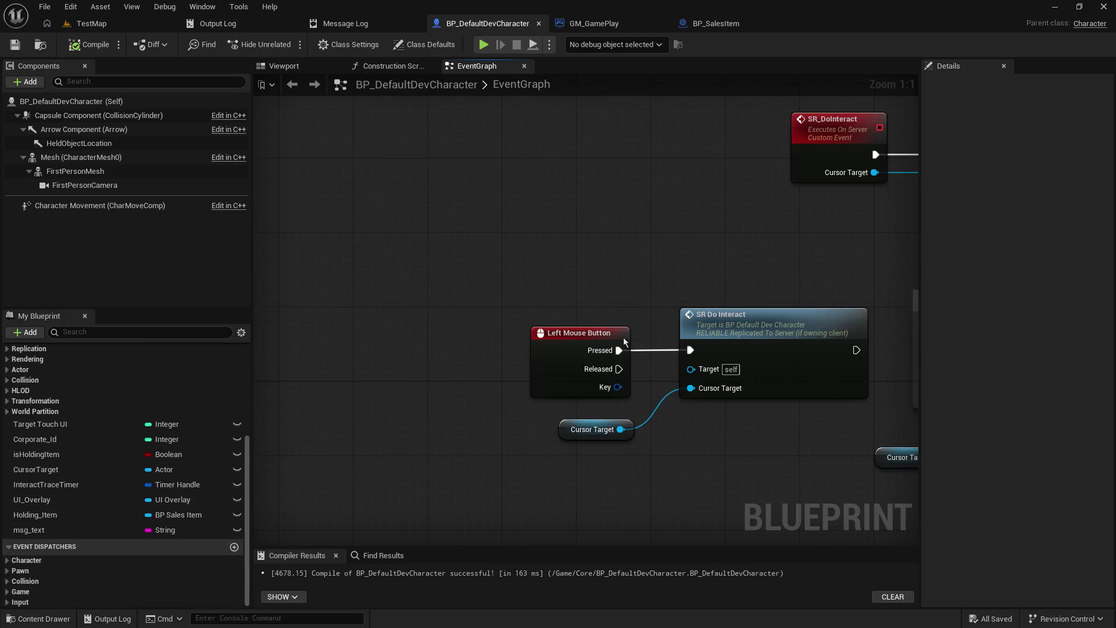
{"action": "left_click", "coordinate": [575, 433]}
- Add the label '( Cursor Target )' after Character_1 and Character_2 in the notes
{"action": "key", "text": "alt+Tab"}
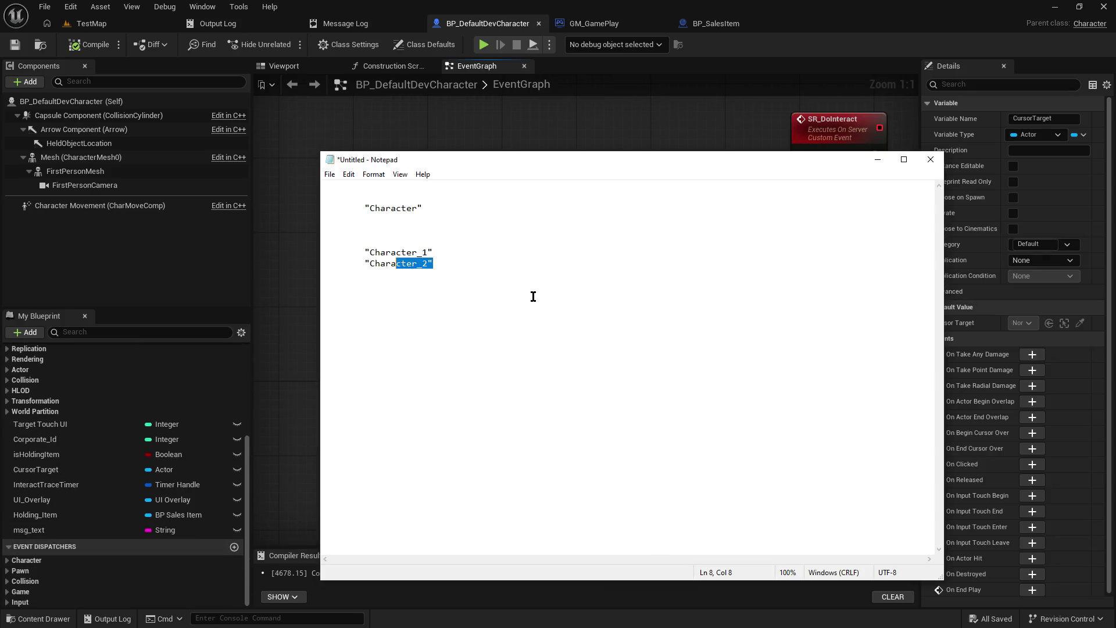
{"action": "left_click", "coordinate": [440, 255]}
{"action": "type", "text": "(Custor Tar"}
{"action": "type", "text": "get)"}
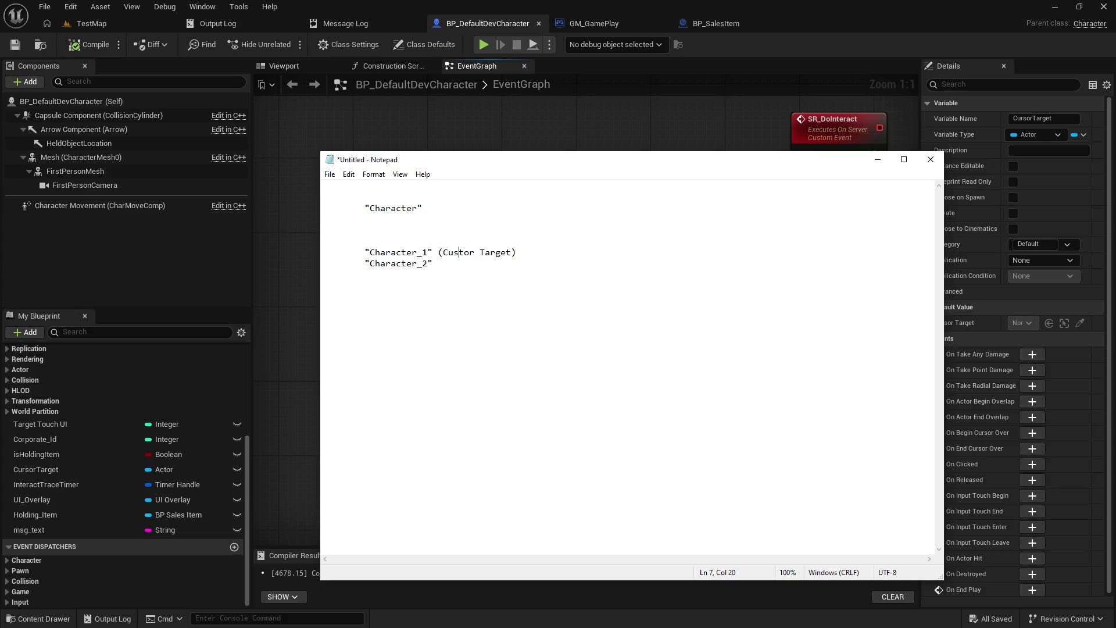
{"action": "key", "text": "BackSpace"}
{"action": "left_click", "coordinate": [433, 264]}
{"action": "key", "text": "shift+End"}
{"action": "key", "text": "ctrl+v"}
{"action": "key", "text": "Down"}
{"action": "key", "text": "shift+End"}
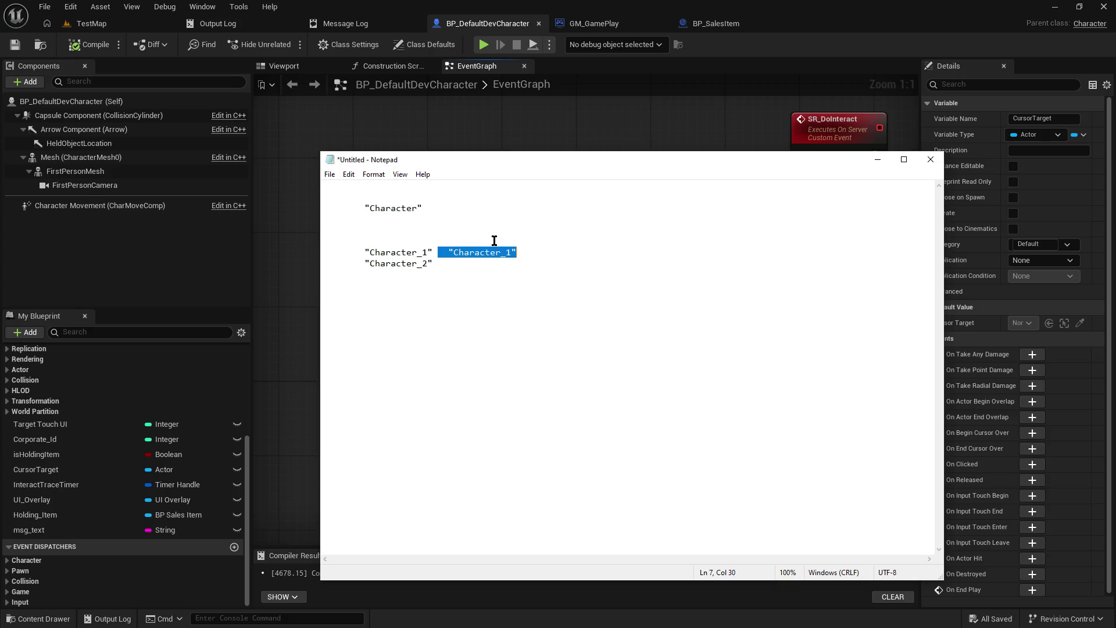
{"action": "type", "text": "( C"}
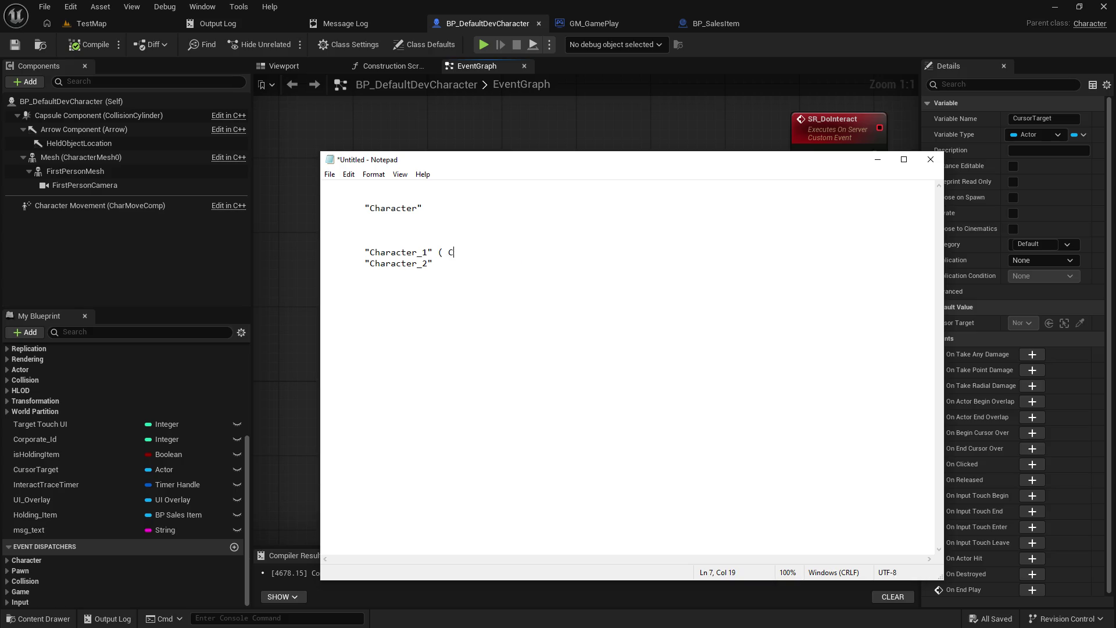
{"action": "type", "text": "ursor Target )"}
{"action": "key", "text": "ctrl+shift+Left"}
{"action": "key", "text": "ctrl+shift+Left"}
{"action": "key", "text": "ctrl+shift+Left"}
{"action": "key", "text": "ctrl+shift+Left"}
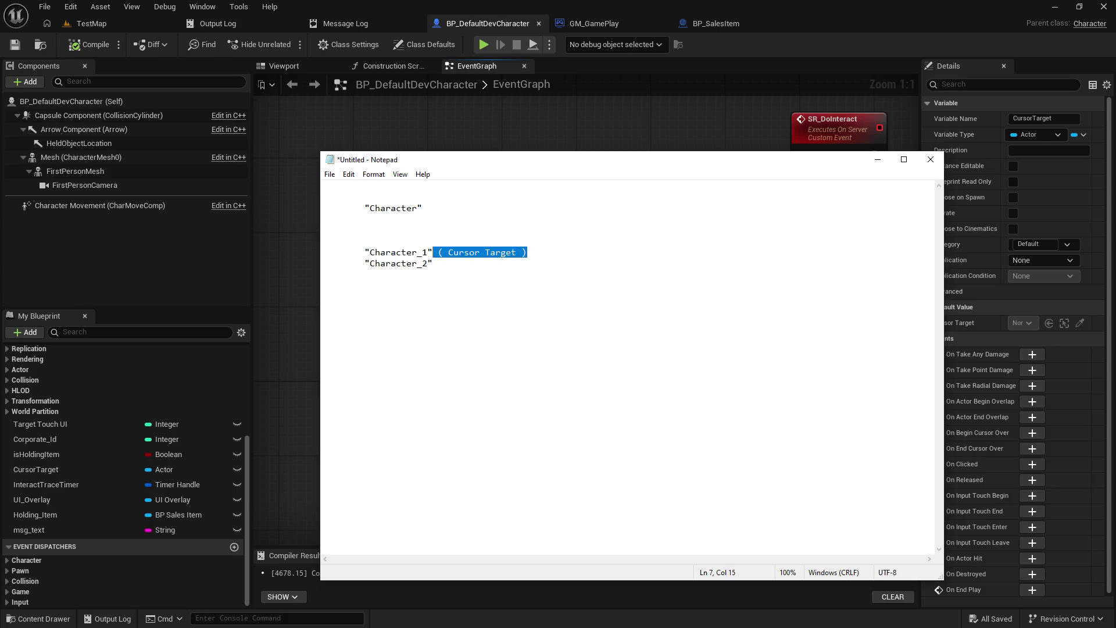
{"action": "key", "text": "ctrl+c"}
{"action": "key", "text": "Down"}
{"action": "key", "text": "ctrl+v"}
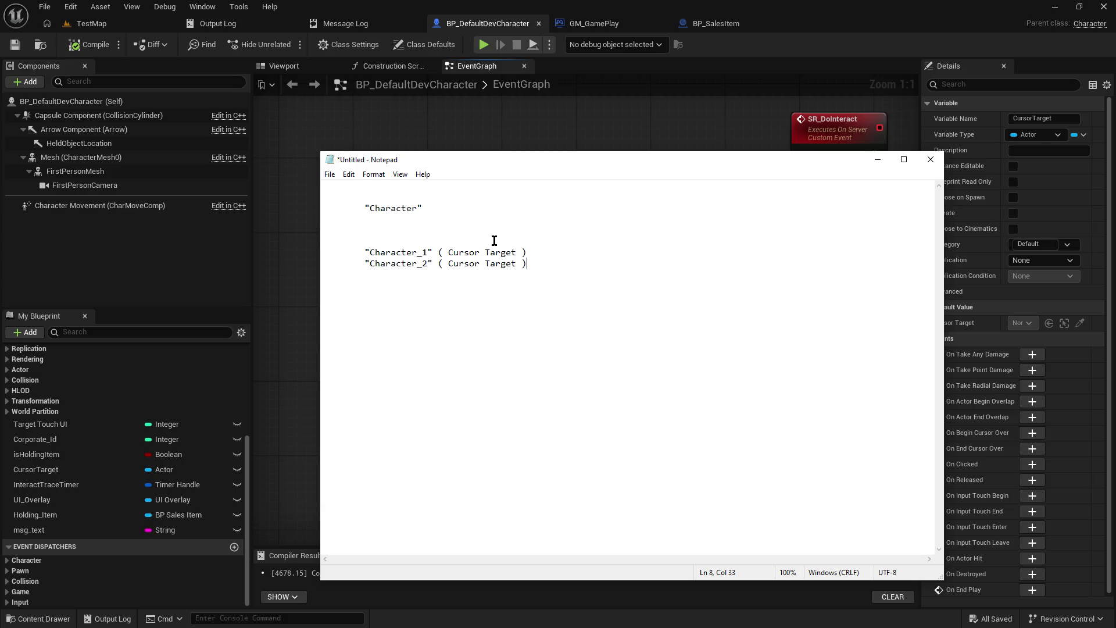
- Append '--> Shelf' to Character_1's line and '--> Nothing' to Character_2's line
{"action": "left_click", "coordinate": [436, 208]}
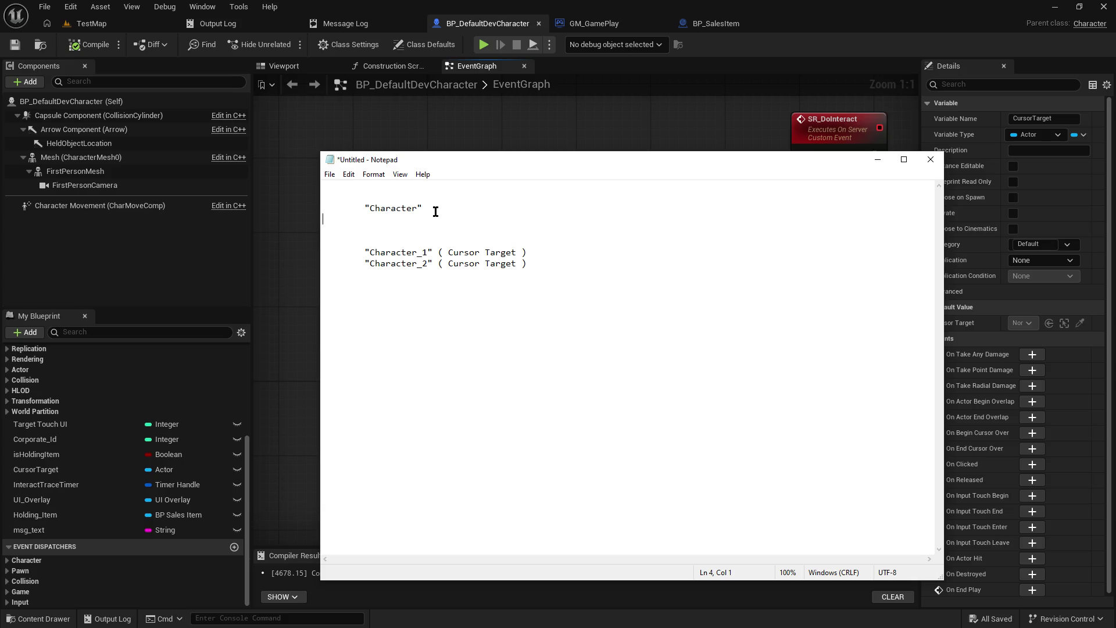
{"action": "left_click", "coordinate": [539, 272]}
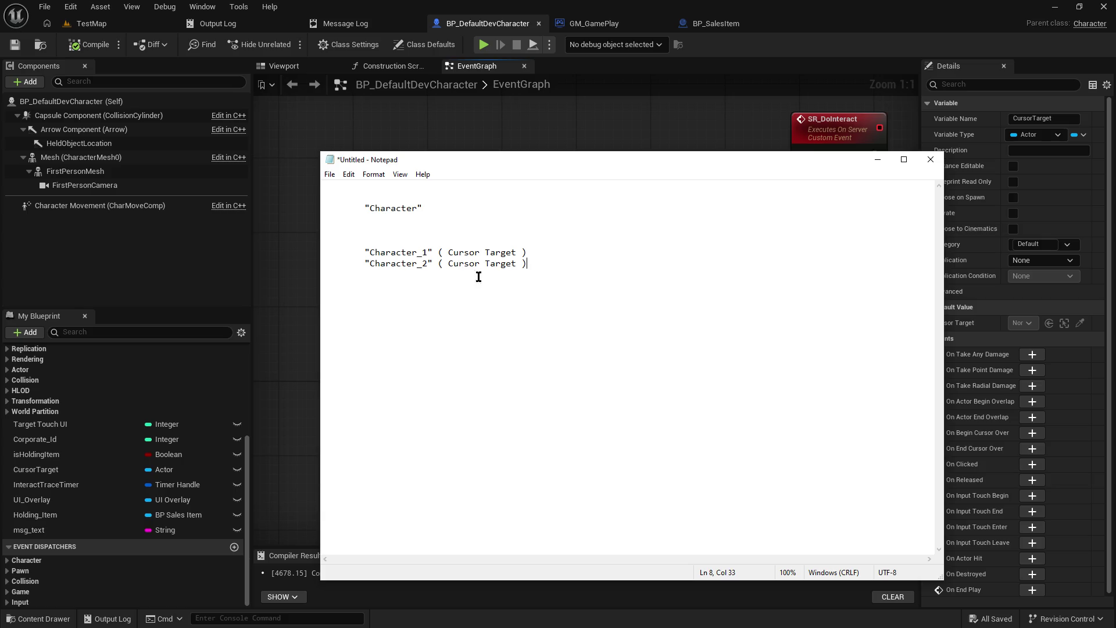
{"action": "left_click", "coordinate": [545, 250]}
{"action": "type", "text": "Shelf"}
{"action": "key", "text": "Left"}
{"action": "key", "text": "Left"}
{"action": "key", "text": "Left"}
{"action": "key", "text": "Left"}
{"action": "type", "text": "-->"}
{"action": "key", "text": "Down"}
{"action": "type", "text": "--> Nothing"}
{"action": "key", "text": "Up"}
{"action": "key", "text": "Return"}
{"action": "key", "text": "Return"}
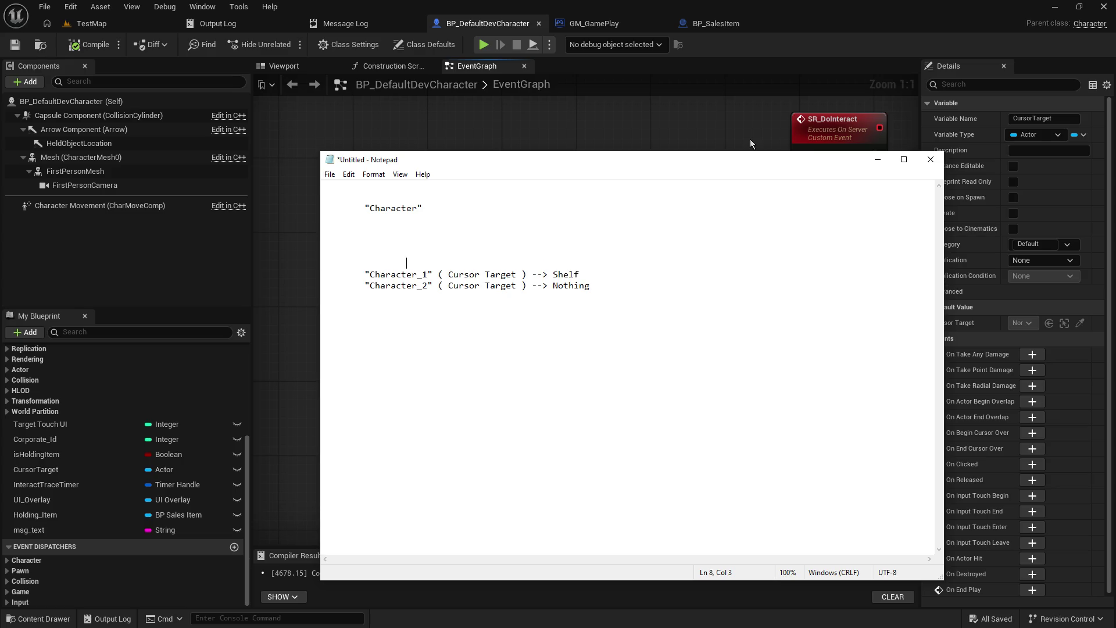
{"action": "type", "text": "Ch"}
- Write the line: Character_1 "Hey server, I want to do something with (Cursor Target)"
{"action": "key", "text": "BackSpace"}
{"action": "key", "text": "BackSpace"}
{"action": "key", "text": "BackSpace"}
{"action": "key", "text": "BackSpace"}
{"action": "key", "text": "BackSpace"}
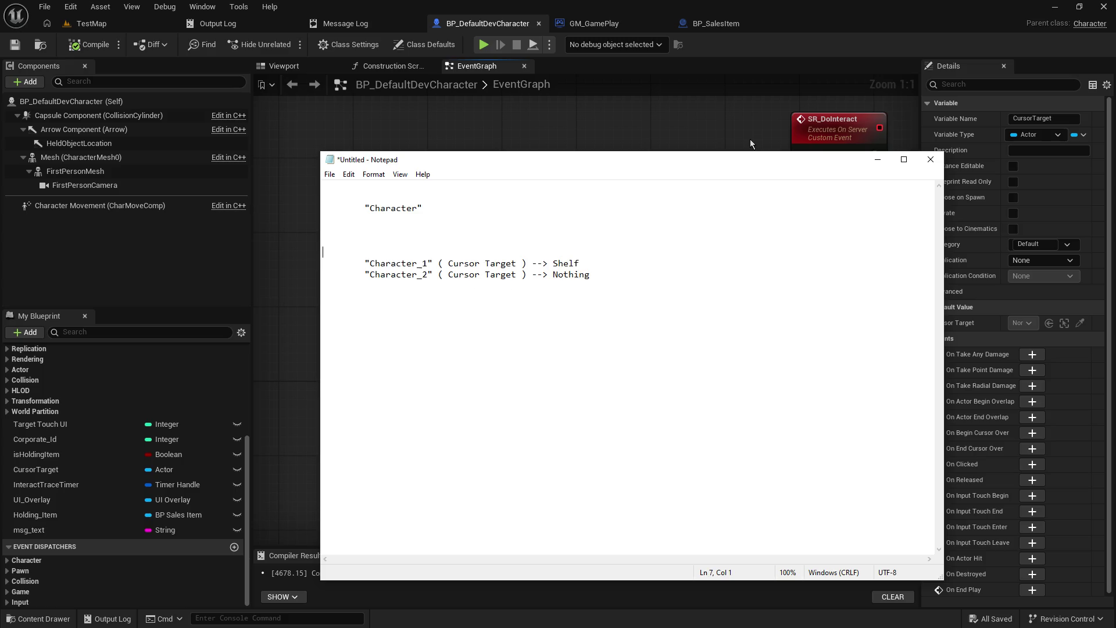
{"action": "key", "text": "shift+Down"}
{"action": "key", "text": "shift+Down"}
{"action": "key", "text": "shift+Up"}
{"action": "key", "text": "shift+Up"}
{"action": "key", "text": "shift+Down"}
{"action": "key", "text": "shift+Down"}
{"action": "key", "text": "shift+Down"}
{"action": "key", "text": "Right"}
{"action": "type", "text": "Character_1 "}
{"action": "type", "text": "\"Hey "}
{"action": "type", "text": "server, I wan"}
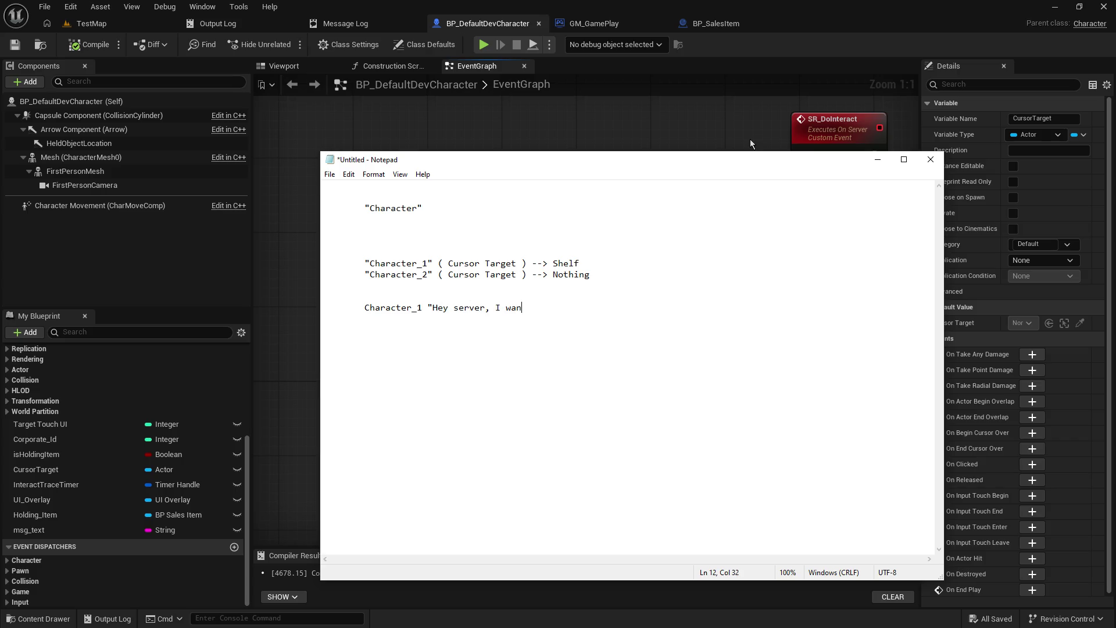
{"action": "type", "text": "t to "}
{"action": "type", "text": "do something with "}
{"action": "type", "text": "(Csu"}
{"action": "key", "text": "BackSpace"}
{"action": "key", "text": "BackSpace"}
{"action": "type", "text": "usro"}
{"action": "key", "text": "BackSpace"}
{"action": "key", "text": "BackSpace"}
{"action": "key", "text": "BackSpace"}
{"action": "type", "text": "rsor"}
{"action": "type", "text": " Target\""}
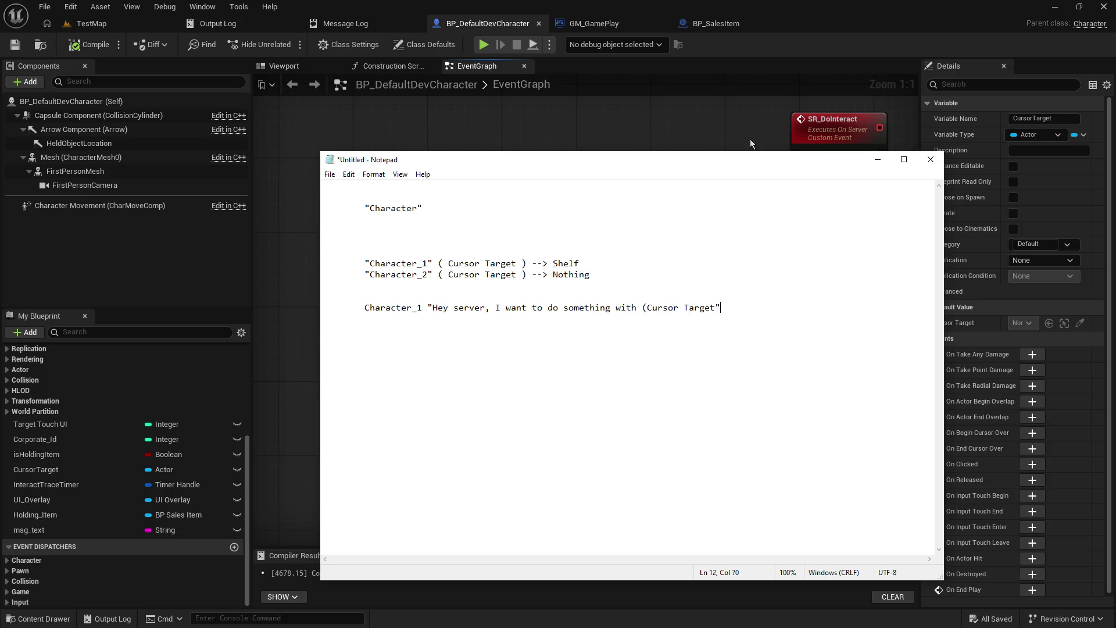
{"action": "type", "text": ")"}
{"action": "type", "text": "Character_1"}
- Add the reply line 'Server: Character_1 is wanting me to do stuff.'
{"action": "key", "text": "BackSpace"}
{"action": "key", "text": "BackSpace"}
{"action": "key", "text": "BackSpace"}
{"action": "type", "text": "Server: Cha"}
{"action": "type", "text": "racter_1 "}
{"action": "type", "text": "is wanting me to"}
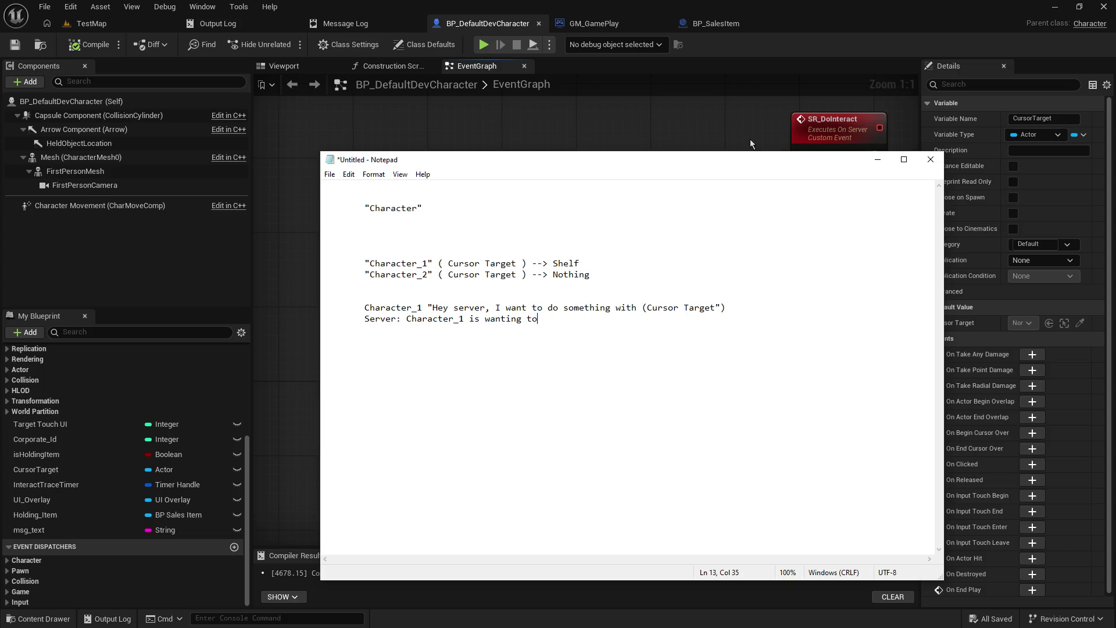
{"action": "key", "text": "BackSpace"}
{"action": "key", "text": "BackSpace"}
{"action": "type", "text": "me to do stuff."}
- Review the SR_DoInteract, Switch on String and Do Interact nodes in the blueprint graph
{"action": "left_click", "coordinate": [628, 104]}
{"action": "mouse_move", "coordinate": [553, 284]}
{"action": "left_mouse_down"}
{"action": "mouse_move", "coordinate": [455, 192]}
{"action": "mouse_move", "coordinate": [441, 374]}
{"action": "mouse_move", "coordinate": [389, 259]}
{"action": "mouse_move", "coordinate": [339, 241]}
{"action": "left_mouse_up"}
{"action": "key", "text": "alt+Tab"}
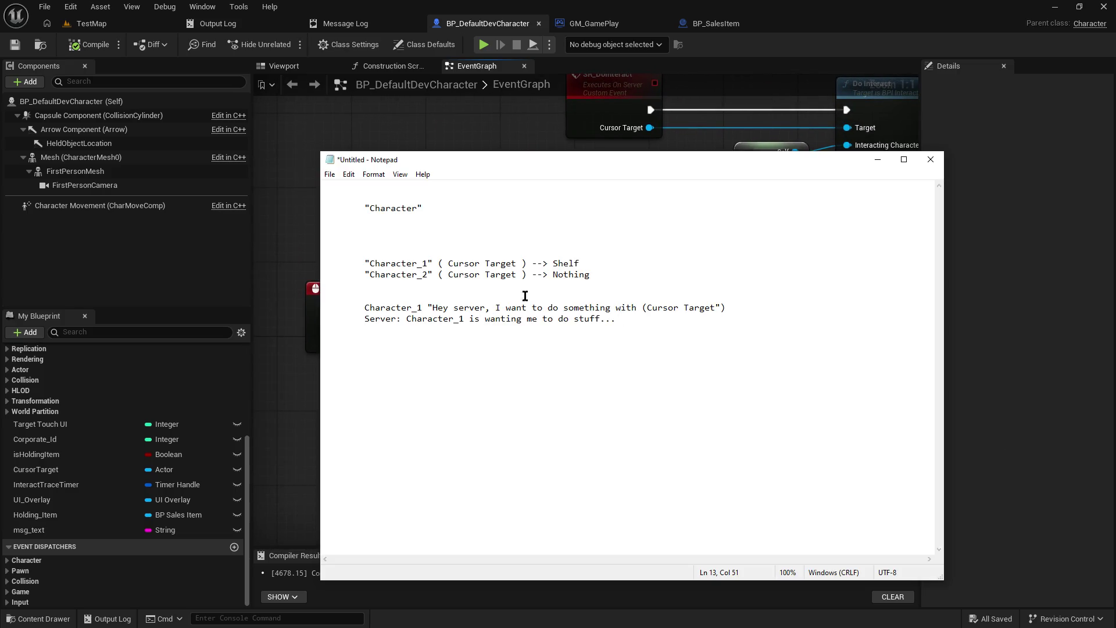
{"action": "key", "text": "alt+Tab"}
{"action": "key", "text": "alt+Tab"}
{"action": "left_click_drag", "start_coordinate": [638, 309], "coordinate": [724, 308]}
{"action": "key", "text": "alt+Tab"}
{"action": "mouse_move", "coordinate": [530, 191]}
{"action": "left_mouse_down"}
{"action": "mouse_move", "coordinate": [415, 483]}
{"action": "mouse_move", "coordinate": [341, 473]}
{"action": "mouse_move", "coordinate": [341, 423]}
{"action": "mouse_move", "coordinate": [406, 342]}
{"action": "left_mouse_up"}
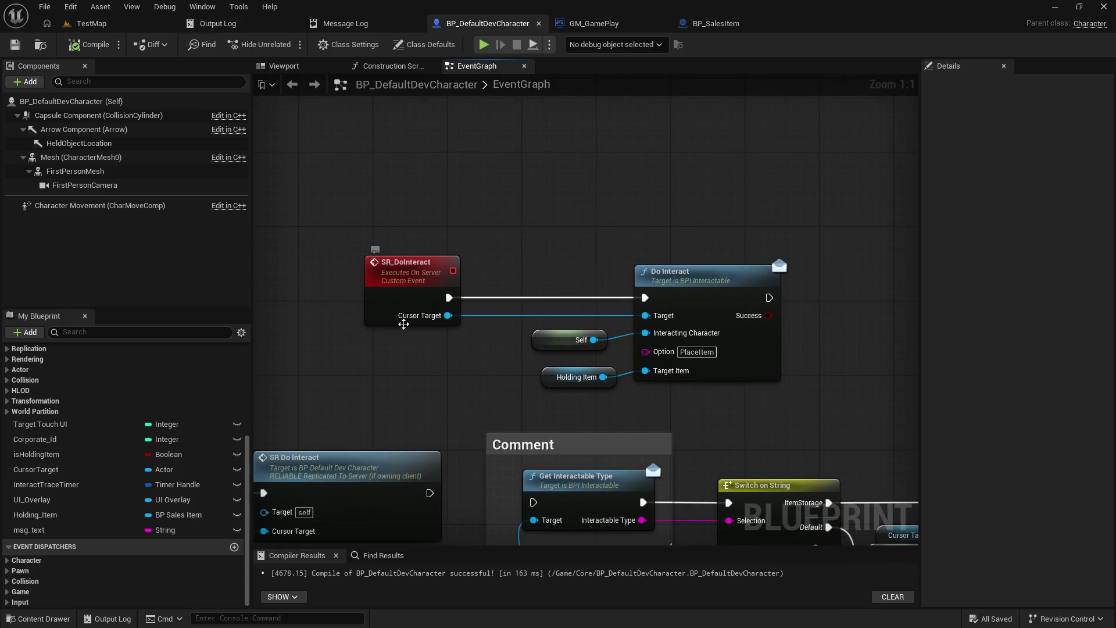
{"action": "left_click_drag", "start_coordinate": [643, 223], "coordinate": [482, 192]}
{"action": "key", "text": "alt+Tab"}
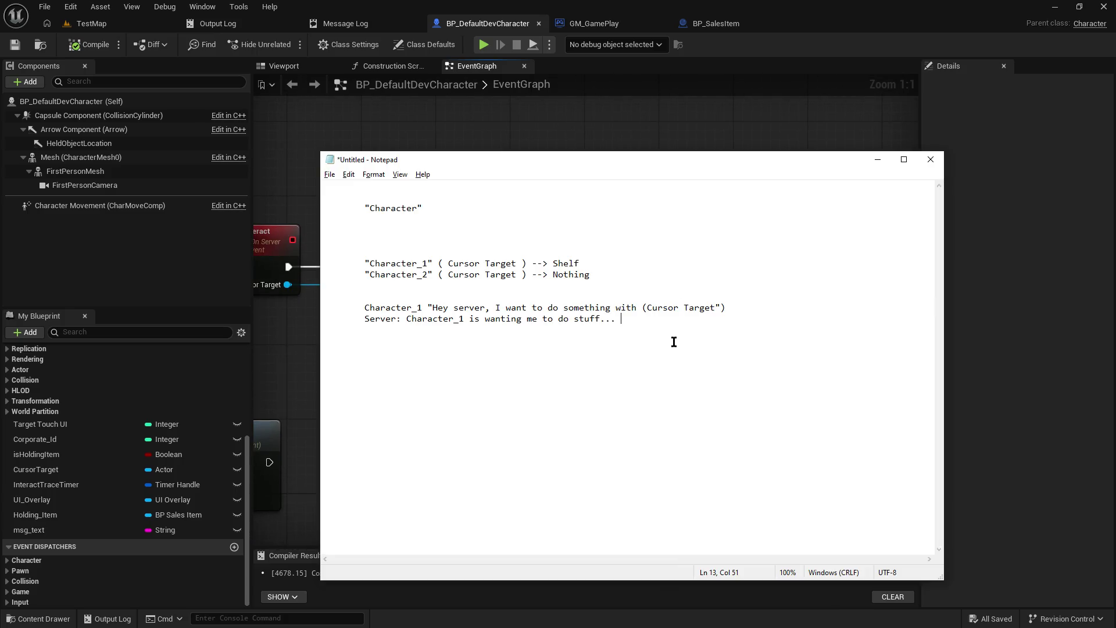
- Remove the stray quote from the request line and add 'Shelf' to the server's reply
{"action": "left_click", "coordinate": [737, 308]}
{"action": "key", "text": "Left"}
{"action": "key", "text": "BackSpace"}
{"action": "key", "text": "BackSpace"}
{"action": "type", "text": "wiut"}
{"action": "type", "text": "She"}
{"action": "left_click", "coordinate": [459, 148]}
{"action": "left_click_drag", "start_coordinate": [437, 219], "coordinate": [583, 197]}
{"action": "key", "text": "alt+Tab"}
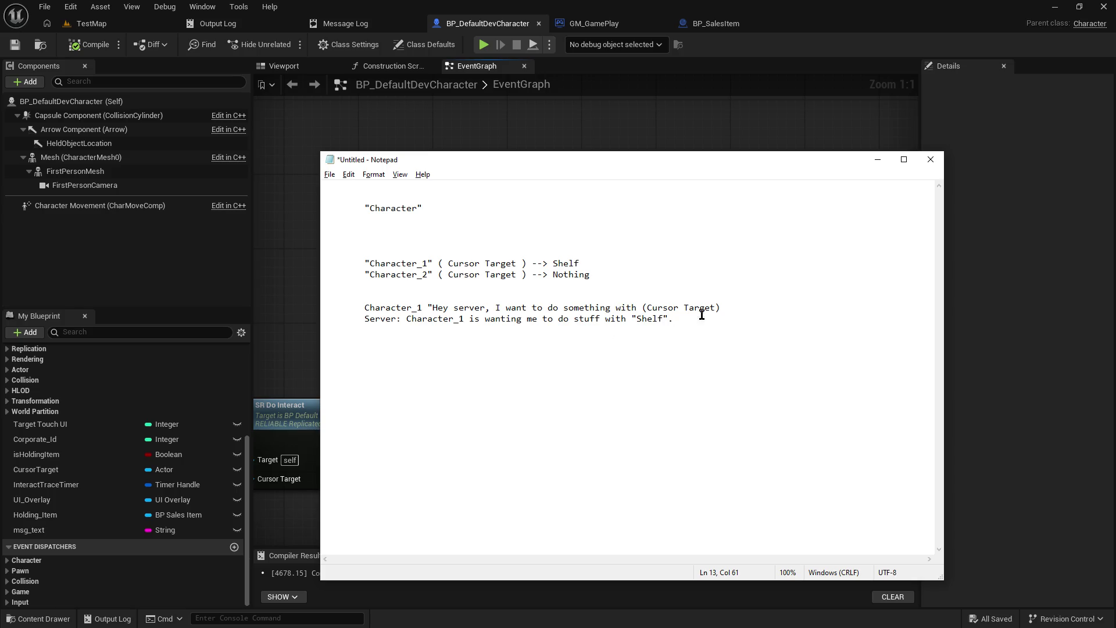
{"action": "double_click", "coordinate": [459, 319]}
{"action": "left_click", "coordinate": [416, 319]}
- Move the Self node beside Do Interact and tidy the server interact nodes in the graph
{"action": "left_click", "coordinate": [468, 138]}
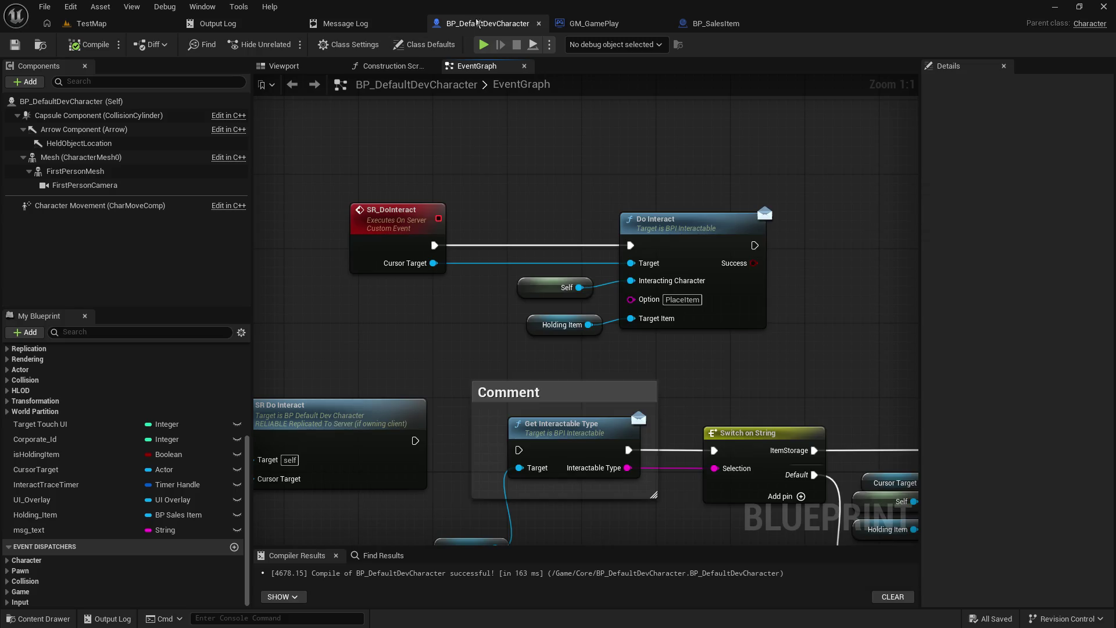
{"action": "key", "text": "alt+Tab"}
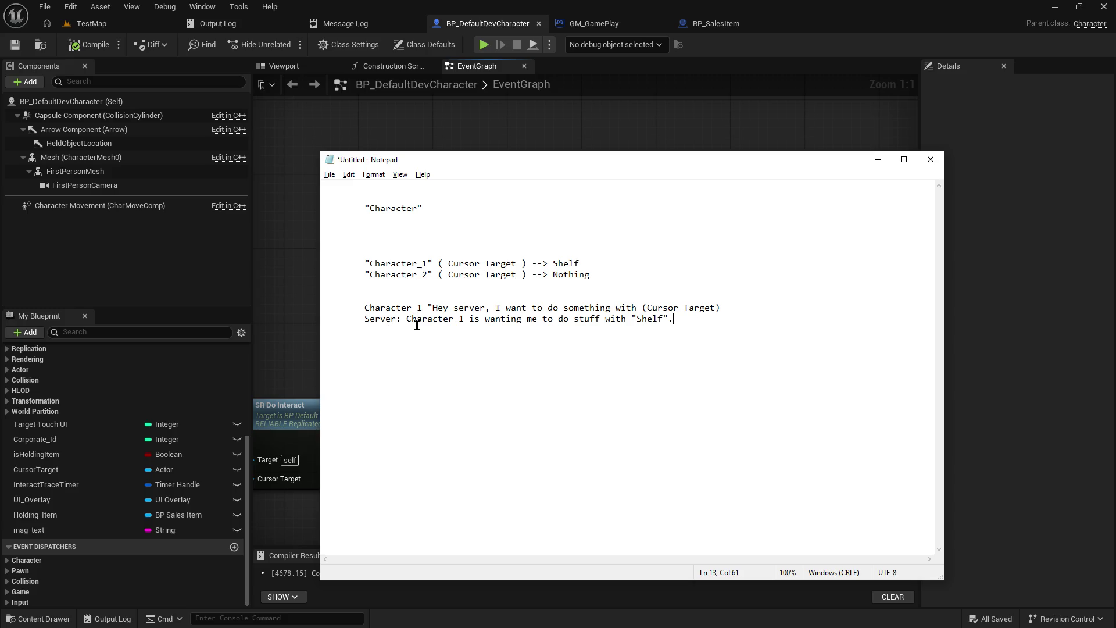
{"action": "key", "text": "alt+Tab"}
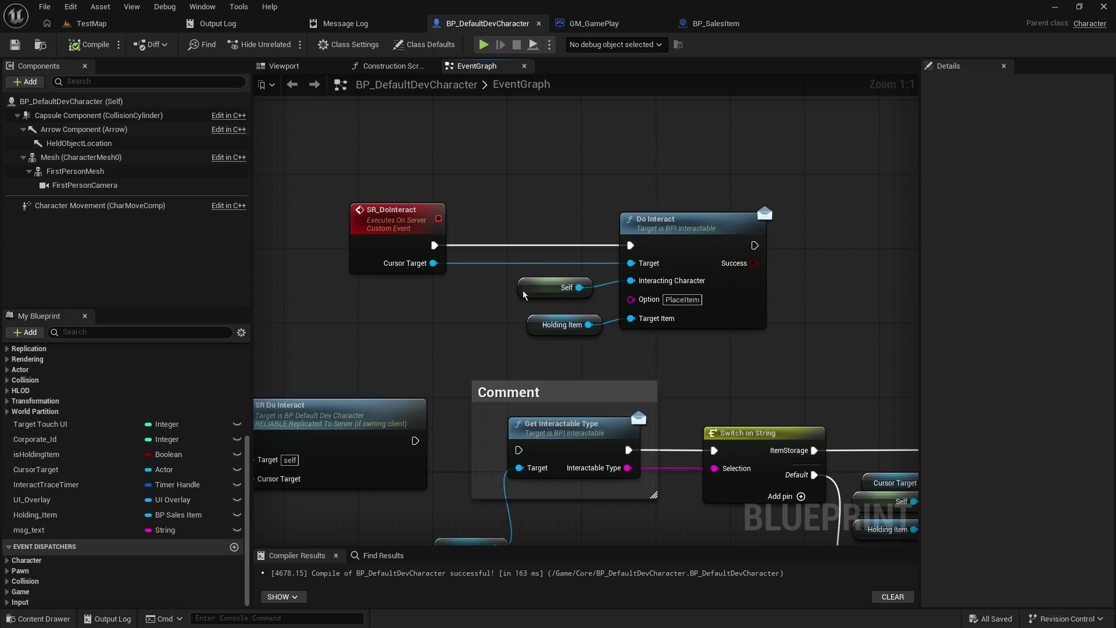
{"action": "mouse_move", "coordinate": [522, 289]}
{"action": "left_mouse_down"}
{"action": "mouse_move", "coordinate": [540, 225]}
{"action": "mouse_move", "coordinate": [540, 292]}
{"action": "mouse_move", "coordinate": [540, 280]}
{"action": "left_mouse_up"}
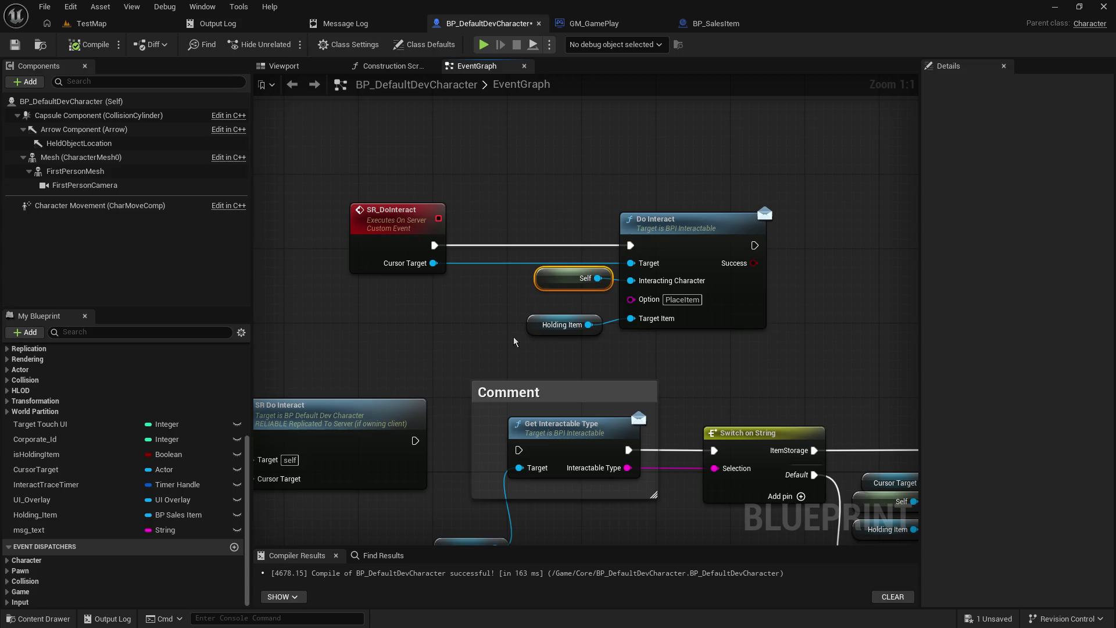
{"action": "mouse_move", "coordinate": [502, 330]}
{"action": "left_mouse_down"}
{"action": "mouse_move", "coordinate": [491, 332]}
{"action": "mouse_move", "coordinate": [526, 340]}
{"action": "mouse_move", "coordinate": [529, 324]}
{"action": "left_mouse_up"}
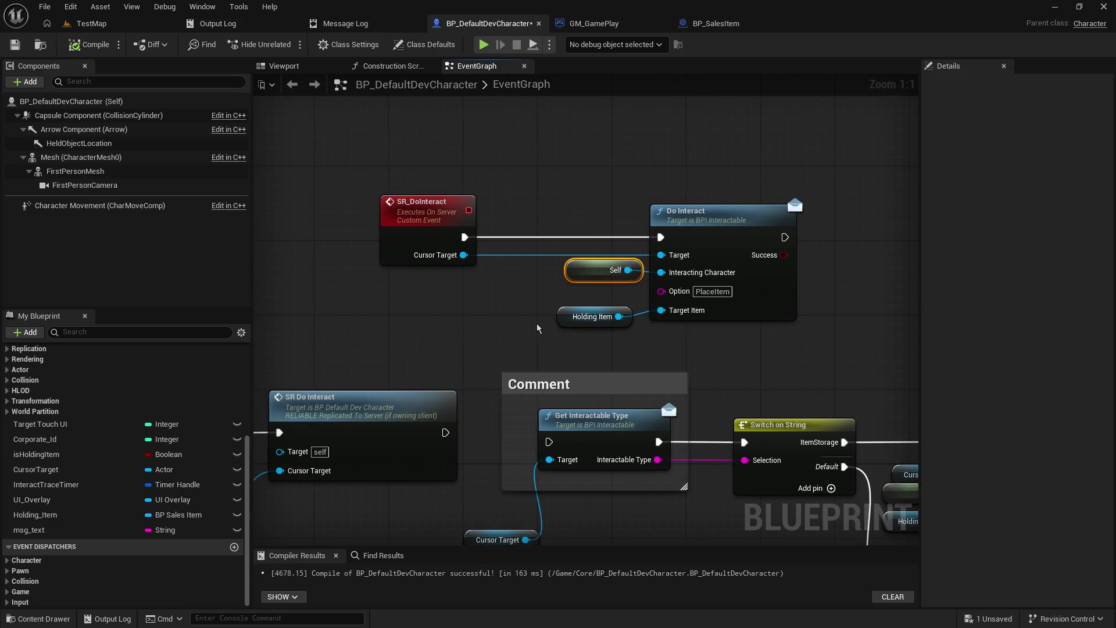
{"action": "left_click", "coordinate": [573, 327]}
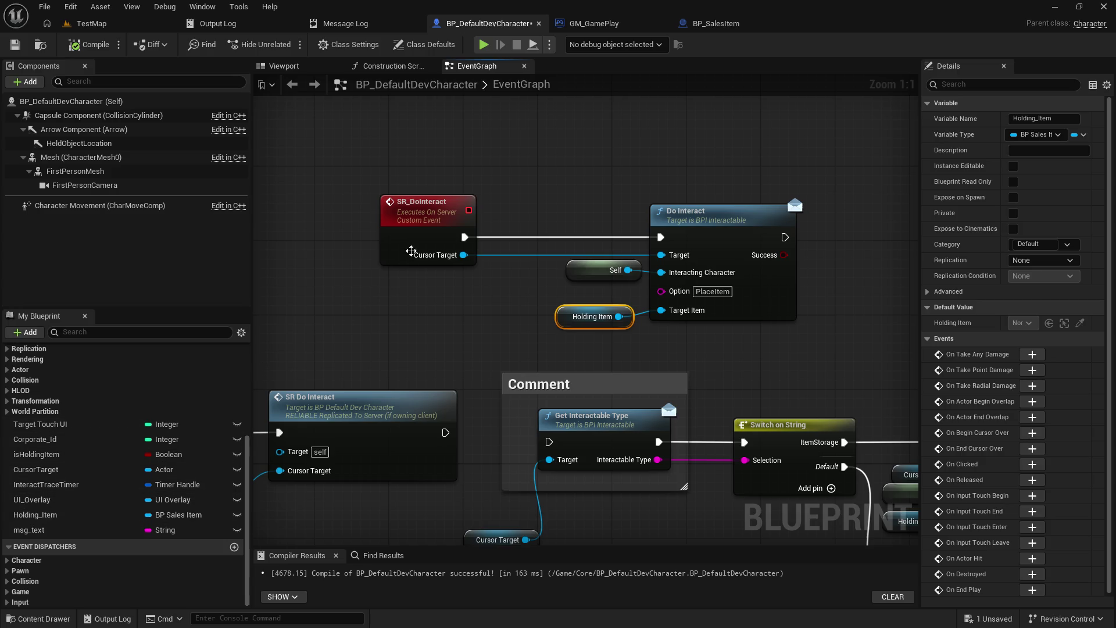
{"action": "mouse_move", "coordinate": [407, 253]}
{"action": "left_mouse_down"}
{"action": "mouse_move", "coordinate": [500, 220]}
{"action": "mouse_move", "coordinate": [563, 173]}
{"action": "left_mouse_up"}
{"action": "left_click_drag", "start_coordinate": [634, 420], "coordinate": [651, 388]}
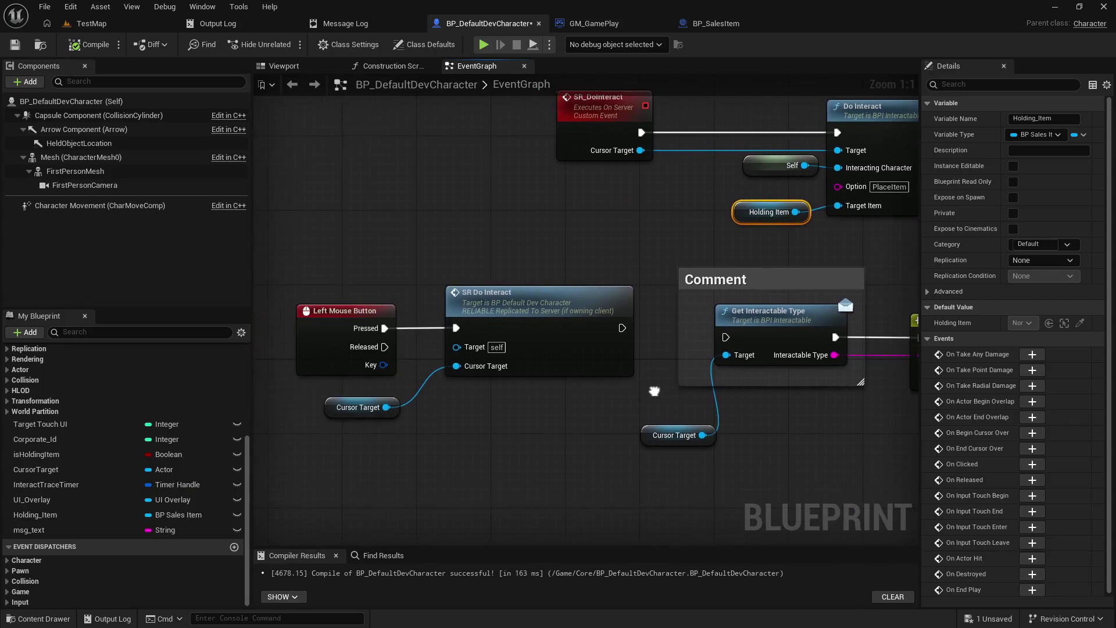
{"action": "left_click", "coordinate": [565, 348]}
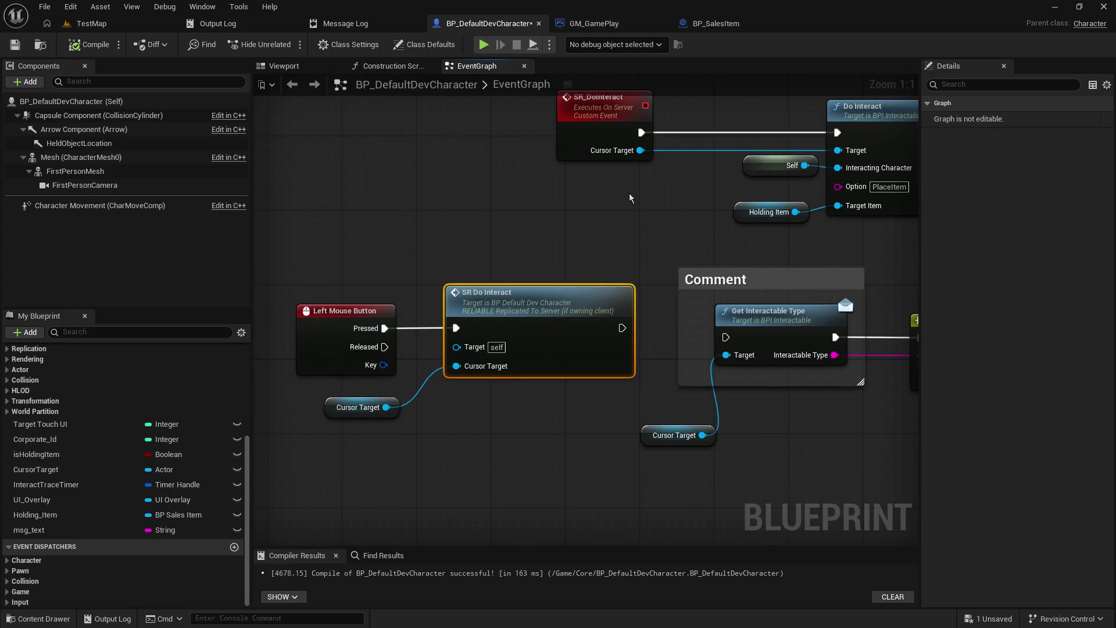
{"action": "left_click_drag", "start_coordinate": [564, 347], "coordinate": [486, 398]}
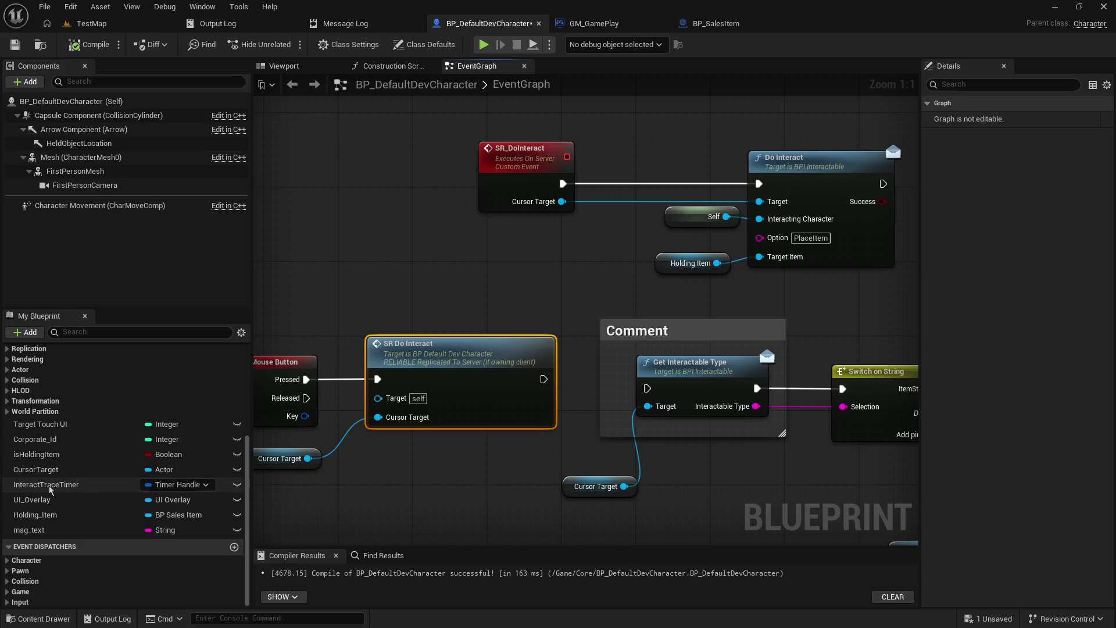
- Set Holding_Item's Replication to Replicated and save the blueprint
{"action": "left_click", "coordinate": [46, 516]}
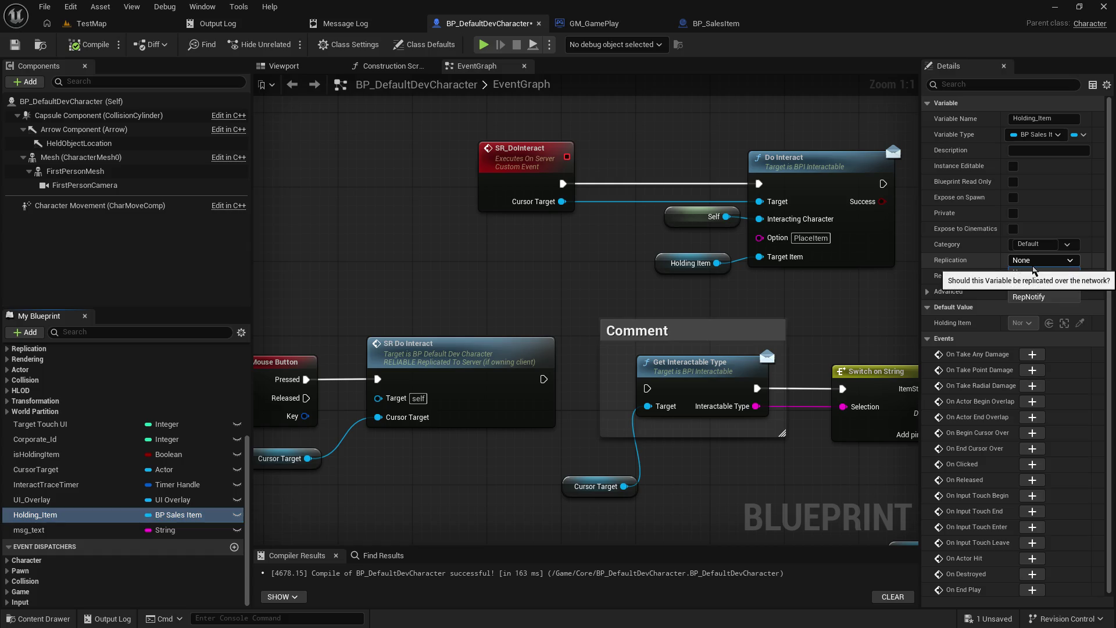
{"action": "left_click", "coordinate": [1041, 261]}
{"action": "left_click", "coordinate": [1043, 261]}
{"action": "left_click", "coordinate": [1046, 261]}
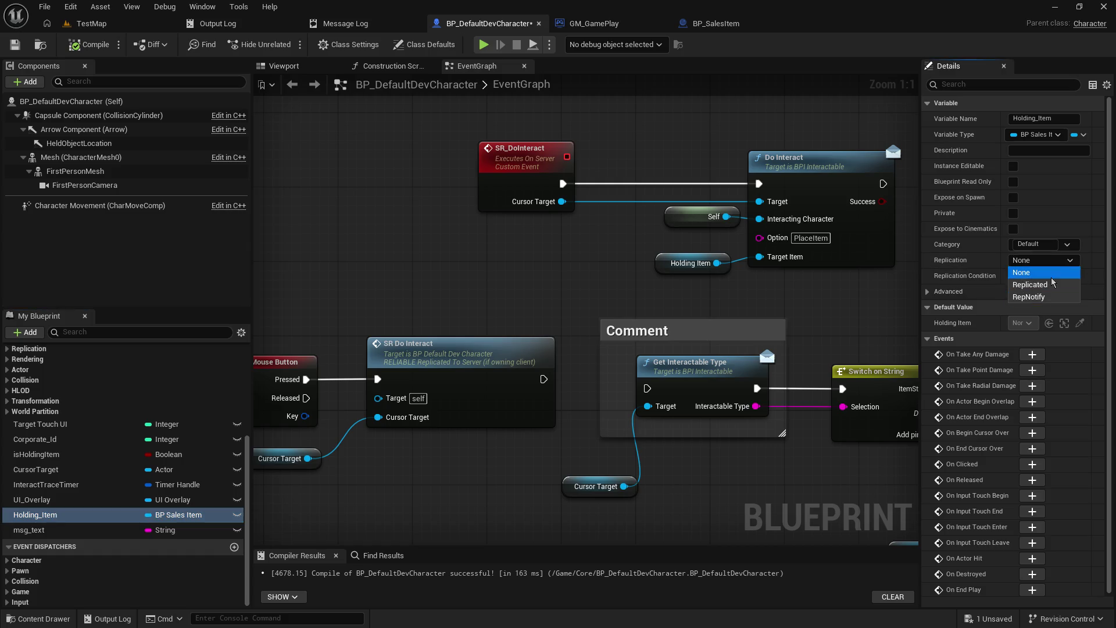
{"action": "left_click", "coordinate": [1049, 284]}
{"action": "key", "text": "ctrl+s"}
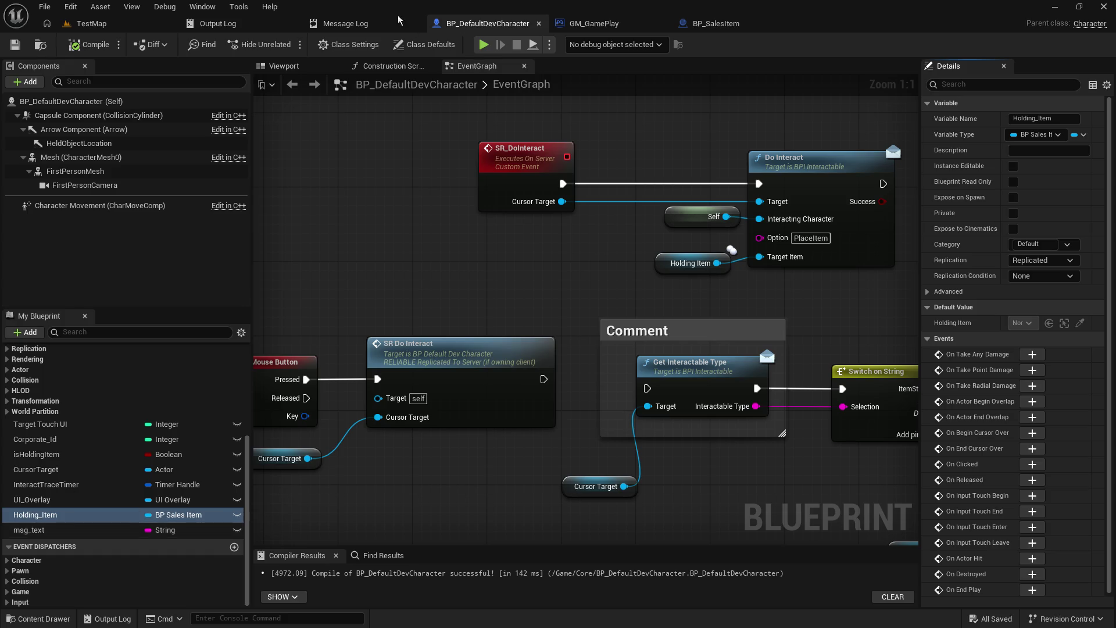
- Toggle an F9 breakpoint on the server's Do Interact node and save the blueprint
{"action": "key", "text": "alt+Tab"}
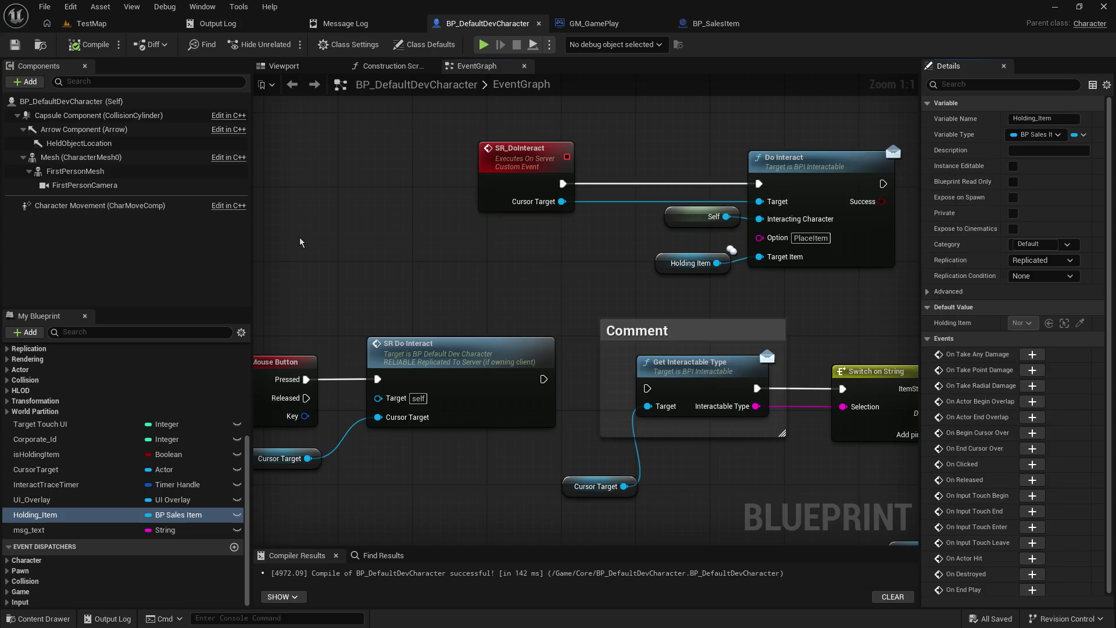
{"action": "left_click", "coordinate": [314, 250]}
{"action": "mouse_move", "coordinate": [569, 280]}
{"action": "left_mouse_down"}
{"action": "mouse_move", "coordinate": [476, 334]}
{"action": "mouse_move", "coordinate": [397, 329]}
{"action": "left_mouse_up"}
{"action": "left_click_drag", "start_coordinate": [495, 318], "coordinate": [501, 312]}
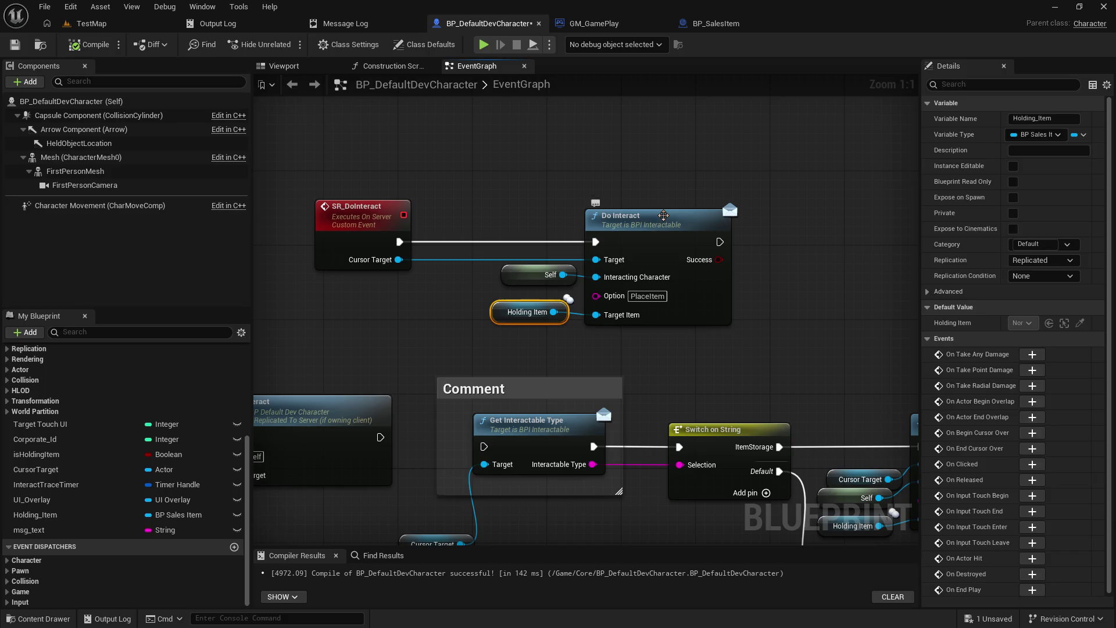
{"action": "left_click", "coordinate": [643, 215]}
{"action": "key", "text": "F9"}
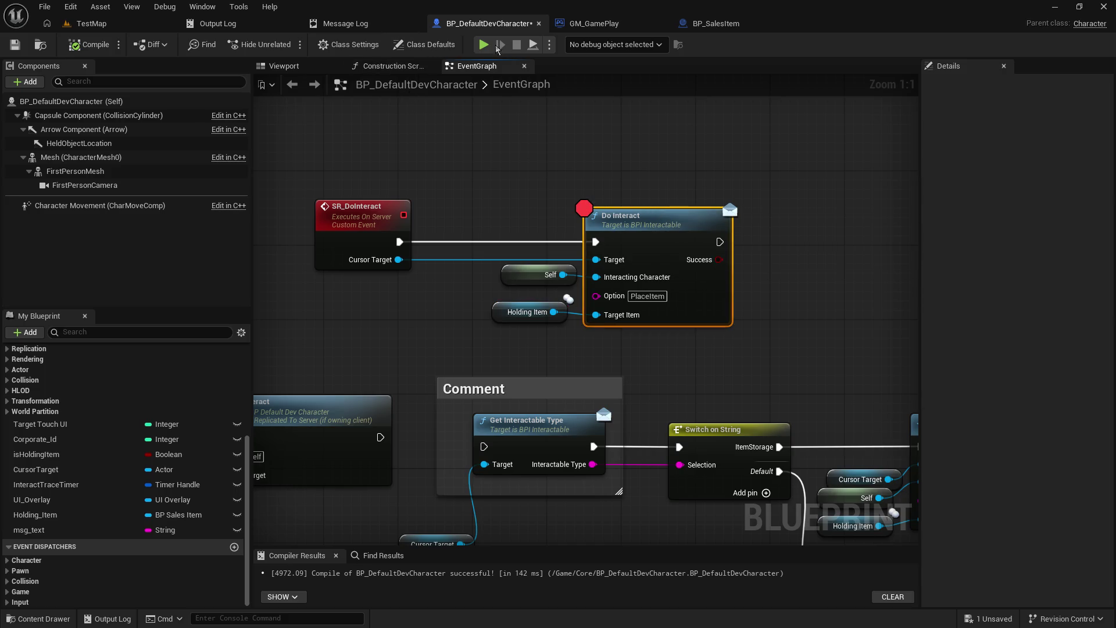
{"action": "left_click", "coordinate": [15, 45]}
- Compile, switch to TestMap and start a Play-in-Editor session with 2 players
{"action": "left_click", "coordinate": [83, 47]}
{"action": "left_click", "coordinate": [91, 23]}
{"action": "left_click", "coordinate": [355, 45]}
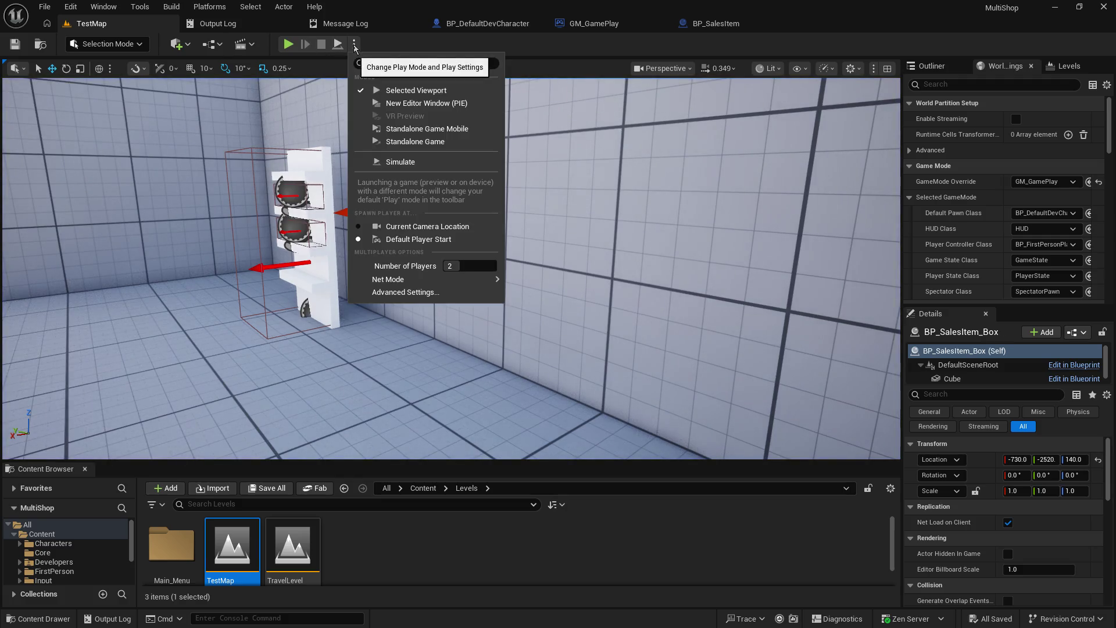
{"action": "left_click", "coordinate": [354, 47]}
{"action": "left_click", "coordinate": [288, 45]}
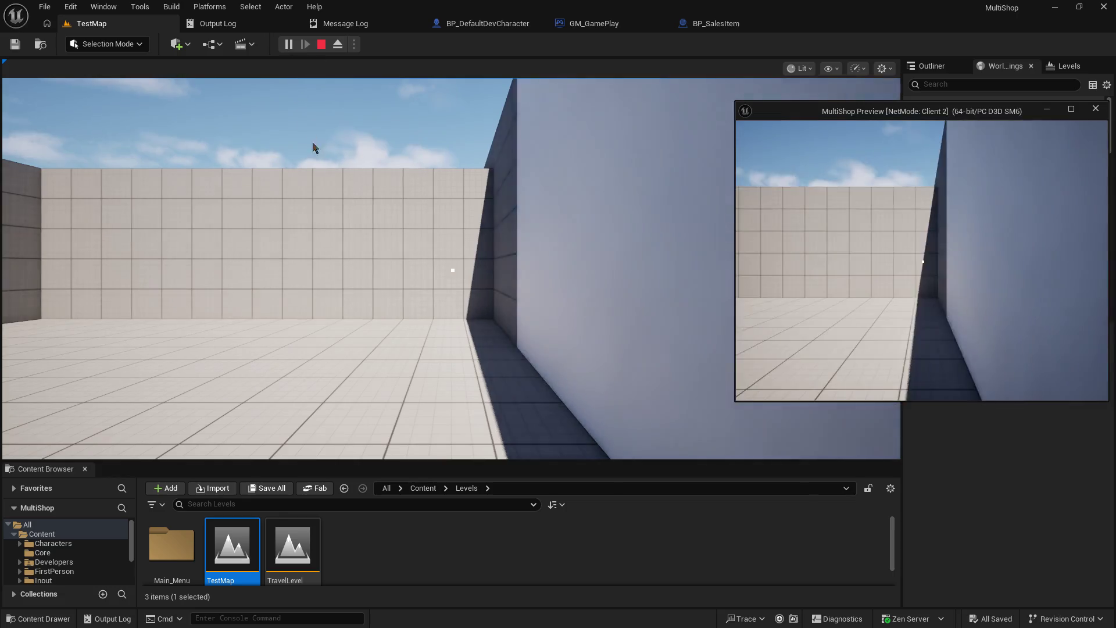
- Walk to the shelf, pick up the orange box, and list the debug object instances
{"action": "left_click", "coordinate": [314, 154]}
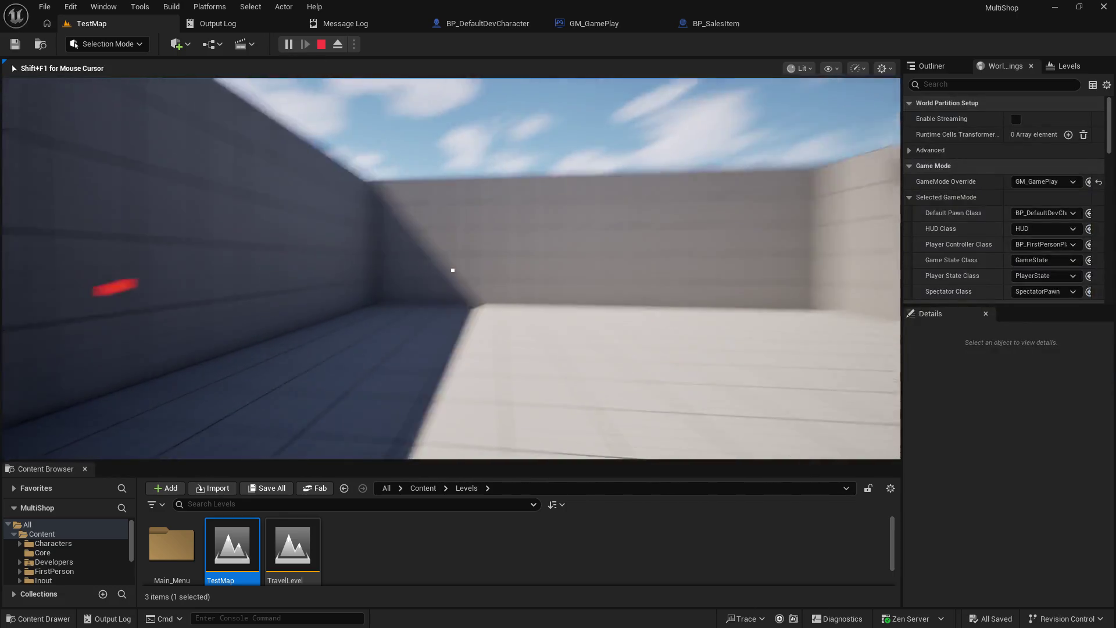
{"action": "key", "text": "w"}
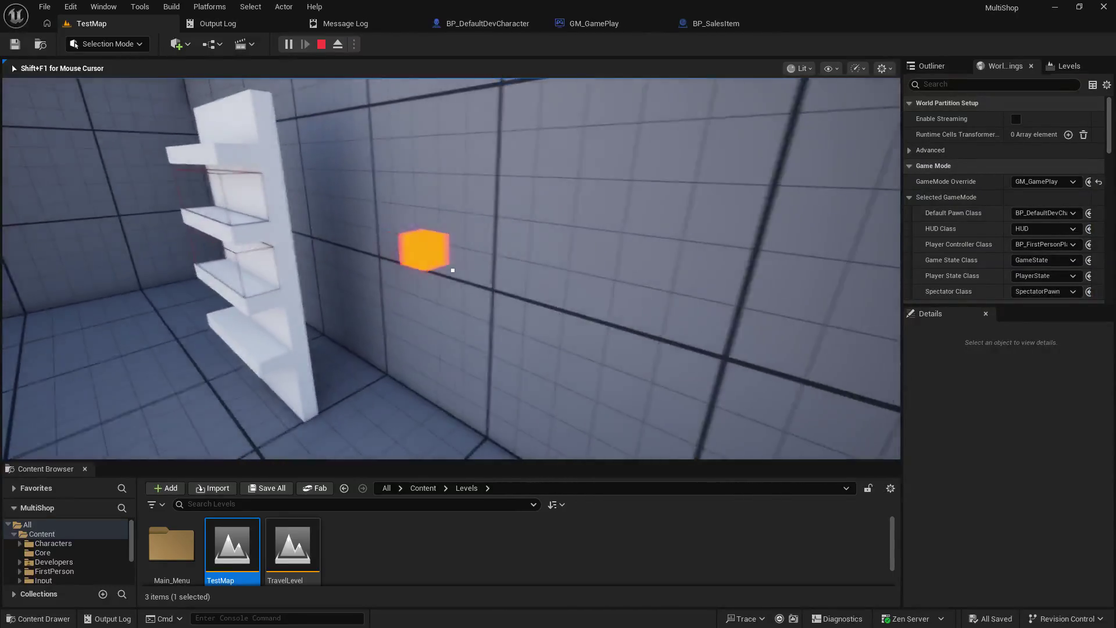
{"action": "left_click", "coordinate": [452, 270]}
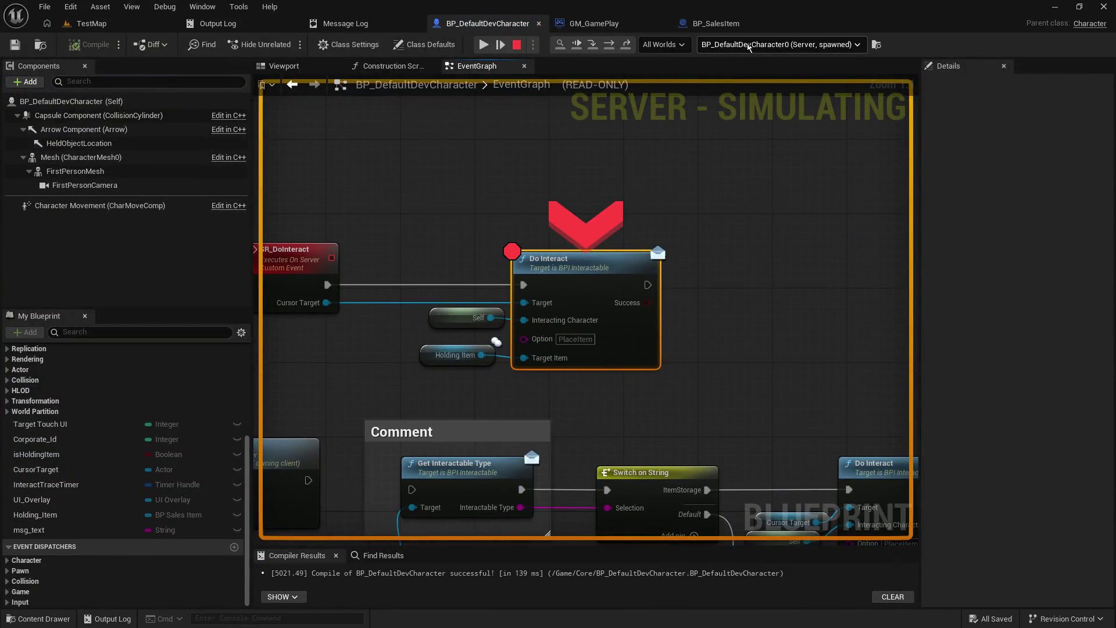
{"action": "left_click", "coordinate": [815, 51]}
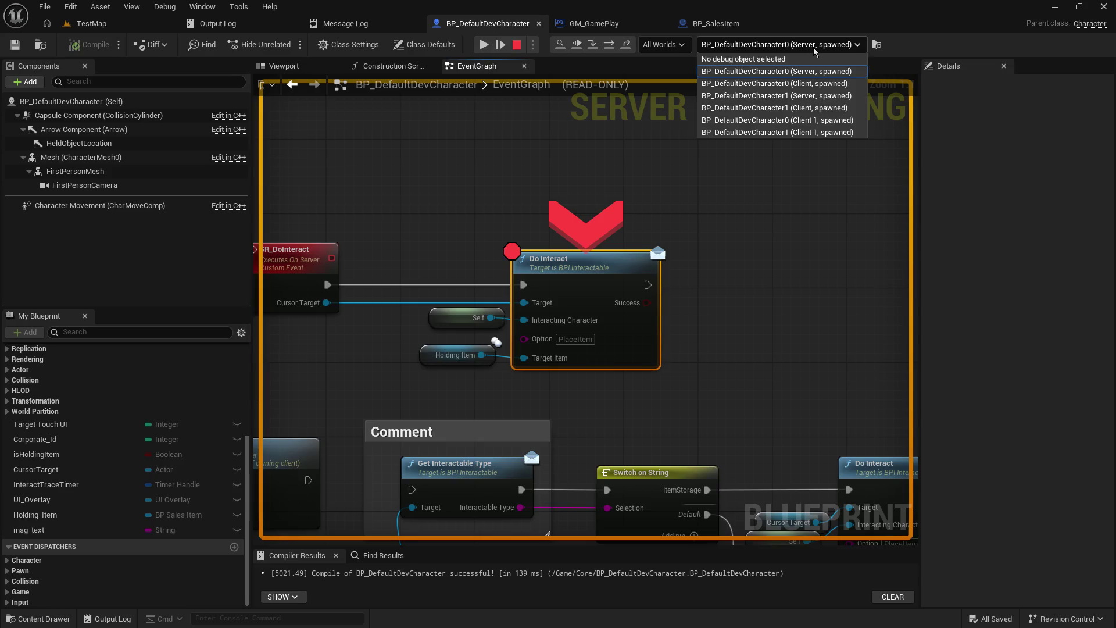
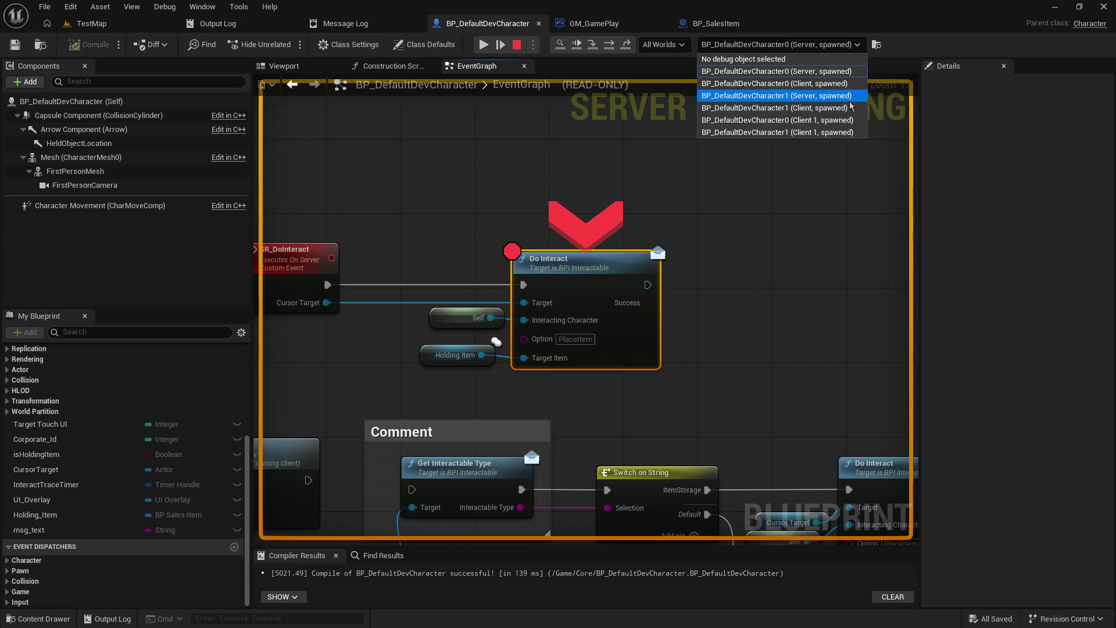
- Inspect the server character's Holding Item value at the SR Do Interact breakpoint
{"action": "left_click", "coordinate": [758, 271]}
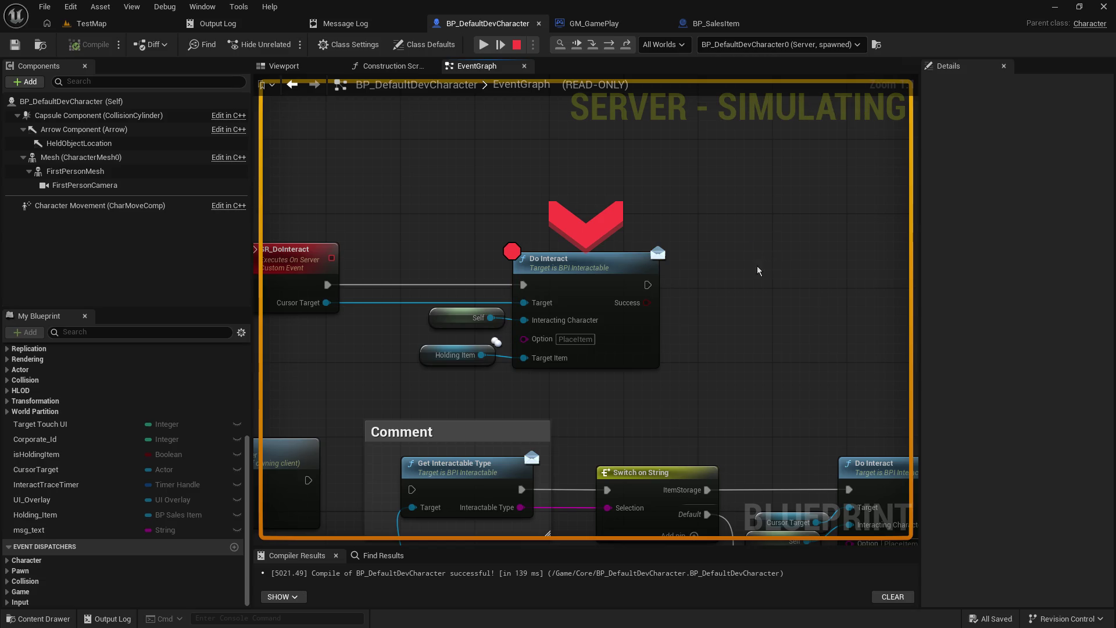
{"action": "mouse_move", "coordinate": [422, 247]}
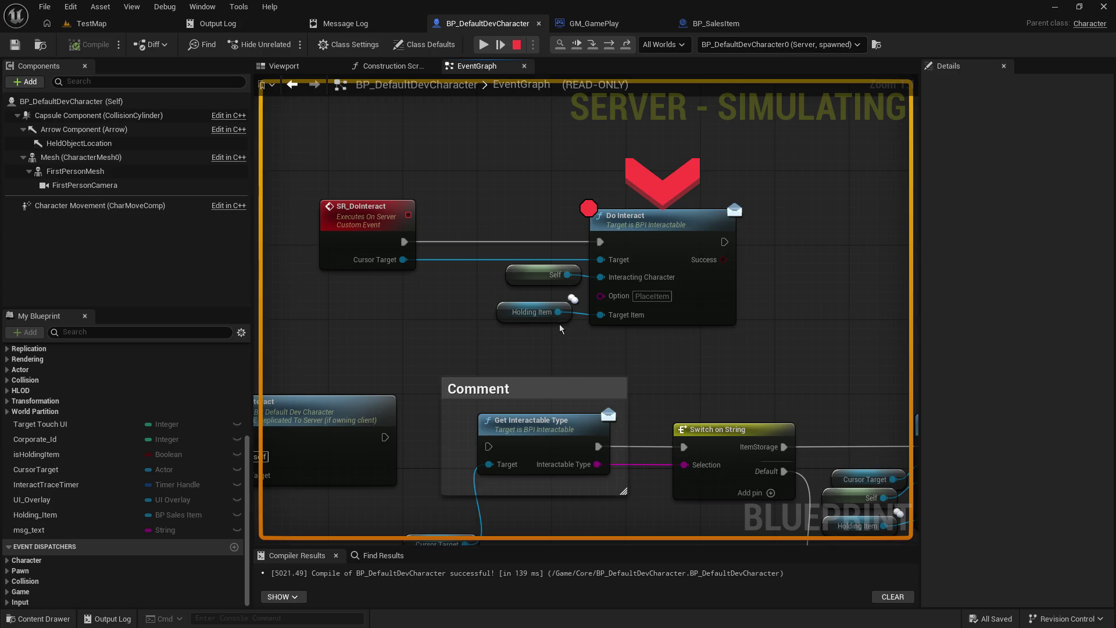
{"action": "mouse_move", "coordinate": [559, 312]}
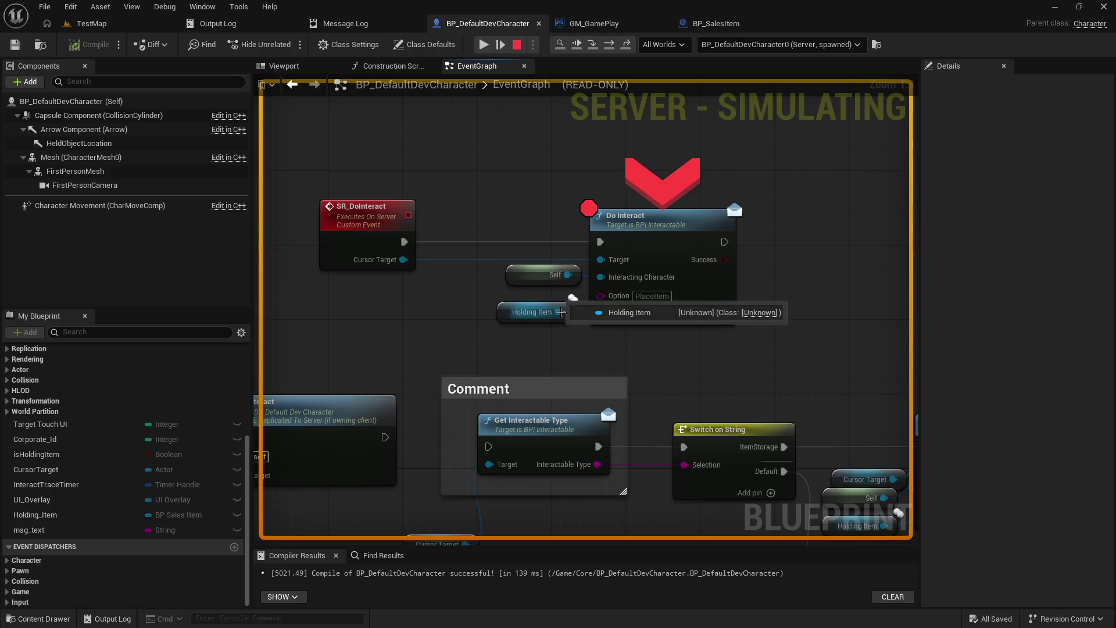
{"action": "mouse_move", "coordinate": [560, 312]}
{"action": "left_mouse_down"}
{"action": "mouse_move", "coordinate": [642, 170]}
{"action": "mouse_move", "coordinate": [803, 192]}
{"action": "mouse_move", "coordinate": [414, 268]}
{"action": "mouse_move", "coordinate": [418, 289]}
{"action": "left_mouse_up"}
{"action": "mouse_move", "coordinate": [475, 262]}
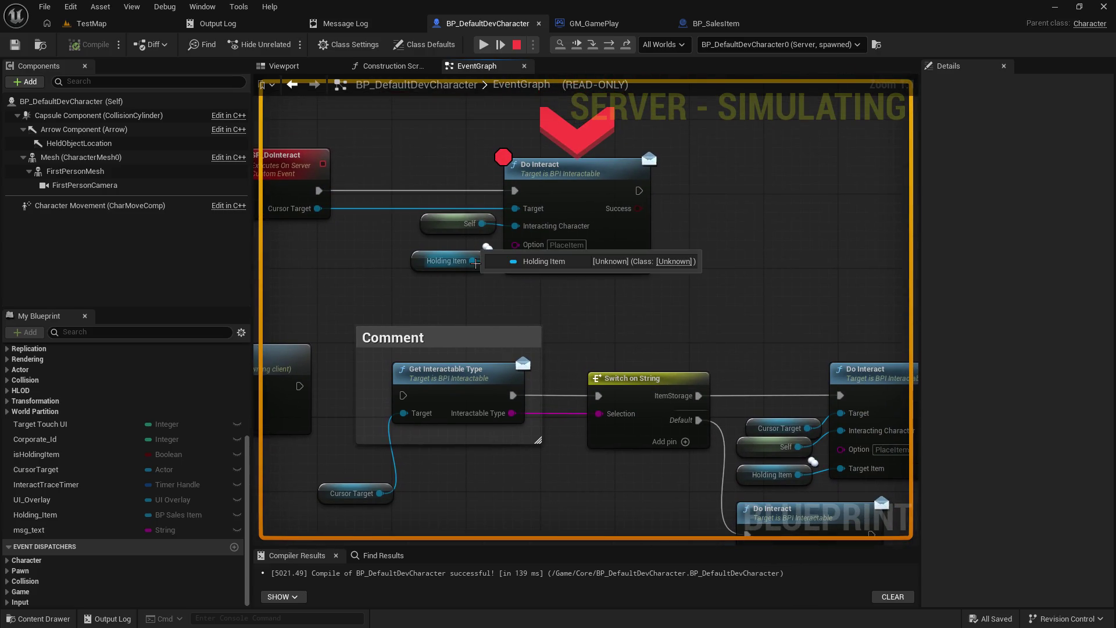
- Return to the running game and interact with the box to pick it up
{"action": "left_click", "coordinate": [483, 44]}
{"action": "left_click", "coordinate": [506, 224]}
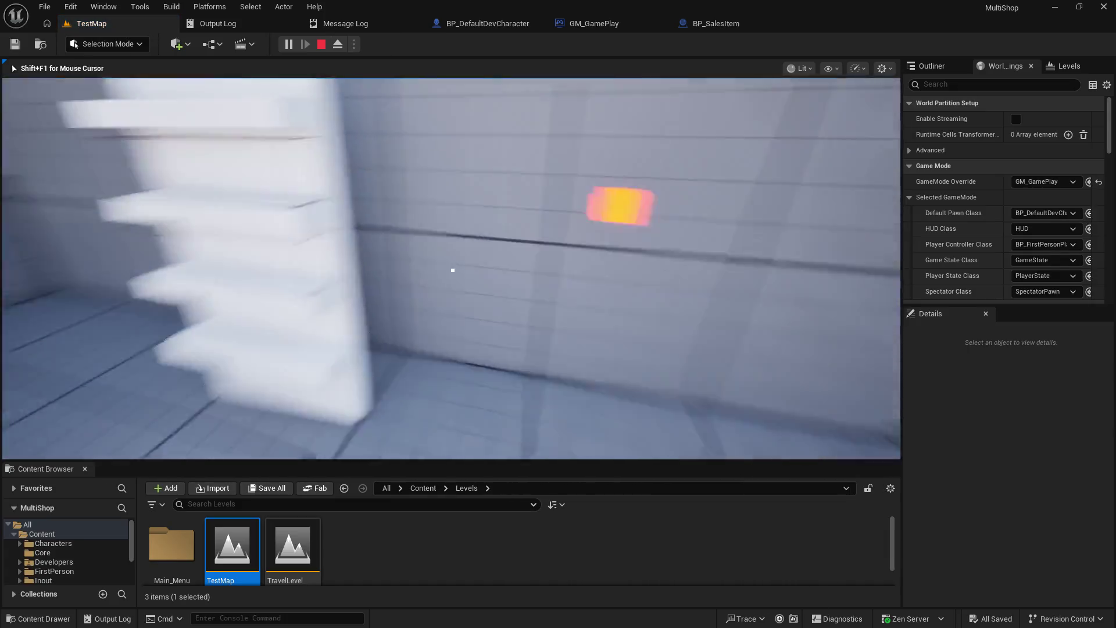
{"action": "left_click", "coordinate": [583, 252]}
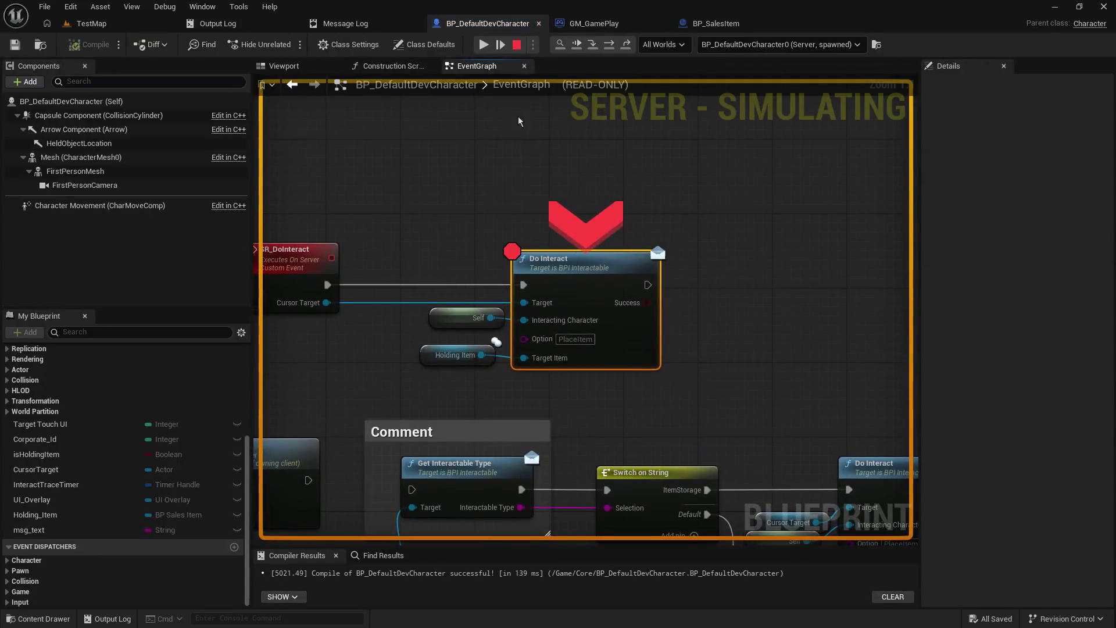
- Remove the Do Interact breakpoint, resume the game, and stop the play-in-editor session
{"action": "key", "text": "F9"}
{"action": "left_click", "coordinate": [483, 44]}
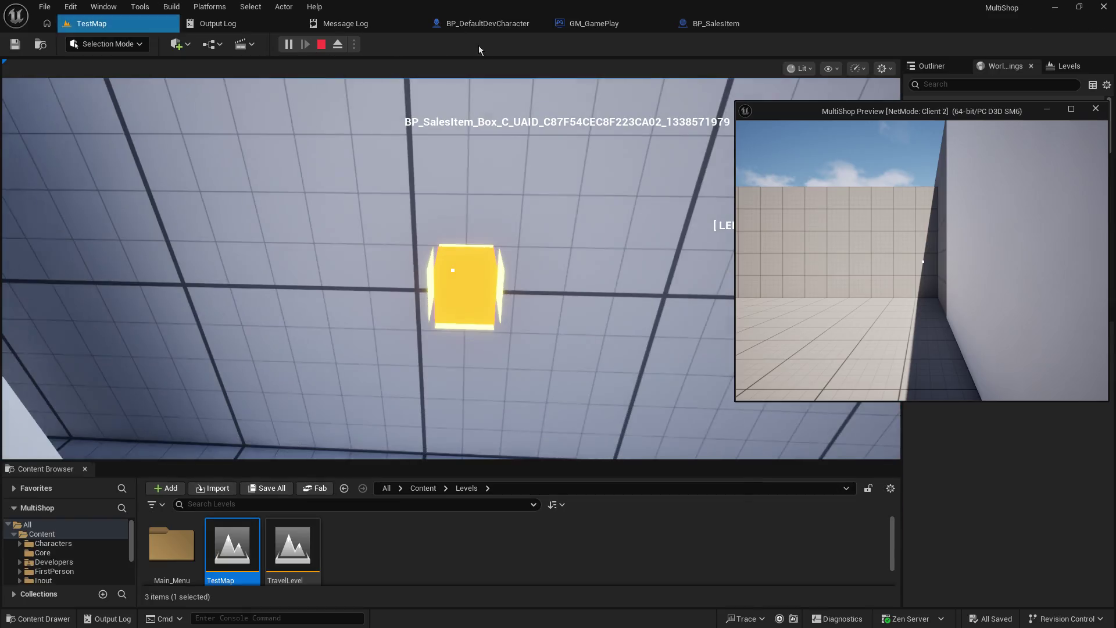
{"action": "key", "text": "Escape"}
{"action": "left_click", "coordinate": [511, 26]}
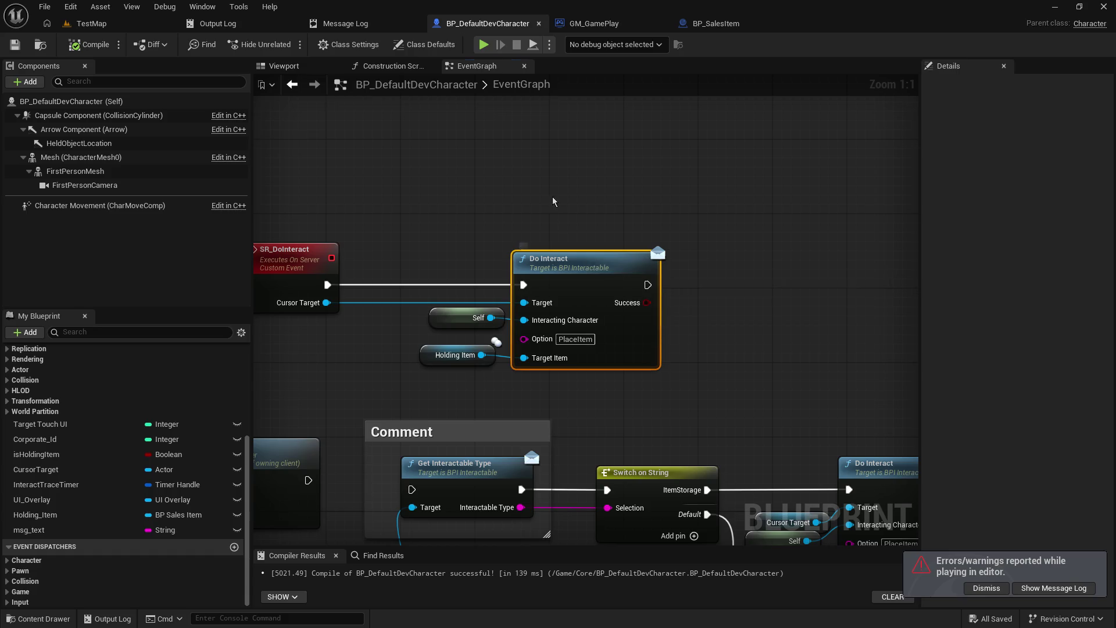
- Open BP_SalesItem_Box from the Testing_items folder in the Content Browser
{"action": "mouse_move", "coordinate": [597, 273]}
{"action": "left_mouse_down"}
{"action": "mouse_move", "coordinate": [626, 137]}
{"action": "mouse_move", "coordinate": [628, 195]}
{"action": "left_mouse_up"}
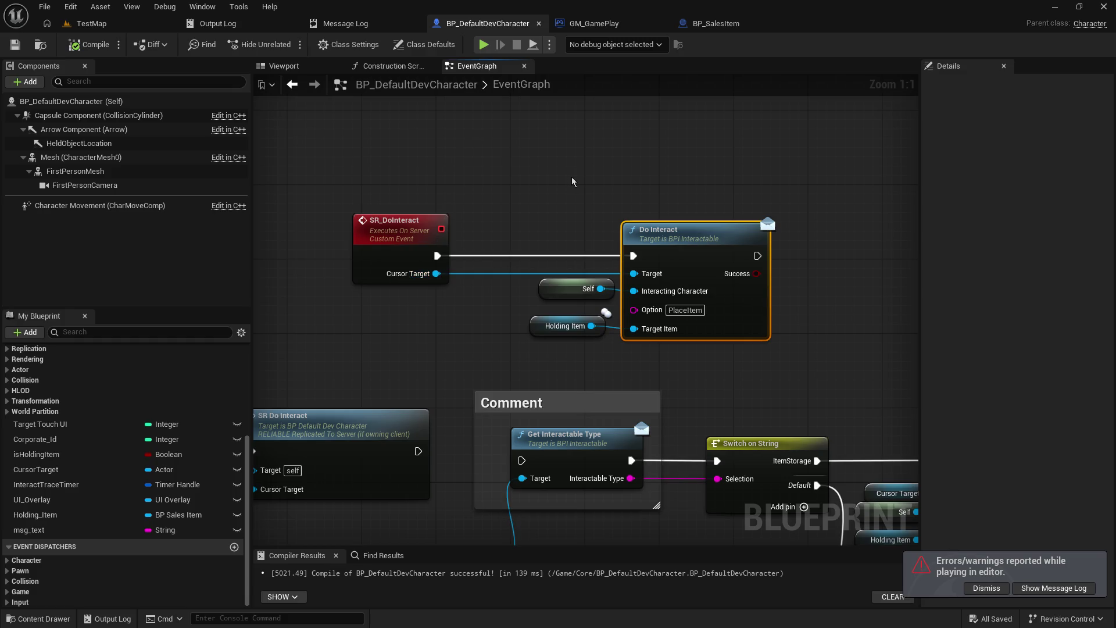
{"action": "left_click", "coordinate": [91, 23]}
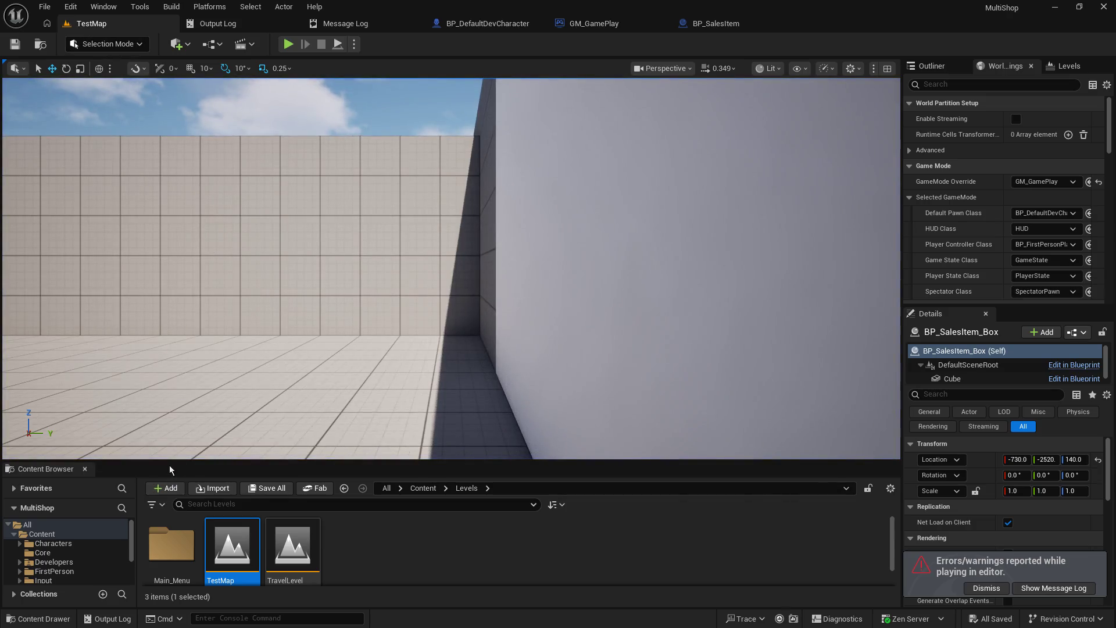
{"action": "left_click_drag", "start_coordinate": [170, 463], "coordinate": [186, 351]}
{"action": "left_click_drag", "start_coordinate": [182, 363], "coordinate": [181, 385]}
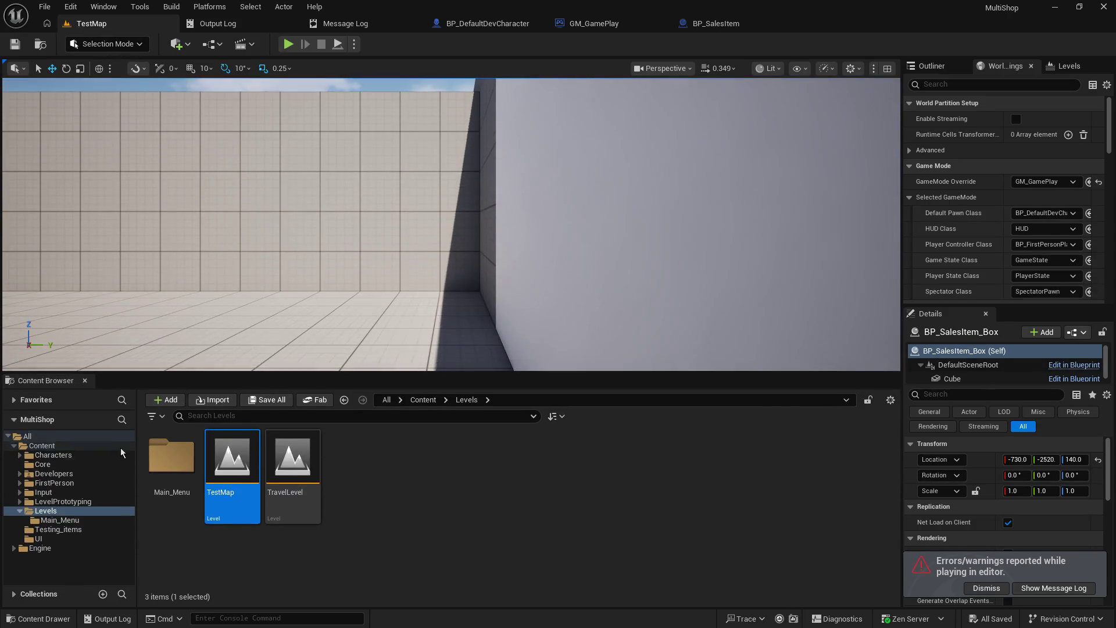
{"action": "left_click", "coordinate": [76, 530]}
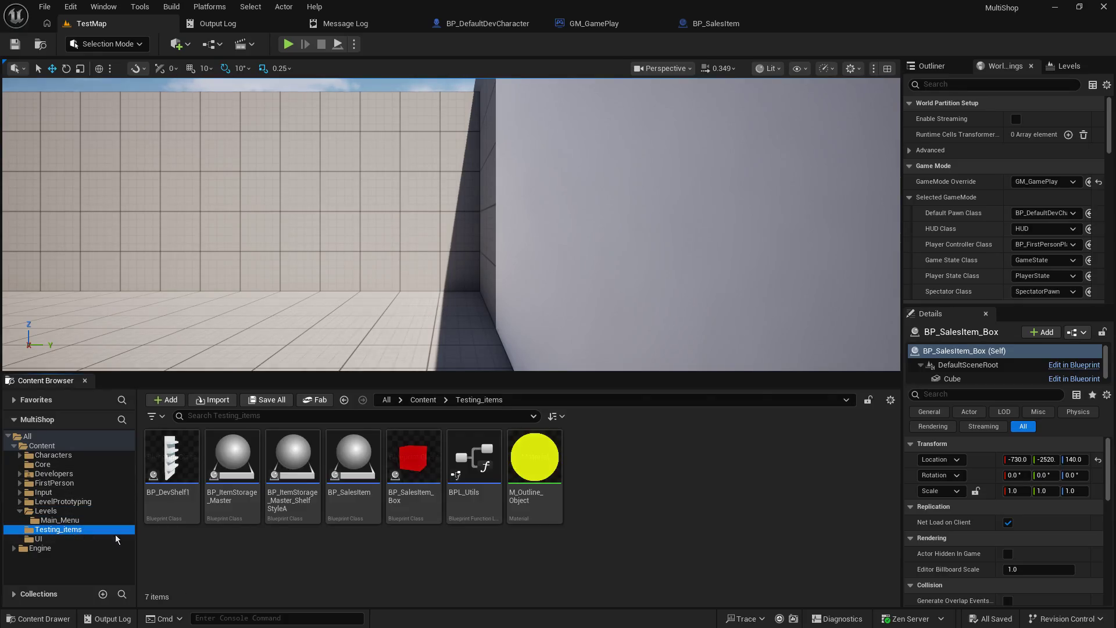
{"action": "double_click", "coordinate": [409, 470]}
- Delete the Destroy Actor node from the DoInteract function
{"action": "scroll", "coordinate": [428, 322], "scroll_direction": "down", "scroll_amount": 8}
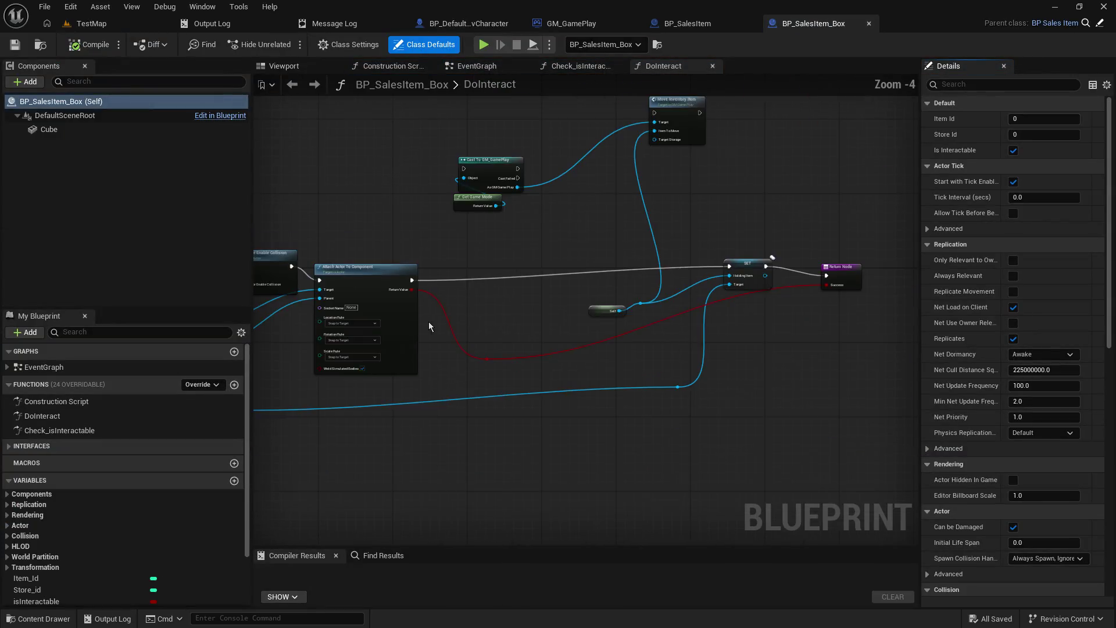
{"action": "scroll", "coordinate": [509, 350], "scroll_direction": "up", "scroll_amount": 5}
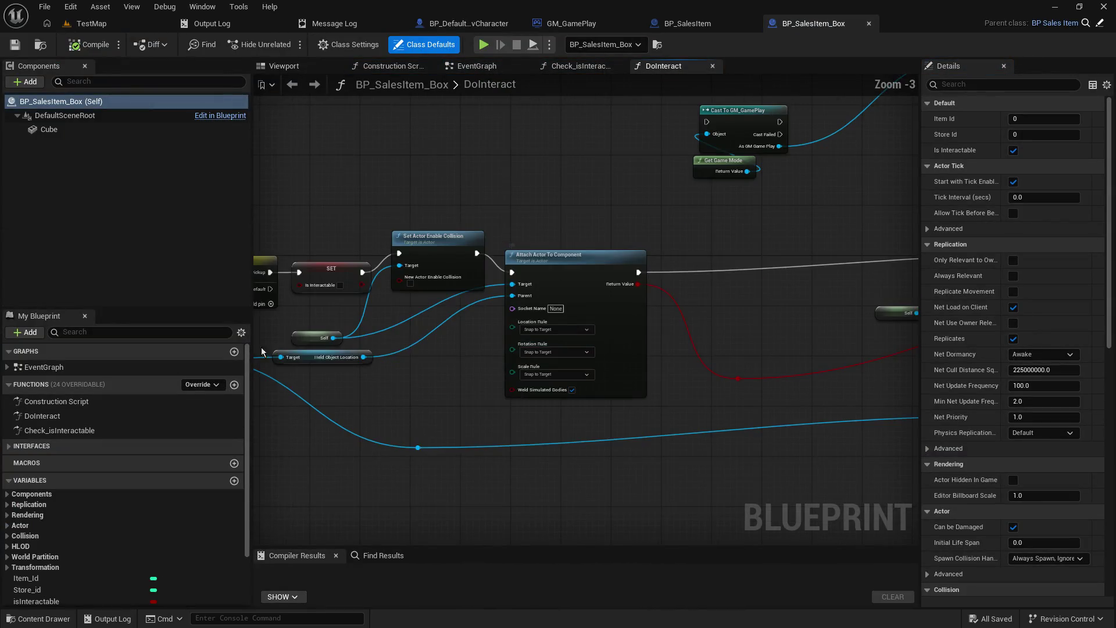
{"action": "left_click", "coordinate": [98, 415]}
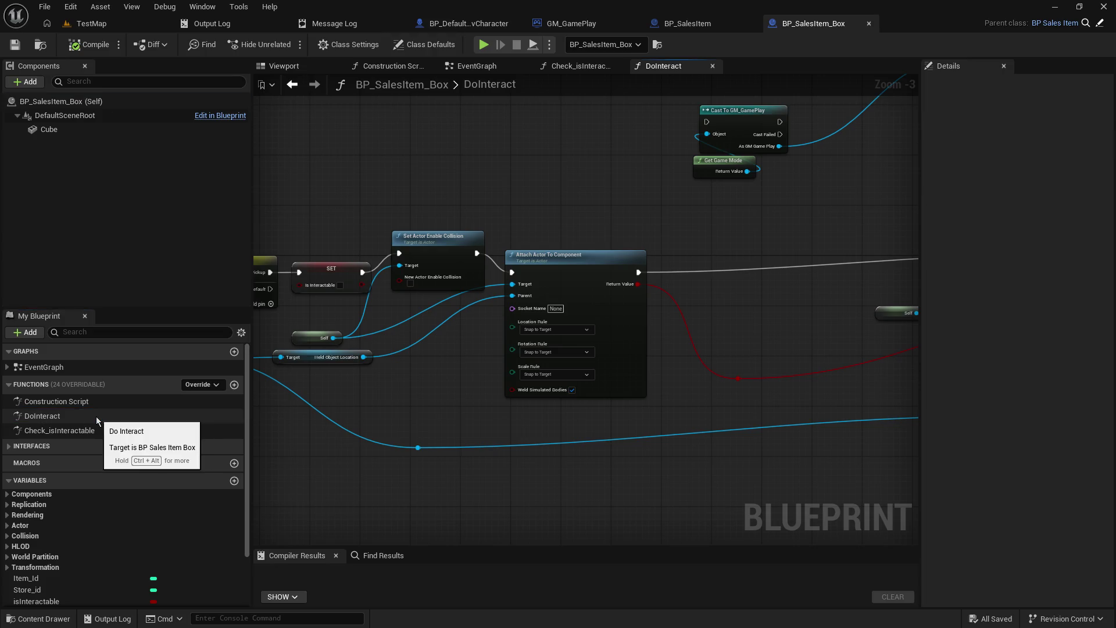
{"action": "left_click_drag", "start_coordinate": [426, 349], "coordinate": [789, 302]}
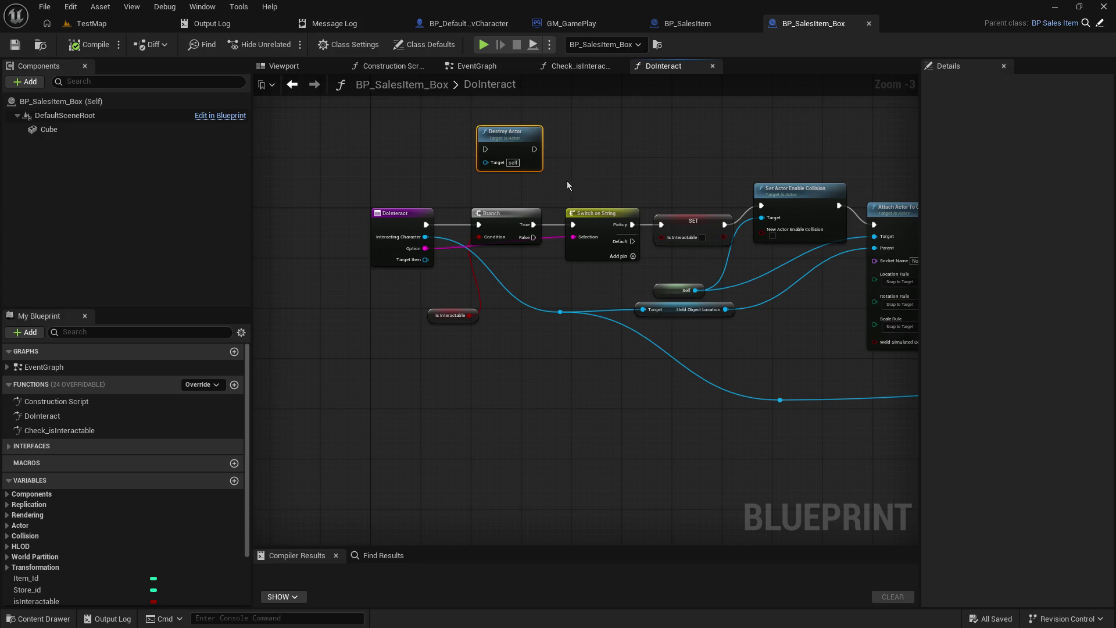
{"action": "key", "text": "Delete"}
- Place the Is Interactable getter directly under the Branch node
{"action": "scroll", "coordinate": [531, 308], "scroll_direction": "up", "scroll_amount": 1}
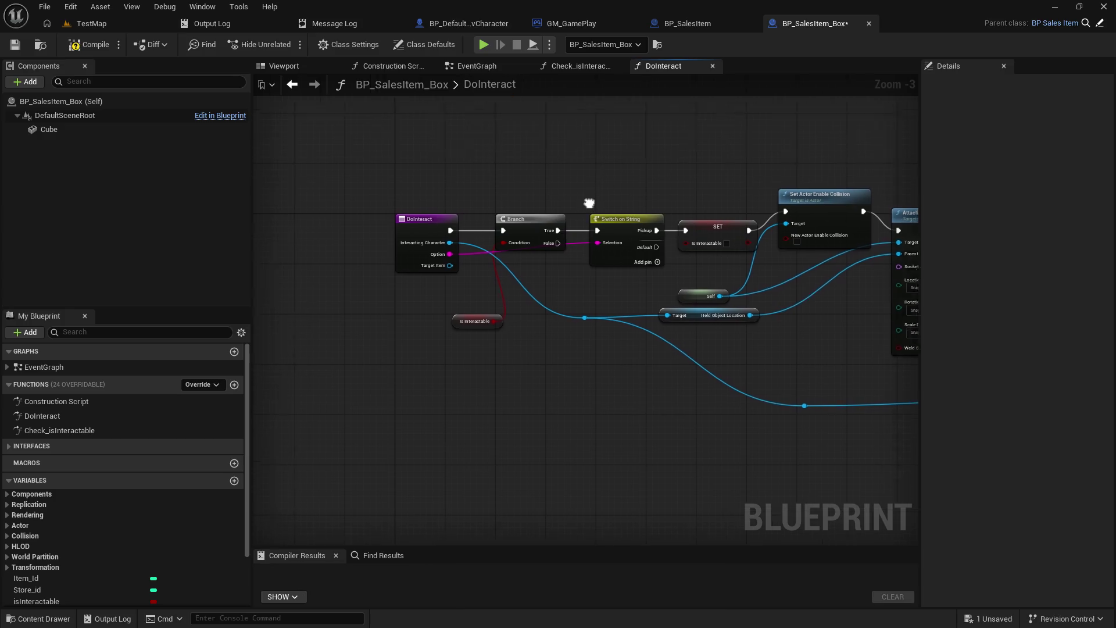
{"action": "scroll", "coordinate": [531, 312], "scroll_direction": "up", "scroll_amount": 2}
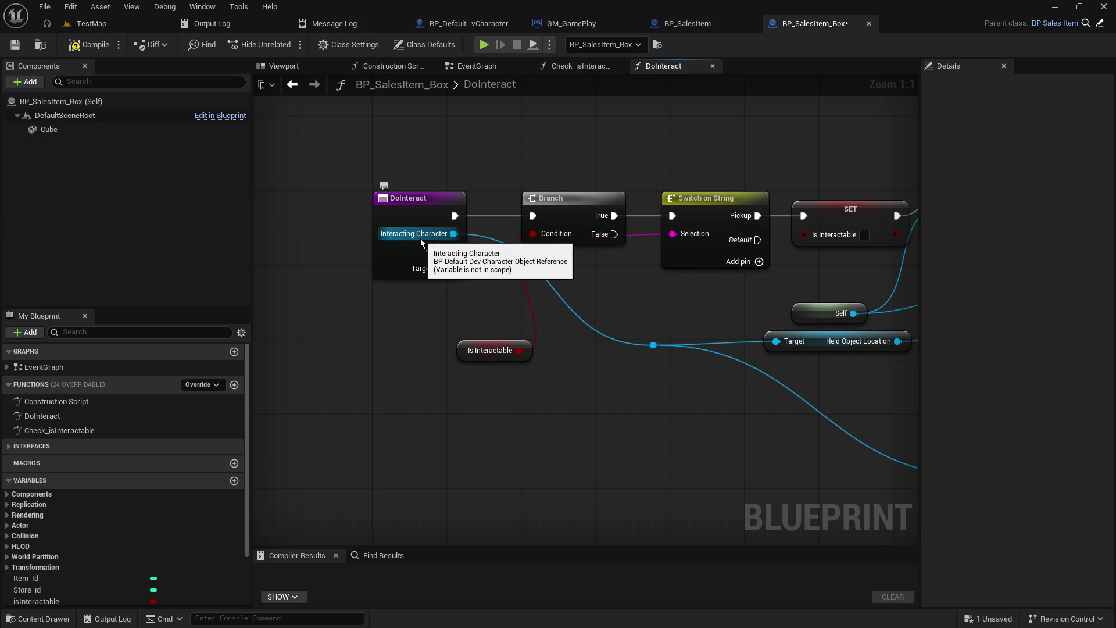
{"action": "left_click_drag", "start_coordinate": [668, 315], "coordinate": [550, 352]}
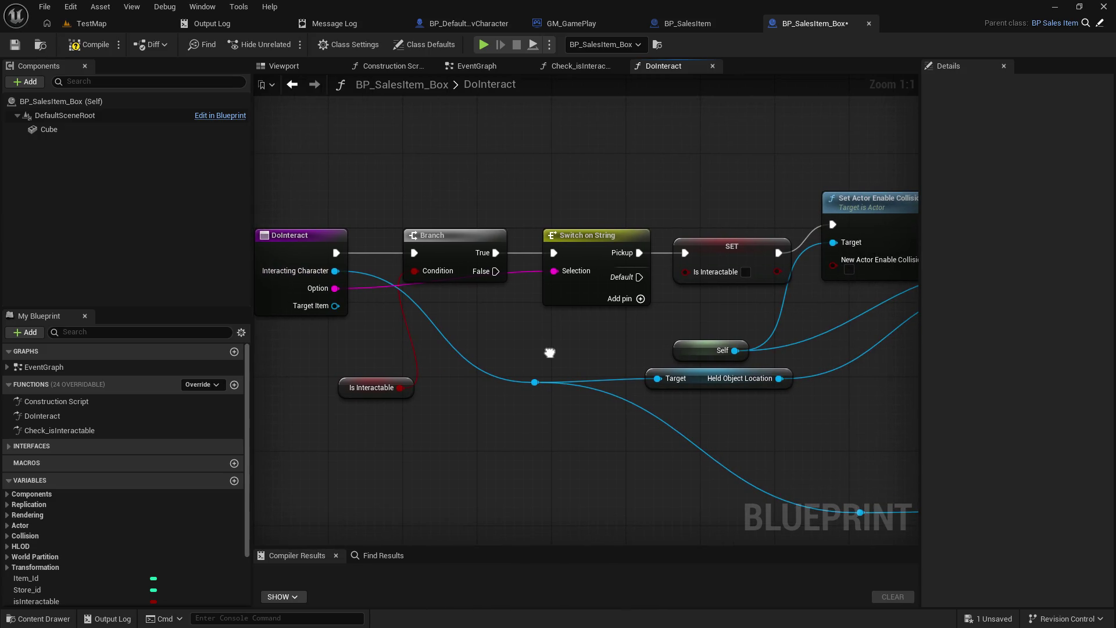
{"action": "mouse_move", "coordinate": [341, 390]}
{"action": "left_mouse_down"}
{"action": "mouse_move", "coordinate": [450, 317]}
{"action": "mouse_move", "coordinate": [424, 307]}
{"action": "left_mouse_up"}
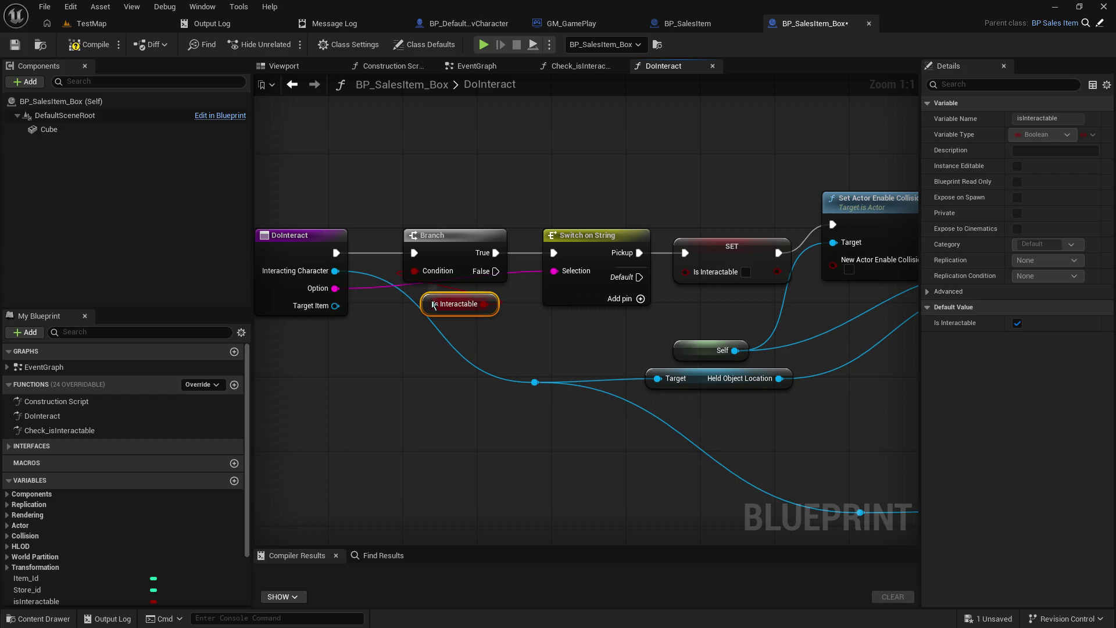
{"action": "left_click_drag", "start_coordinate": [429, 299], "coordinate": [438, 290]}
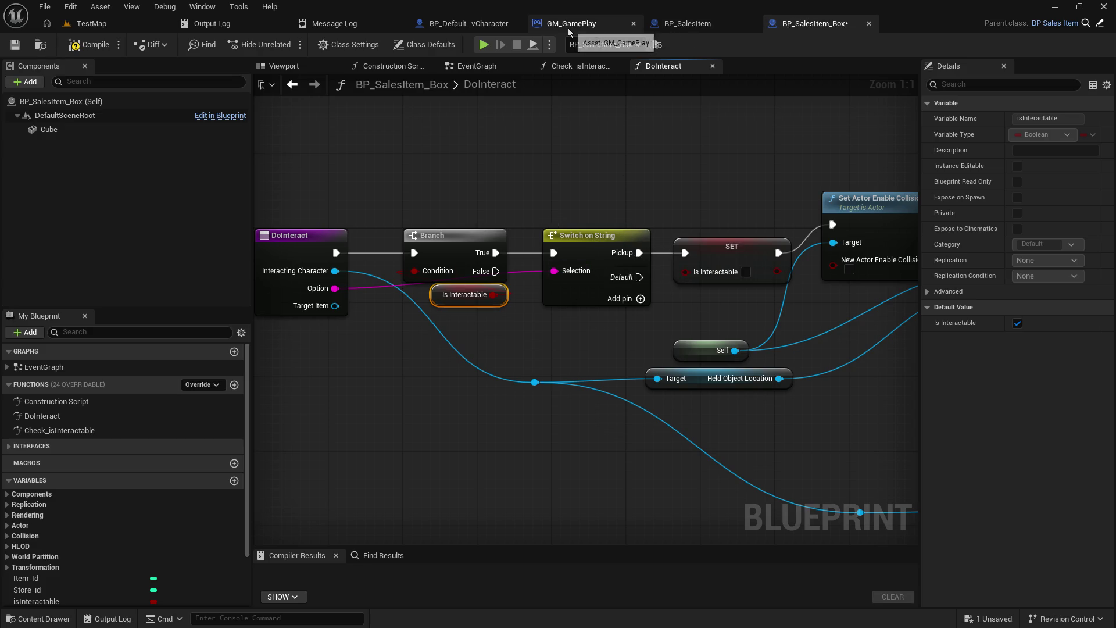
{"action": "left_click", "coordinate": [721, 28]}
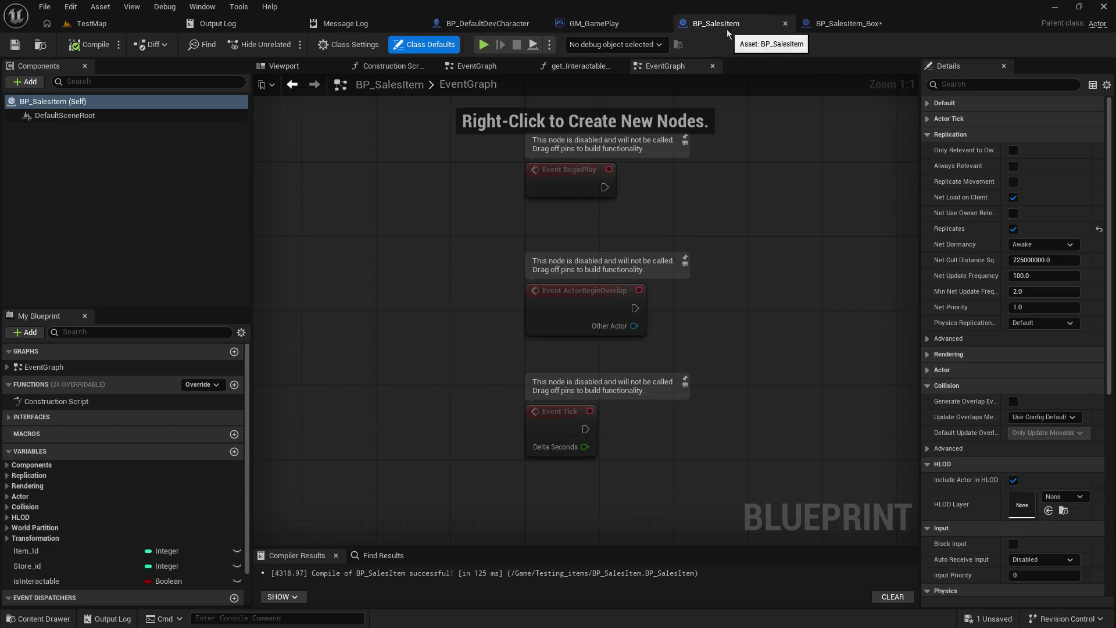
- Change the server Do Interact call's Option from PlaceItem to PickUp in BP_DefaultDevCharacter and save
{"action": "left_click", "coordinate": [786, 23]}
{"action": "left_click", "coordinate": [487, 27]}
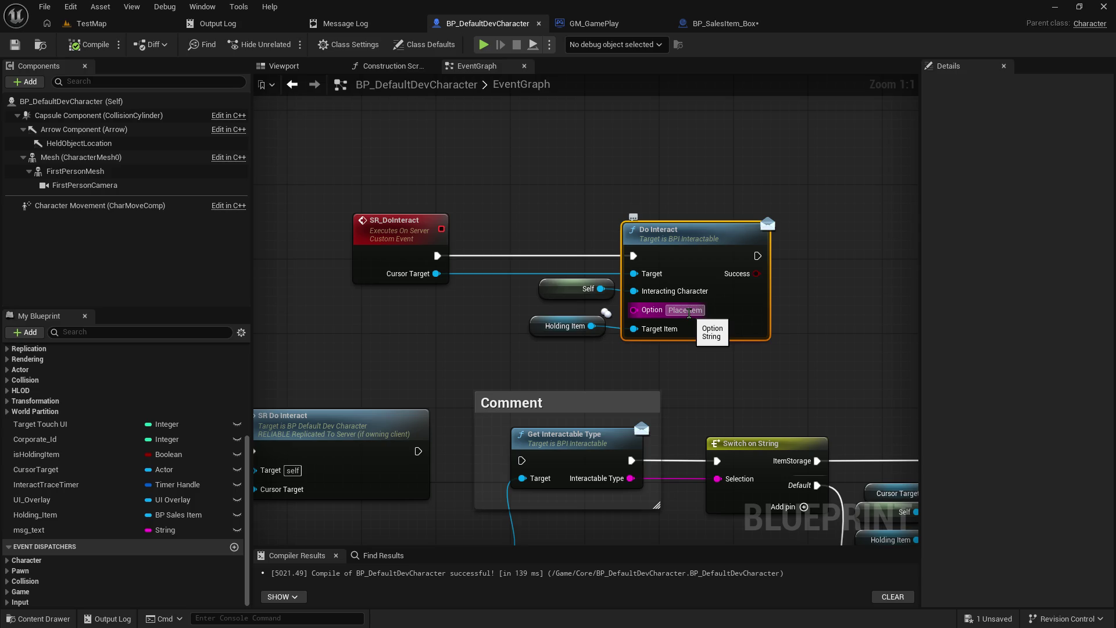
{"action": "mouse_move", "coordinate": [690, 313]}
{"action": "left_mouse_down"}
{"action": "mouse_move", "coordinate": [772, 251]}
{"action": "mouse_move", "coordinate": [647, 292]}
{"action": "mouse_move", "coordinate": [802, 273]}
{"action": "mouse_move", "coordinate": [794, 279]}
{"action": "left_mouse_up"}
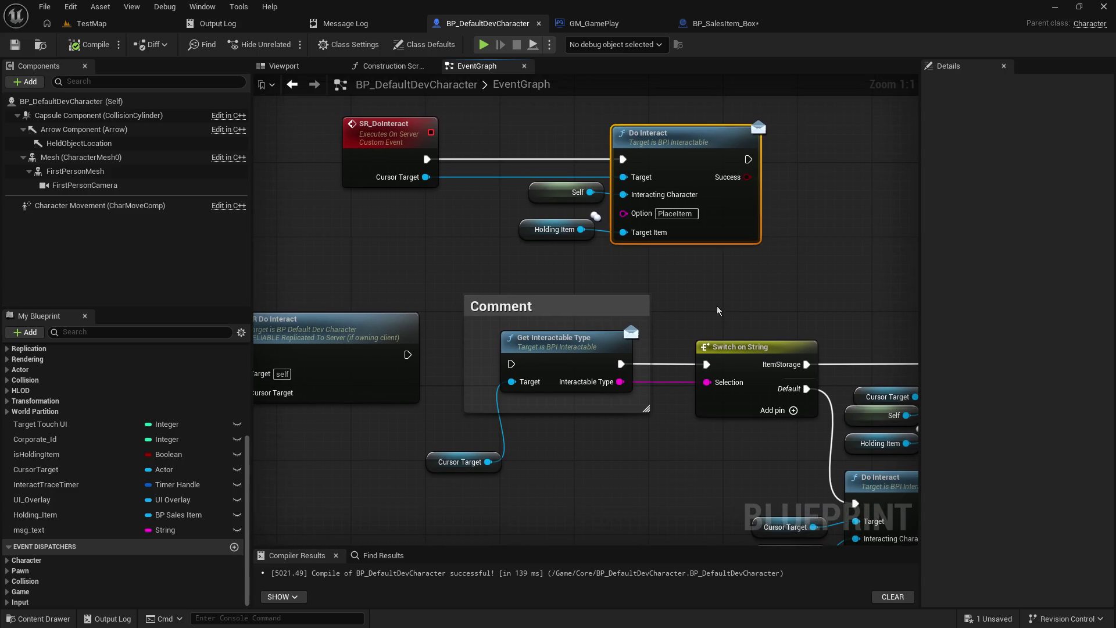
{"action": "mouse_move", "coordinate": [718, 311]}
{"action": "left_mouse_down"}
{"action": "mouse_move", "coordinate": [758, 285]}
{"action": "mouse_move", "coordinate": [894, 251]}
{"action": "mouse_move", "coordinate": [486, 253]}
{"action": "left_mouse_up"}
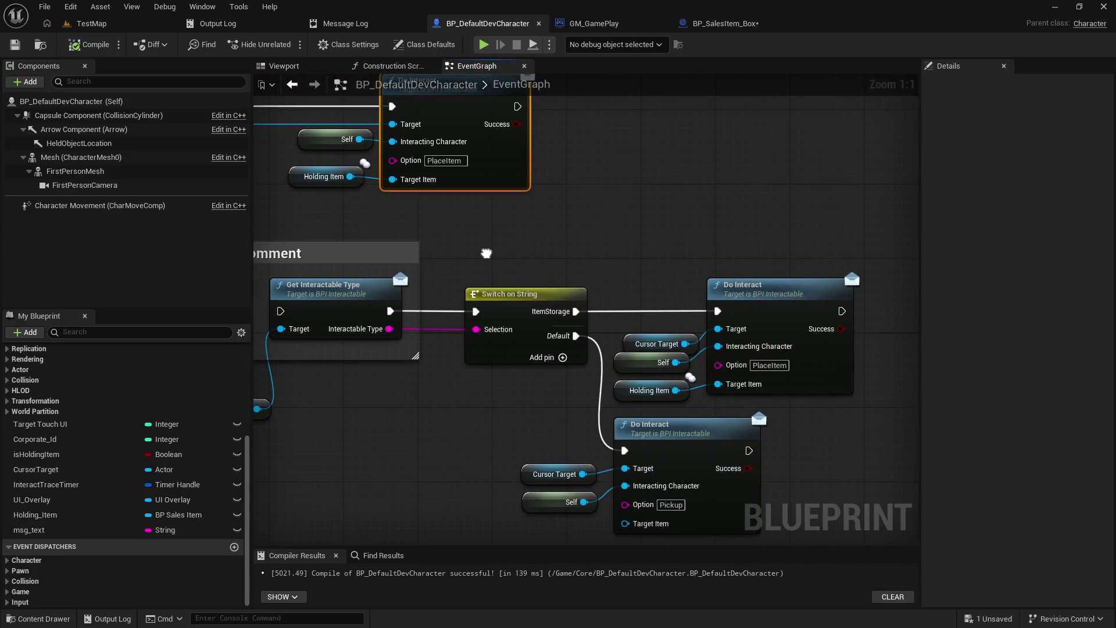
{"action": "mouse_move", "coordinate": [485, 253]}
{"action": "left_mouse_down"}
{"action": "mouse_move", "coordinate": [498, 256]}
{"action": "mouse_move", "coordinate": [472, 194]}
{"action": "mouse_move", "coordinate": [601, 343]}
{"action": "left_mouse_up"}
{"action": "left_click", "coordinate": [489, 265]}
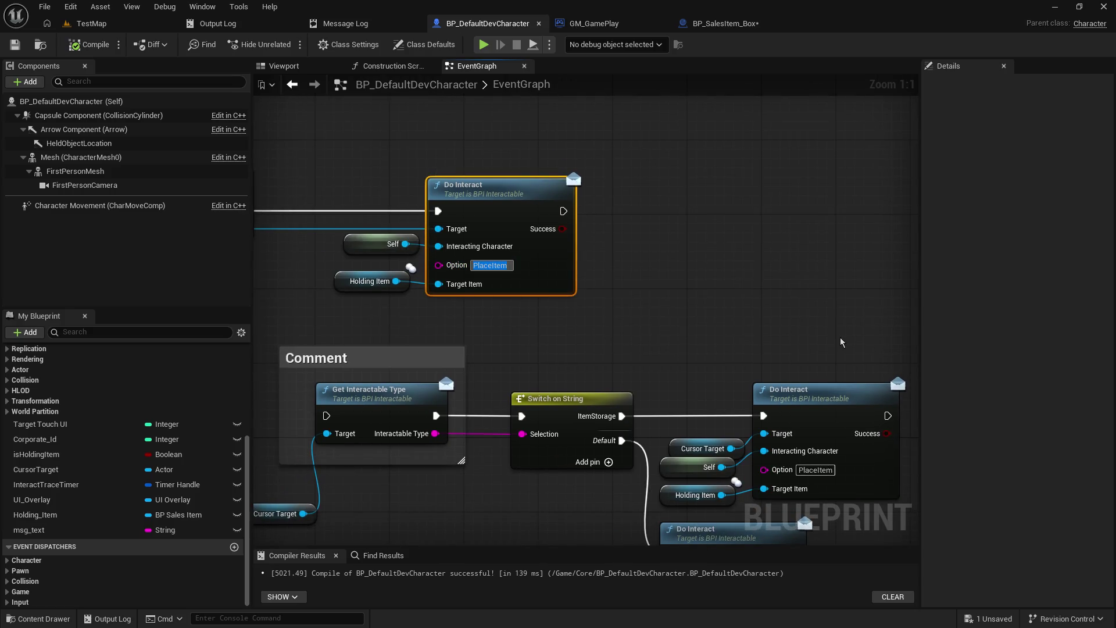
{"action": "type", "text": "PickUp"}
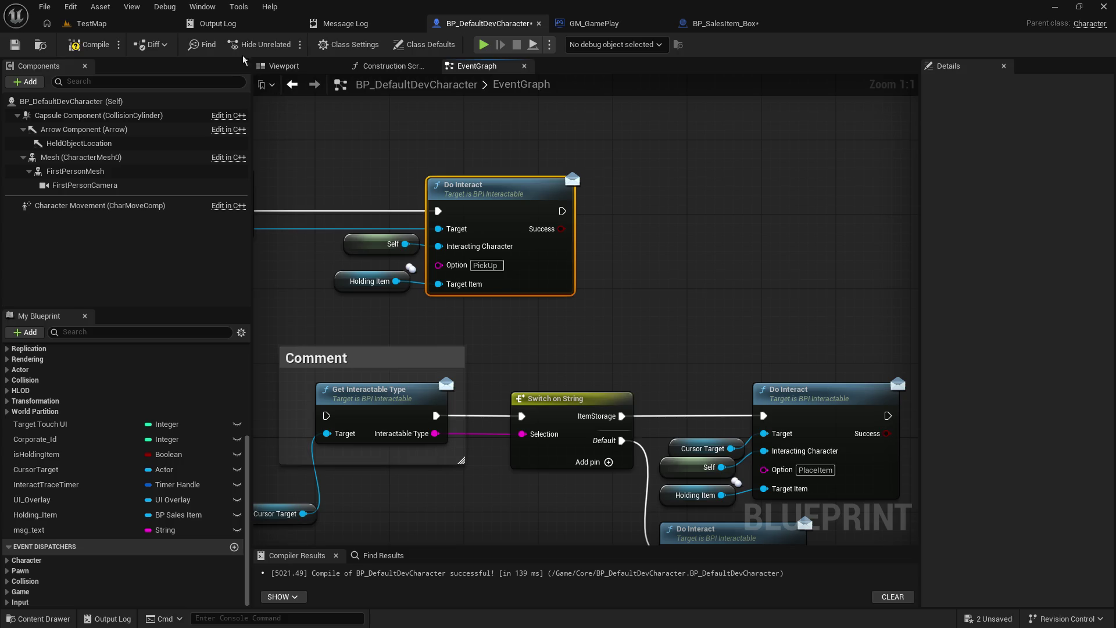
{"action": "left_click", "coordinate": [15, 45]}
{"action": "left_click", "coordinate": [716, 25]}
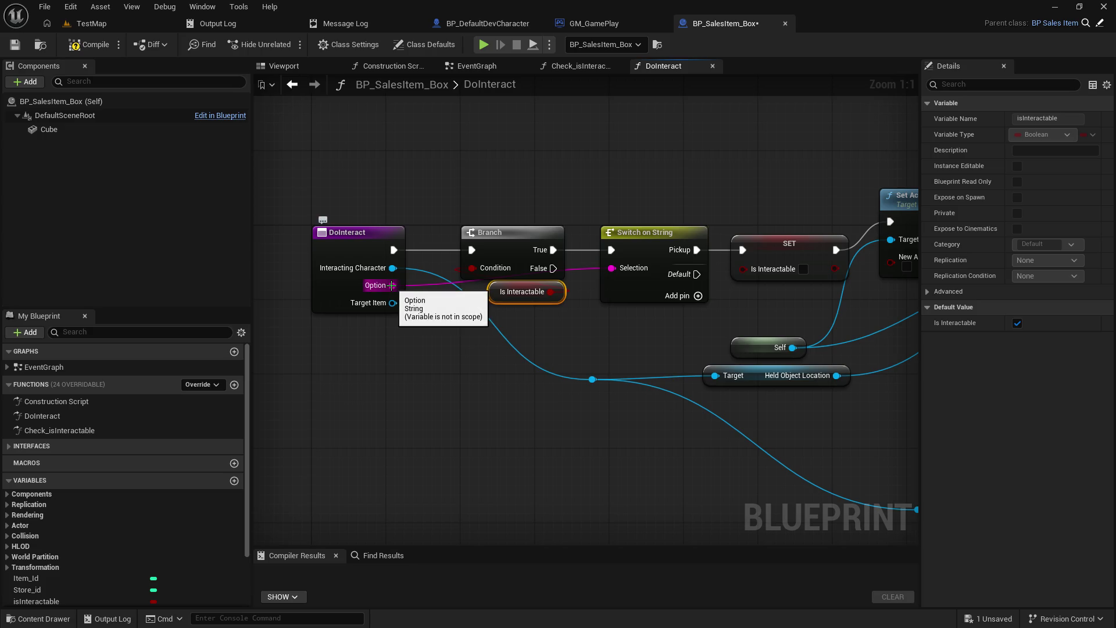
- Rearrange the Self node, Set Actor Enable Collision node and lower reroute point
{"action": "mouse_move", "coordinate": [679, 322]}
{"action": "left_mouse_down"}
{"action": "mouse_move", "coordinate": [427, 318]}
{"action": "mouse_move", "coordinate": [394, 306]}
{"action": "left_mouse_up"}
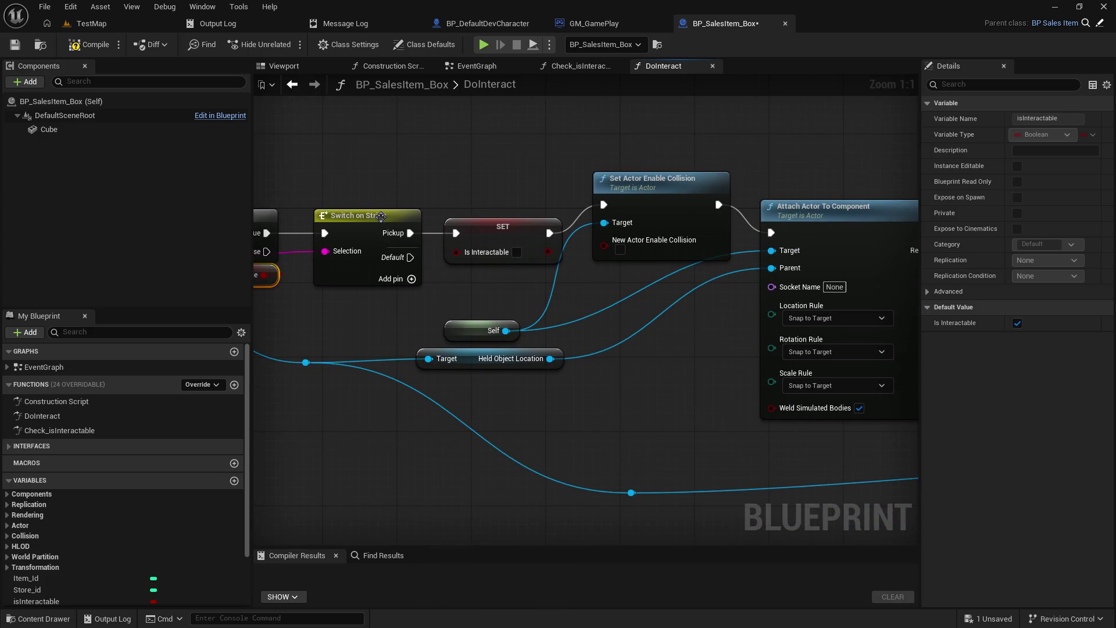
{"action": "left_click_drag", "start_coordinate": [505, 276], "coordinate": [479, 296]}
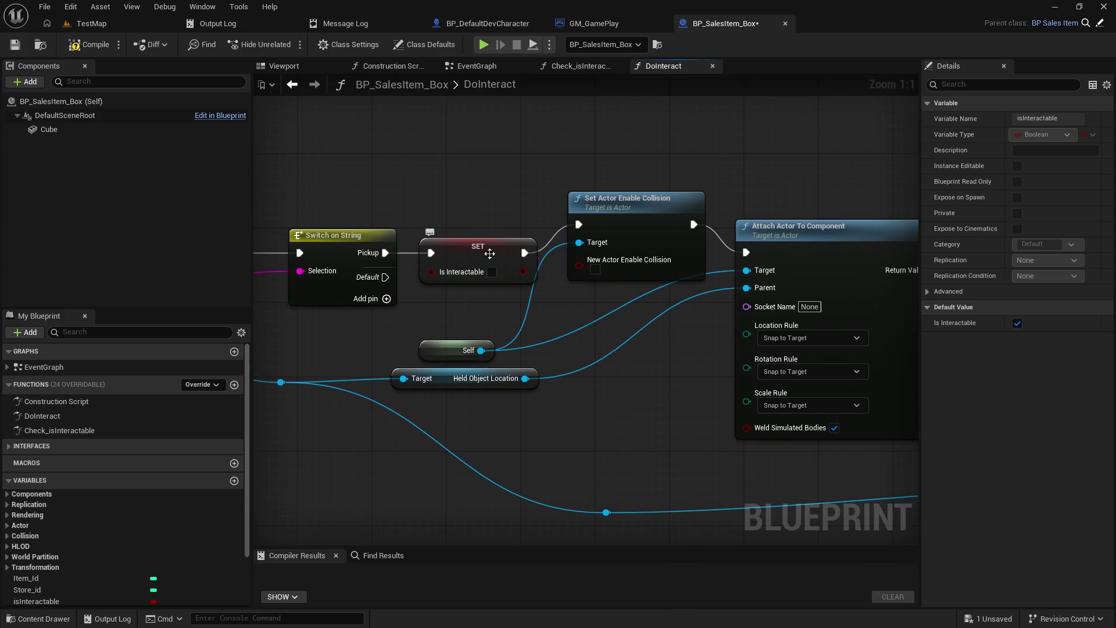
{"action": "mouse_move", "coordinate": [397, 339]}
{"action": "left_mouse_down"}
{"action": "mouse_move", "coordinate": [568, 319]}
{"action": "mouse_move", "coordinate": [356, 365]}
{"action": "mouse_move", "coordinate": [433, 353]}
{"action": "left_mouse_up"}
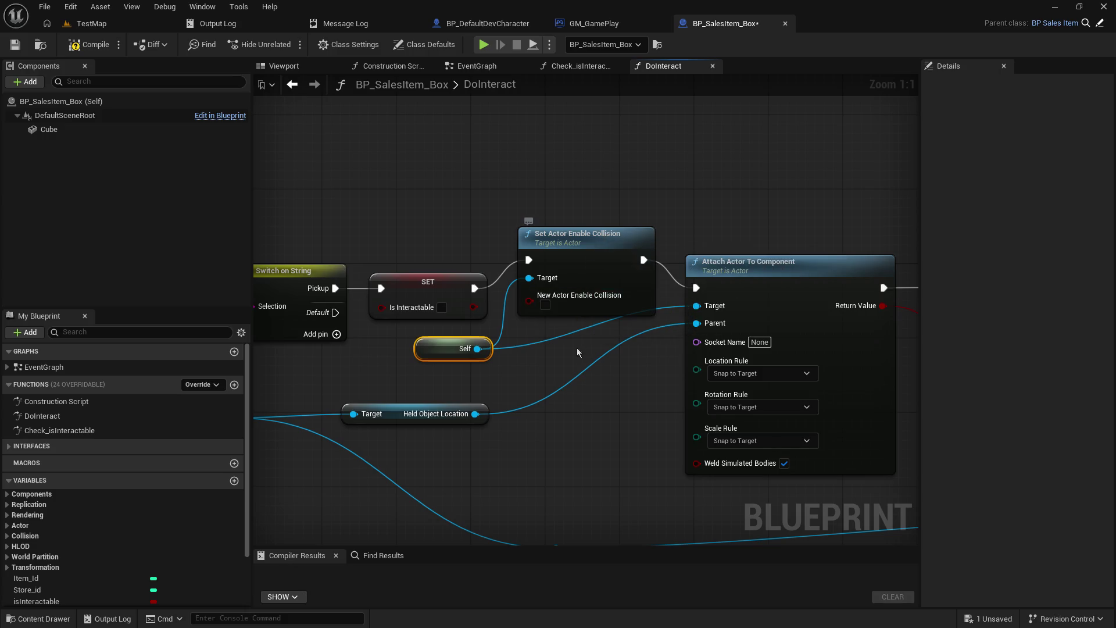
{"action": "mouse_move", "coordinate": [416, 355]}
{"action": "left_mouse_down"}
{"action": "mouse_move", "coordinate": [414, 486]}
{"action": "mouse_move", "coordinate": [476, 496]}
{"action": "left_mouse_up"}
{"action": "left_click_drag", "start_coordinate": [565, 250], "coordinate": [568, 272]}
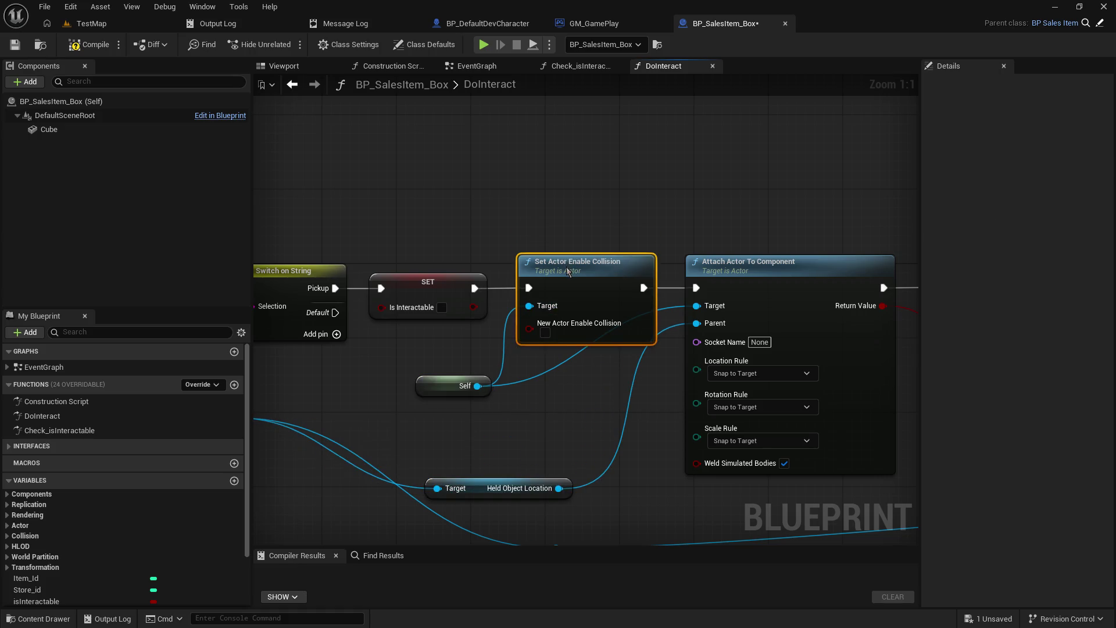
{"action": "mouse_move", "coordinate": [430, 372]}
{"action": "left_mouse_down"}
{"action": "mouse_move", "coordinate": [457, 402]}
{"action": "mouse_move", "coordinate": [532, 402]}
{"action": "mouse_move", "coordinate": [438, 402]}
{"action": "left_mouse_up"}
{"action": "left_click_drag", "start_coordinate": [534, 381], "coordinate": [580, 253]}
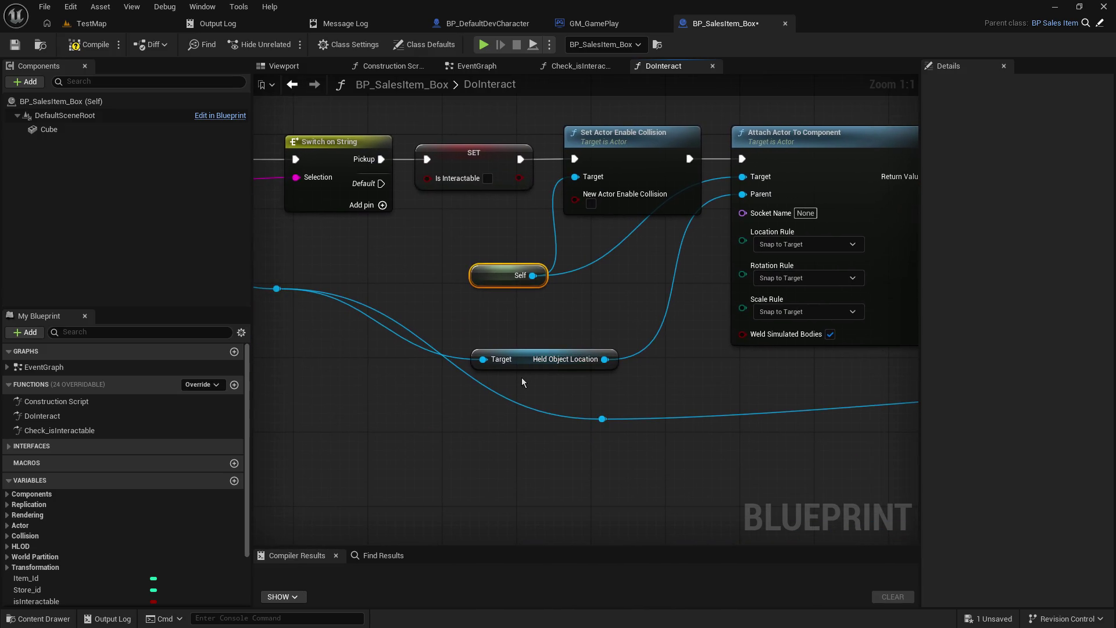
{"action": "mouse_move", "coordinate": [595, 426]}
{"action": "left_mouse_down"}
{"action": "mouse_move", "coordinate": [526, 452]}
{"action": "mouse_move", "coordinate": [444, 461]}
{"action": "left_mouse_up"}
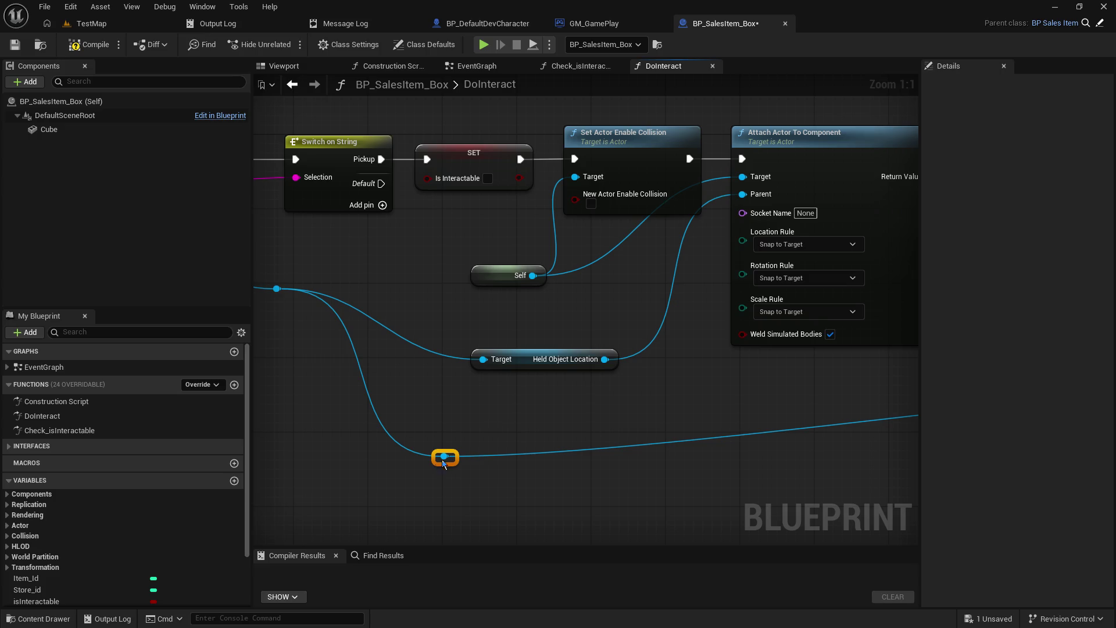
{"action": "left_click_drag", "start_coordinate": [581, 313], "coordinate": [481, 403]}
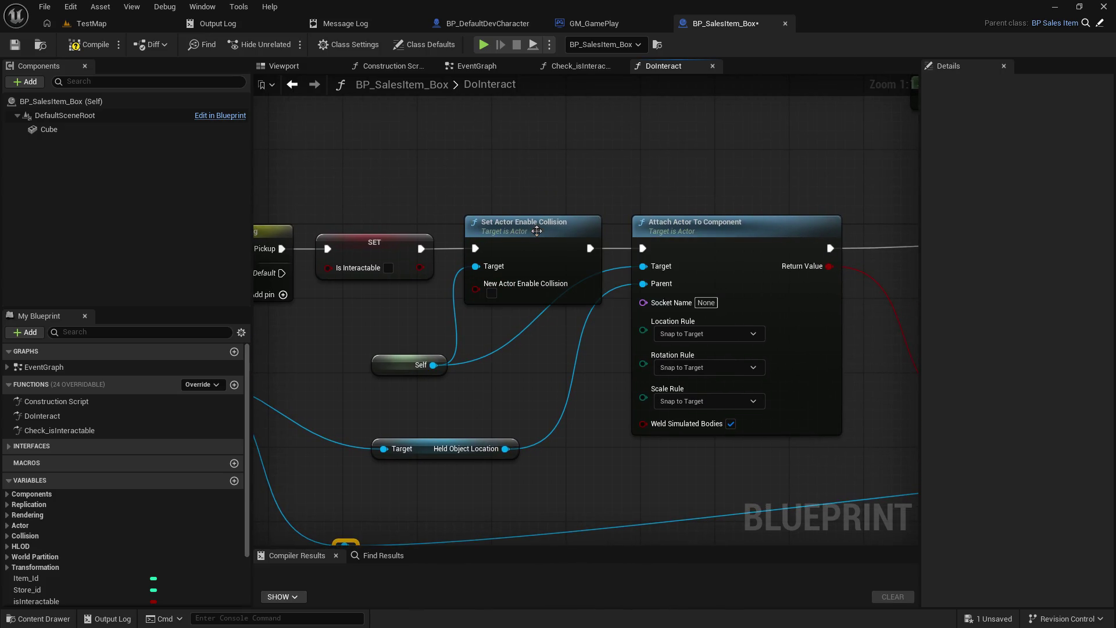
{"action": "left_click_drag", "start_coordinate": [549, 188], "coordinate": [518, 196]}
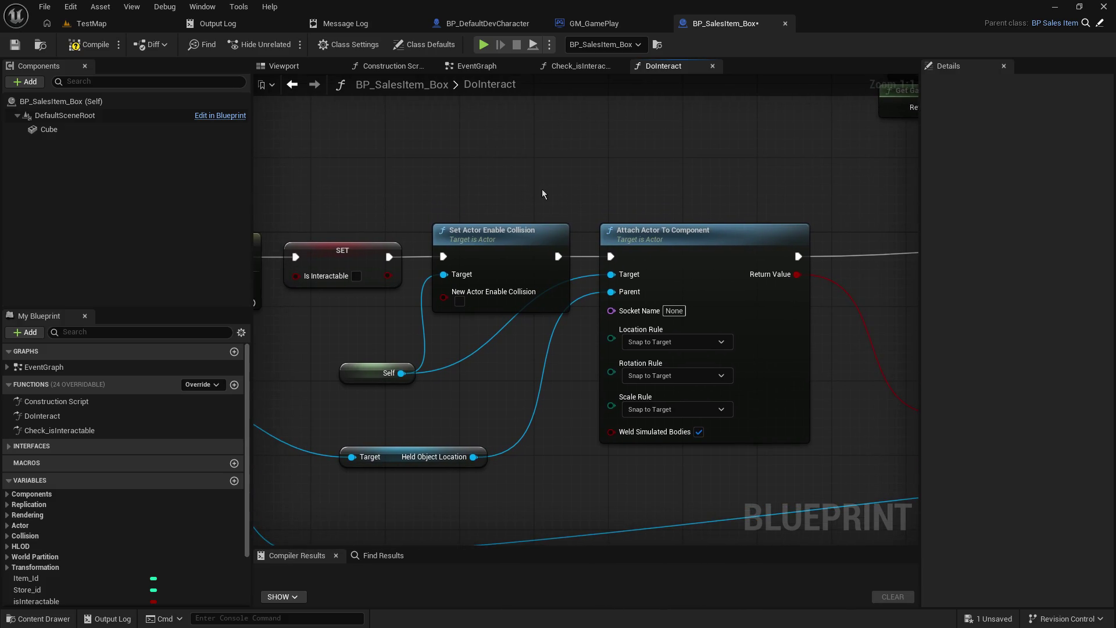
- Reposition the Attach Actor To Component and Held Object Location nodes to tidy the wires
{"action": "left_click_drag", "start_coordinate": [683, 231], "coordinate": [749, 233]}
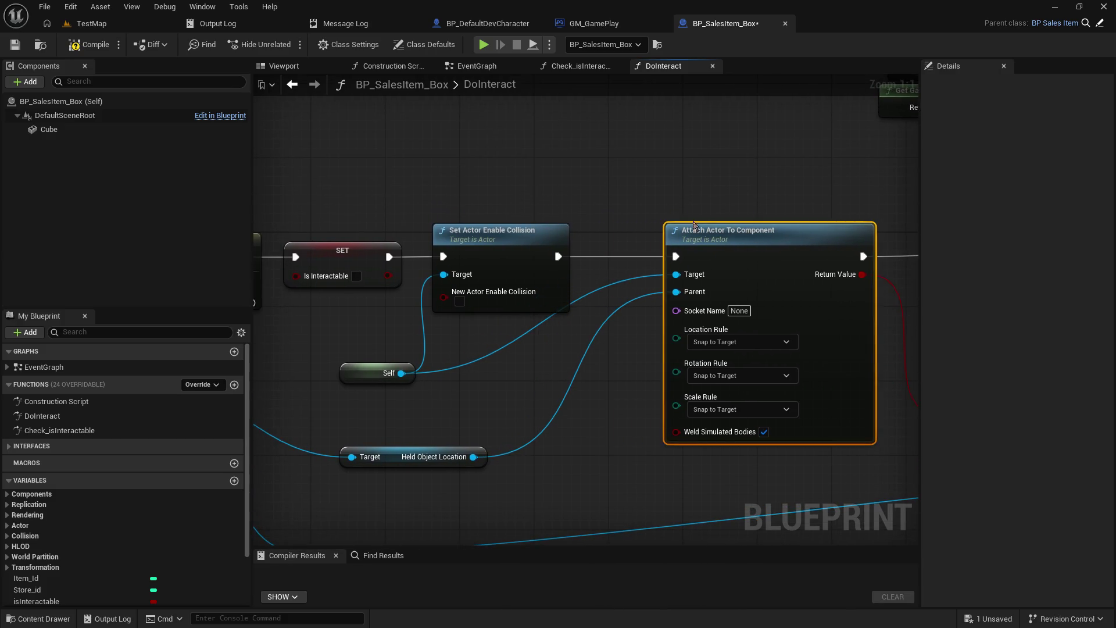
{"action": "left_click", "coordinate": [673, 213]}
{"action": "mouse_move", "coordinate": [673, 212]}
{"action": "left_mouse_down"}
{"action": "mouse_move", "coordinate": [463, 180]}
{"action": "mouse_move", "coordinate": [535, 180]}
{"action": "mouse_move", "coordinate": [586, 206]}
{"action": "left_mouse_up"}
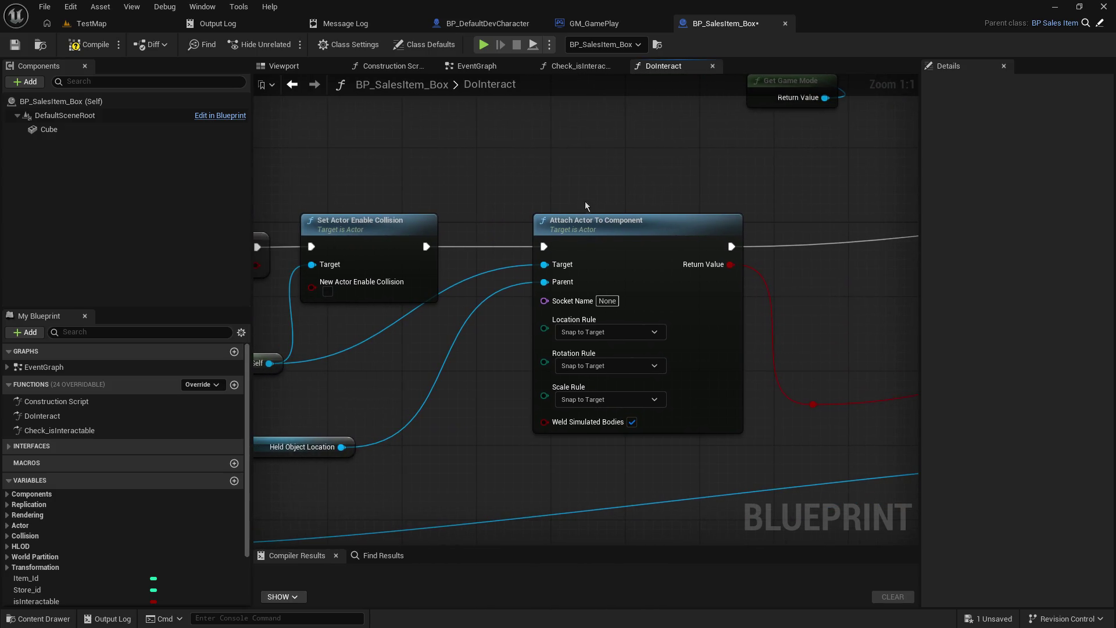
{"action": "left_click", "coordinate": [585, 227]}
{"action": "left_click_drag", "start_coordinate": [379, 381], "coordinate": [456, 377]}
{"action": "left_click_drag", "start_coordinate": [306, 366], "coordinate": [314, 347]}
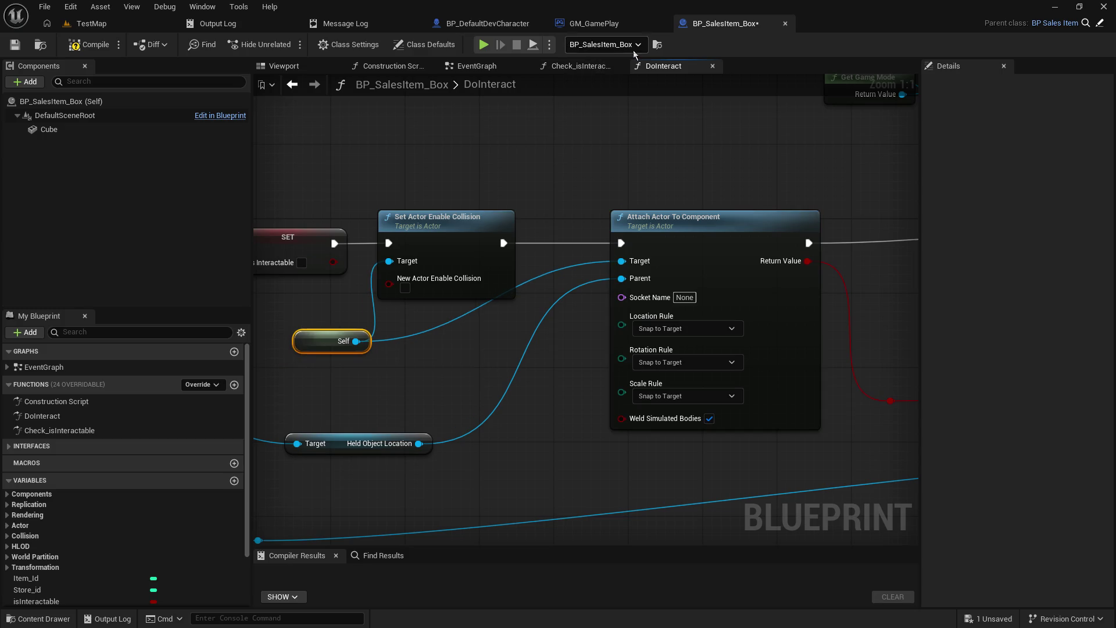
{"action": "left_click_drag", "start_coordinate": [638, 210], "coordinate": [511, 202]}
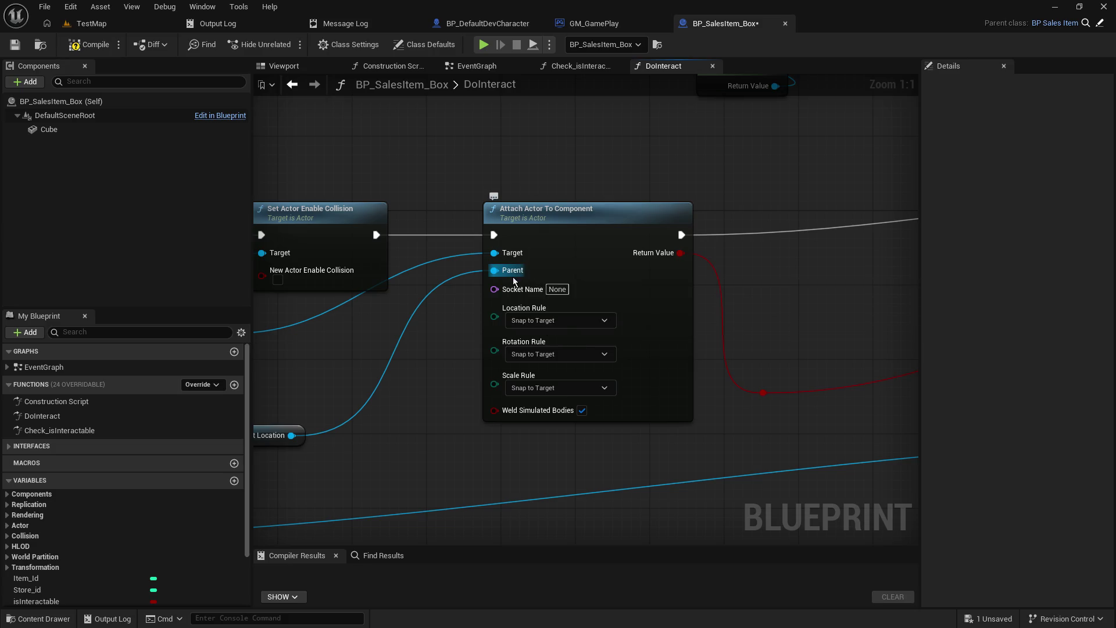
{"action": "mouse_move", "coordinate": [371, 353]}
{"action": "left_mouse_down"}
{"action": "mouse_move", "coordinate": [613, 335]}
{"action": "mouse_move", "coordinate": [653, 342]}
{"action": "left_mouse_up"}
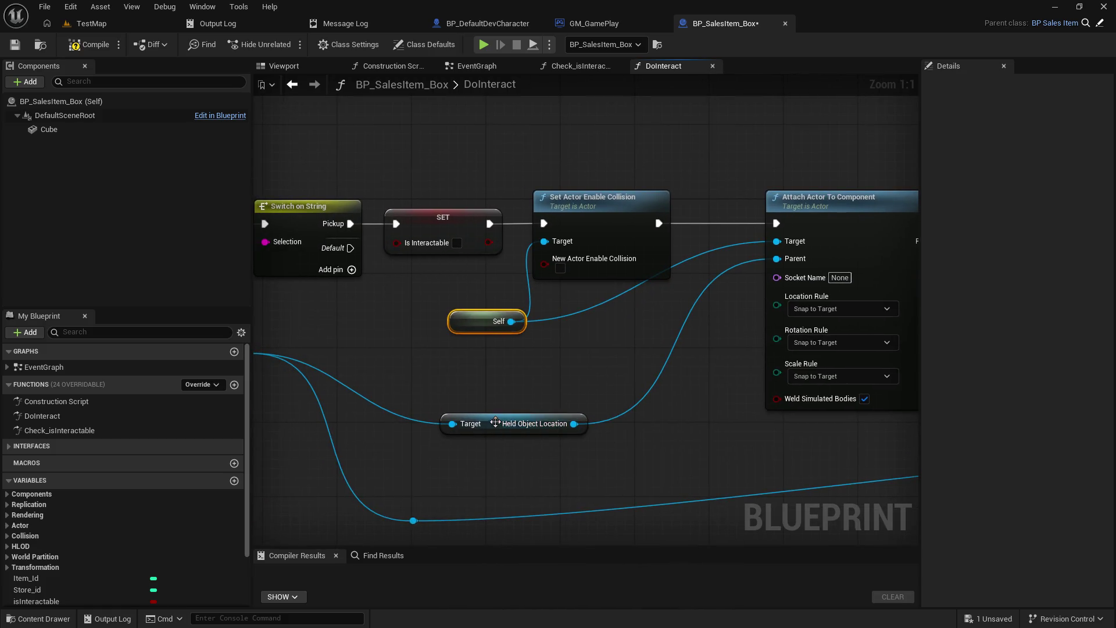
{"action": "left_click_drag", "start_coordinate": [495, 423], "coordinate": [498, 360]}
{"action": "left_click_drag", "start_coordinate": [372, 322], "coordinate": [684, 334]}
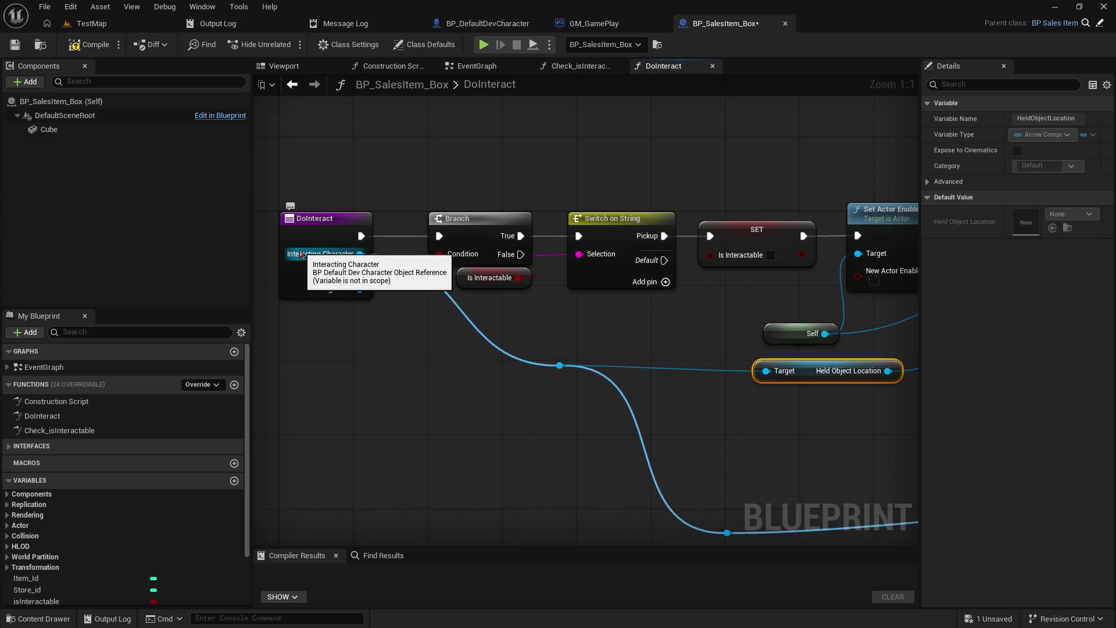
{"action": "mouse_move", "coordinate": [623, 329]}
{"action": "left_mouse_down"}
{"action": "mouse_move", "coordinate": [356, 308]}
{"action": "mouse_move", "coordinate": [383, 285]}
{"action": "mouse_move", "coordinate": [623, 300]}
{"action": "left_mouse_up"}
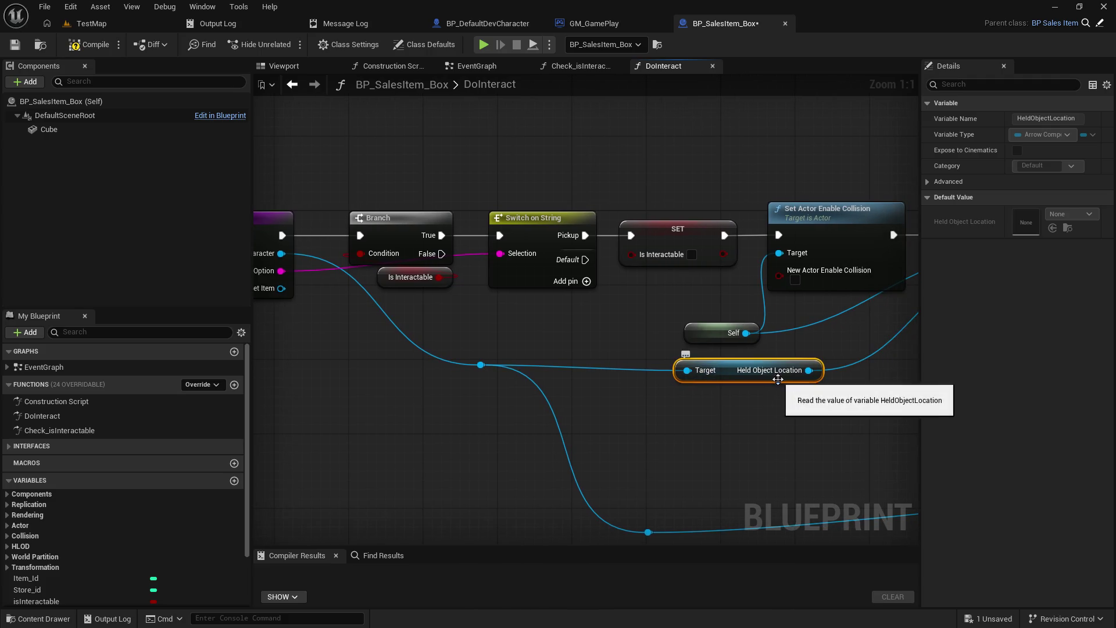
{"action": "left_click", "coordinate": [494, 24]}
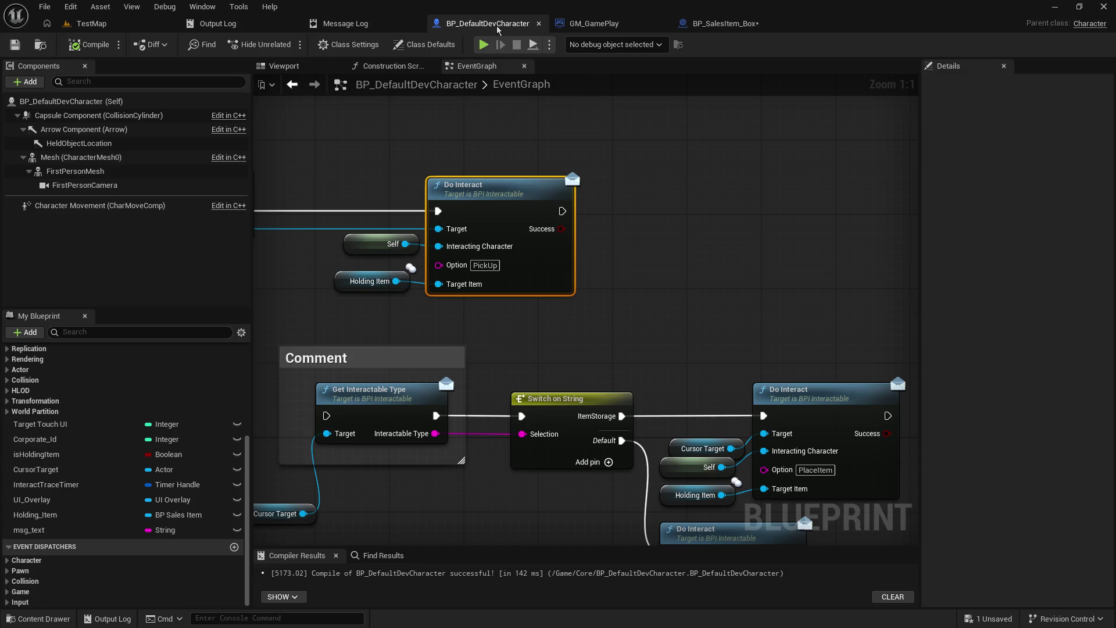
- Frame the HeldObjectLocation arrow (location 30, 0, 40) in the character's viewport preview
{"action": "left_click", "coordinate": [109, 145]}
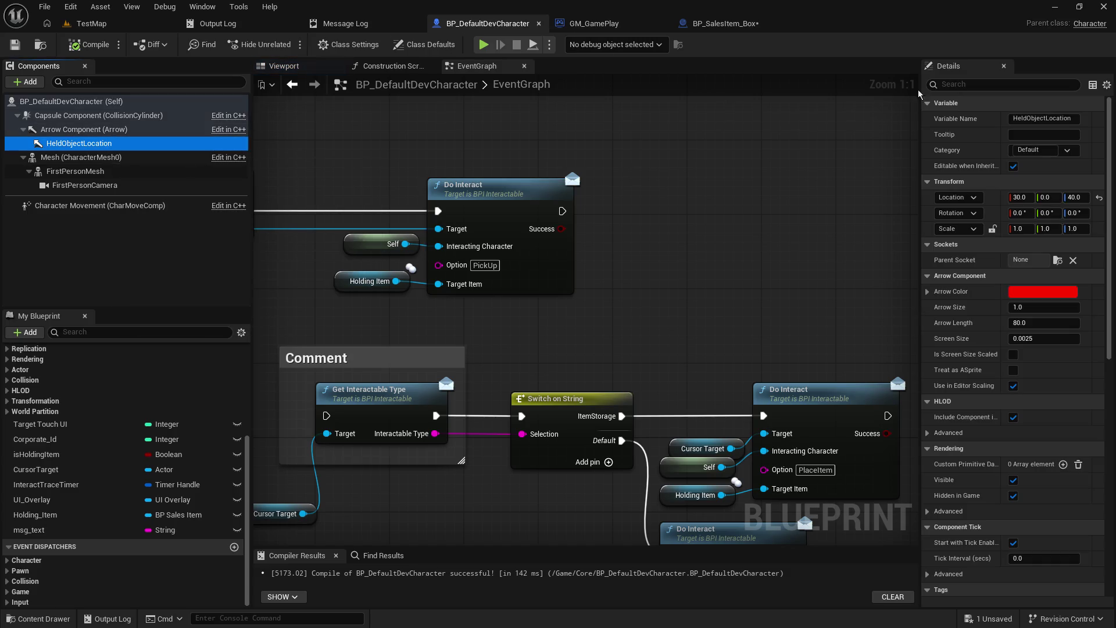
{"action": "left_click", "coordinate": [283, 66]}
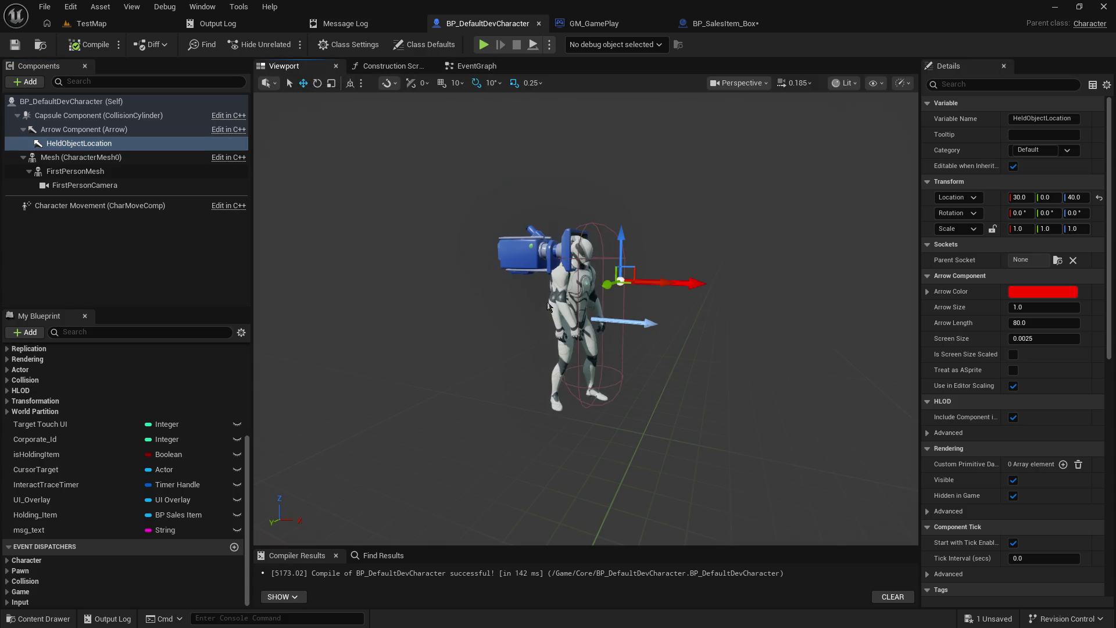
{"action": "key", "text": "f"}
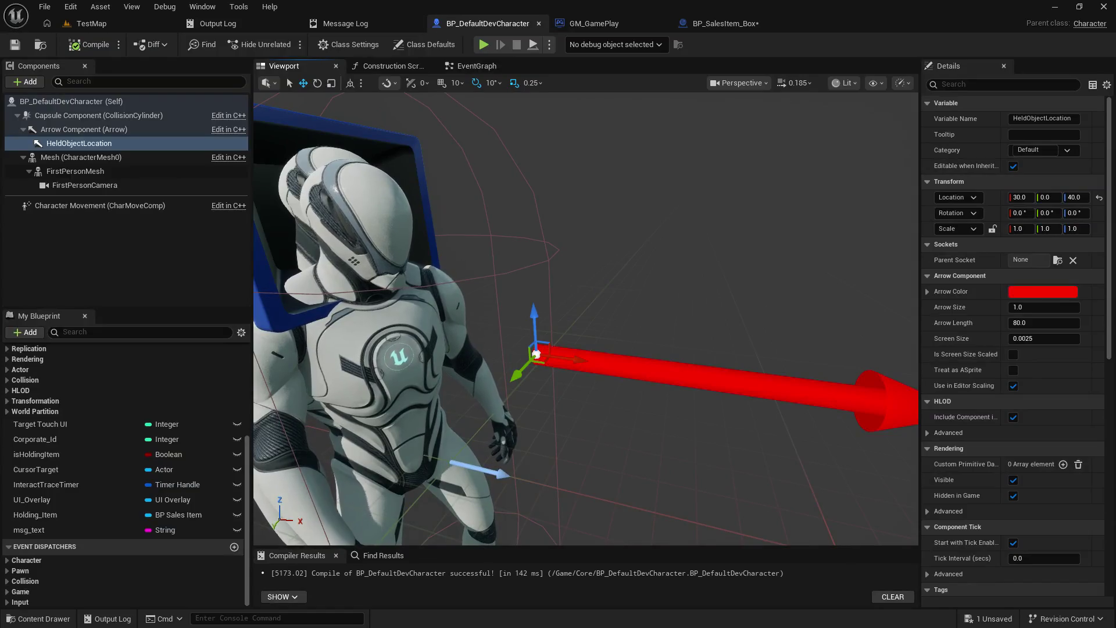
{"action": "key", "text": "f"}
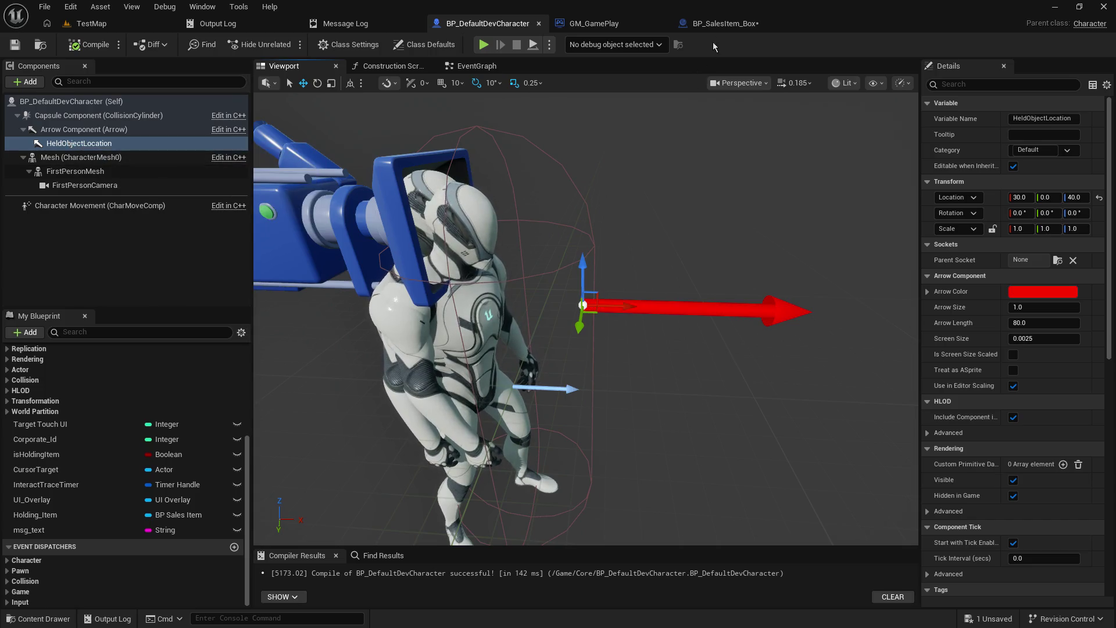
{"action": "left_click", "coordinate": [720, 26]}
{"action": "left_click_drag", "start_coordinate": [659, 229], "coordinate": [420, 213]}
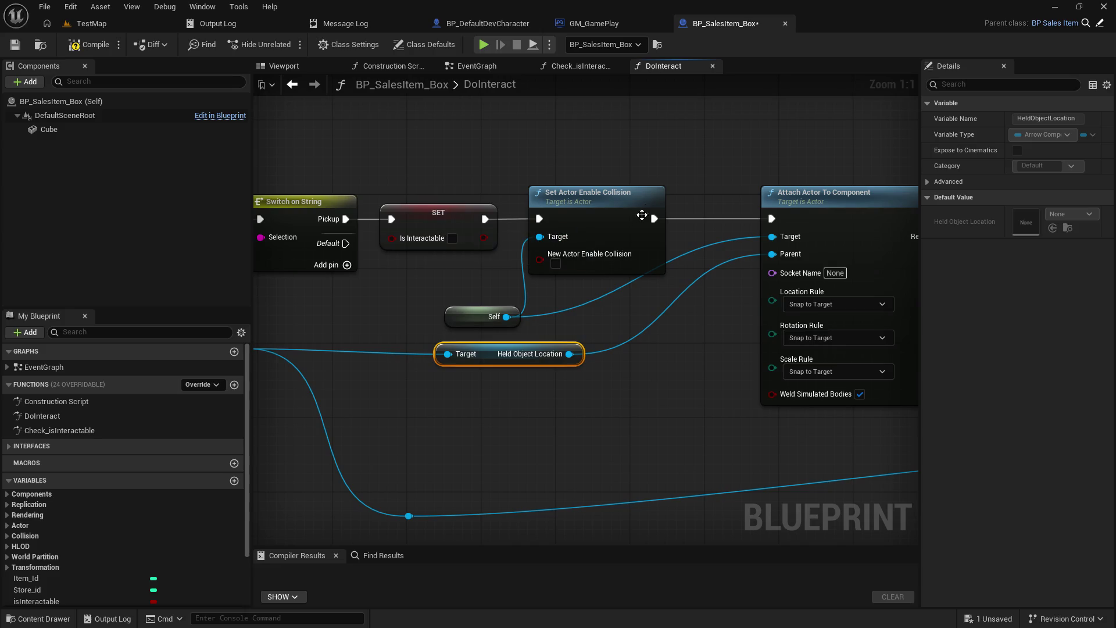
- Move the Self node, SET node and Self-wire reroute so the wires run straight
{"action": "left_click_drag", "start_coordinate": [649, 170], "coordinate": [581, 164]}
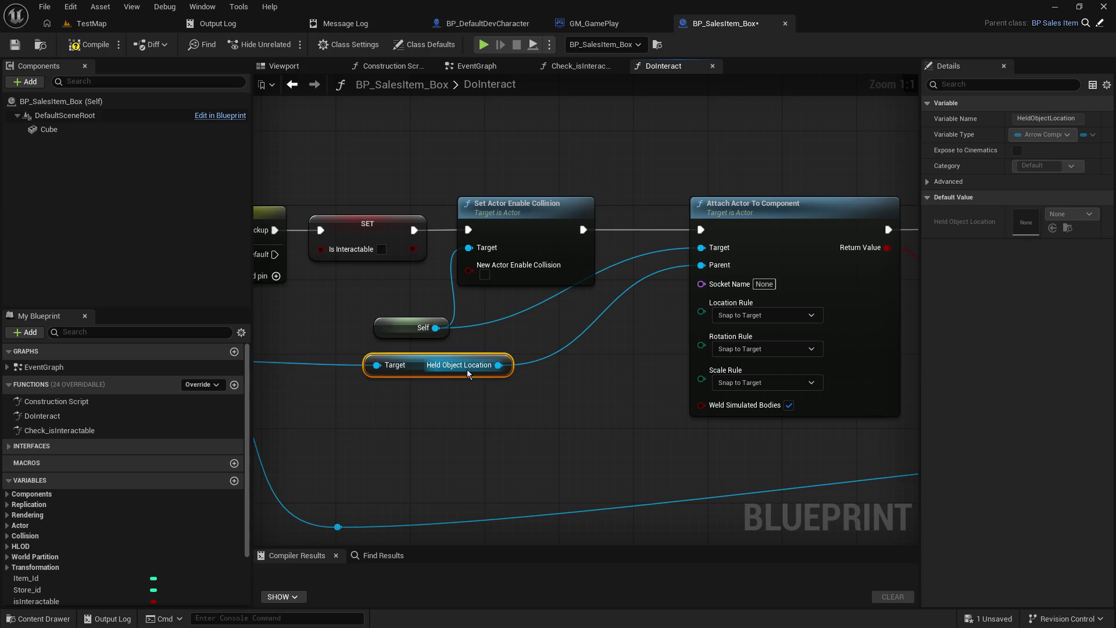
{"action": "left_click_drag", "start_coordinate": [663, 382], "coordinate": [459, 382]}
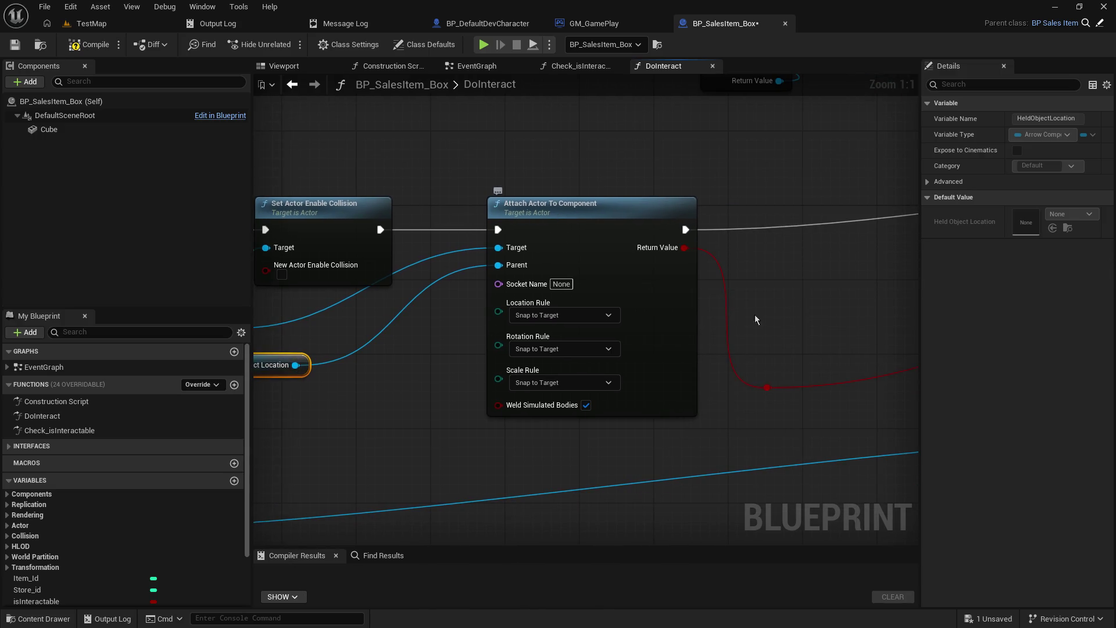
{"action": "mouse_move", "coordinate": [784, 300]}
{"action": "left_mouse_down"}
{"action": "mouse_move", "coordinate": [393, 337]}
{"action": "mouse_move", "coordinate": [254, 333]}
{"action": "left_mouse_up"}
{"action": "left_click", "coordinate": [436, 314]}
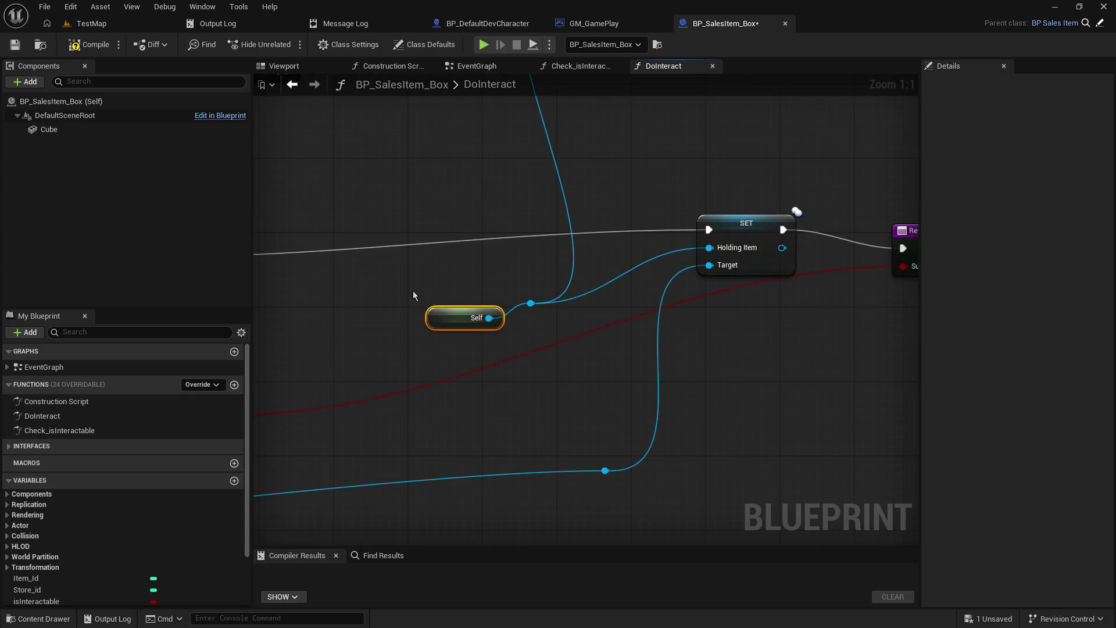
{"action": "mouse_move", "coordinate": [436, 314]}
{"action": "left_mouse_down"}
{"action": "mouse_move", "coordinate": [662, 302]}
{"action": "mouse_move", "coordinate": [487, 298]}
{"action": "mouse_move", "coordinate": [534, 294]}
{"action": "mouse_move", "coordinate": [316, 322]}
{"action": "left_mouse_up"}
{"action": "mouse_move", "coordinate": [723, 241]}
{"action": "left_mouse_down"}
{"action": "mouse_move", "coordinate": [613, 271]}
{"action": "mouse_move", "coordinate": [658, 266]}
{"action": "mouse_move", "coordinate": [648, 266]}
{"action": "left_mouse_up"}
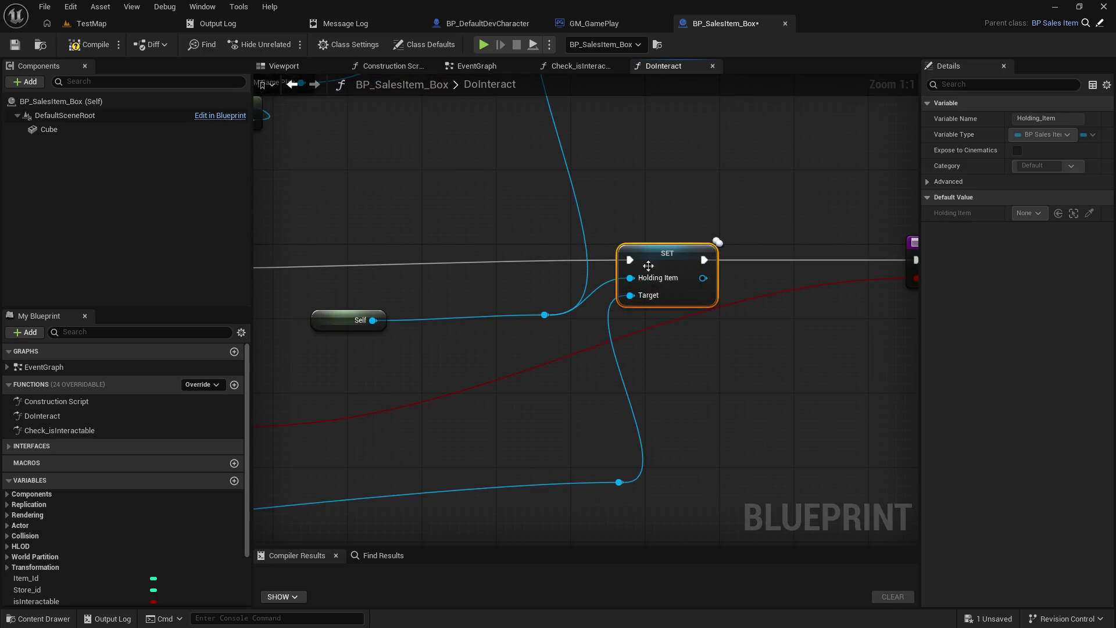
{"action": "left_click_drag", "start_coordinate": [534, 309], "coordinate": [614, 292]}
{"action": "left_click_drag", "start_coordinate": [760, 252], "coordinate": [794, 264]}
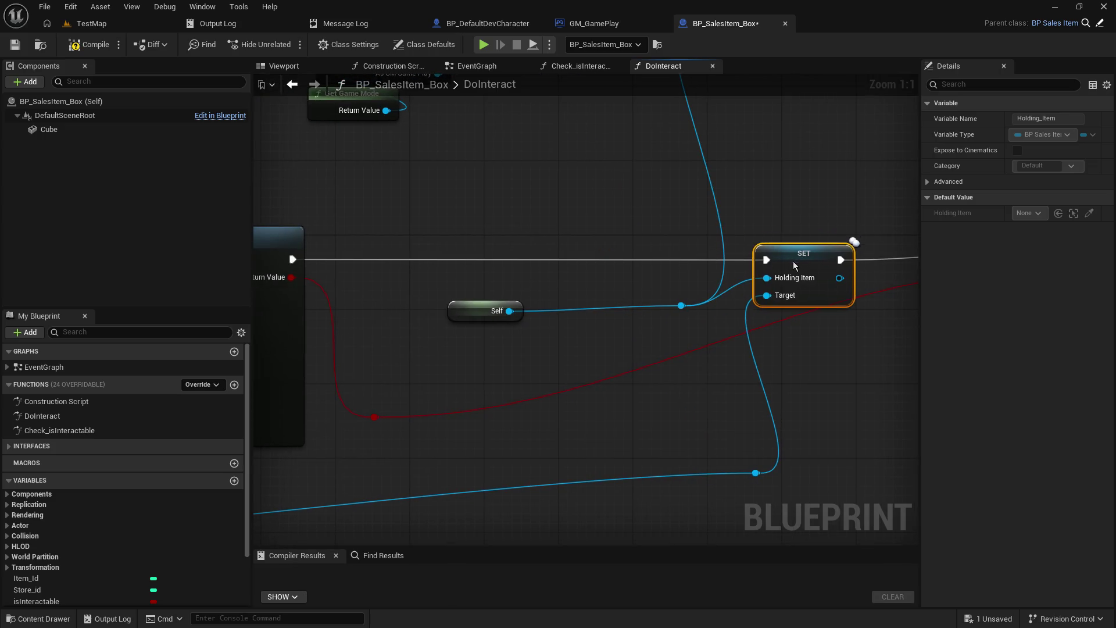
{"action": "left_click_drag", "start_coordinate": [672, 305], "coordinate": [549, 308]}
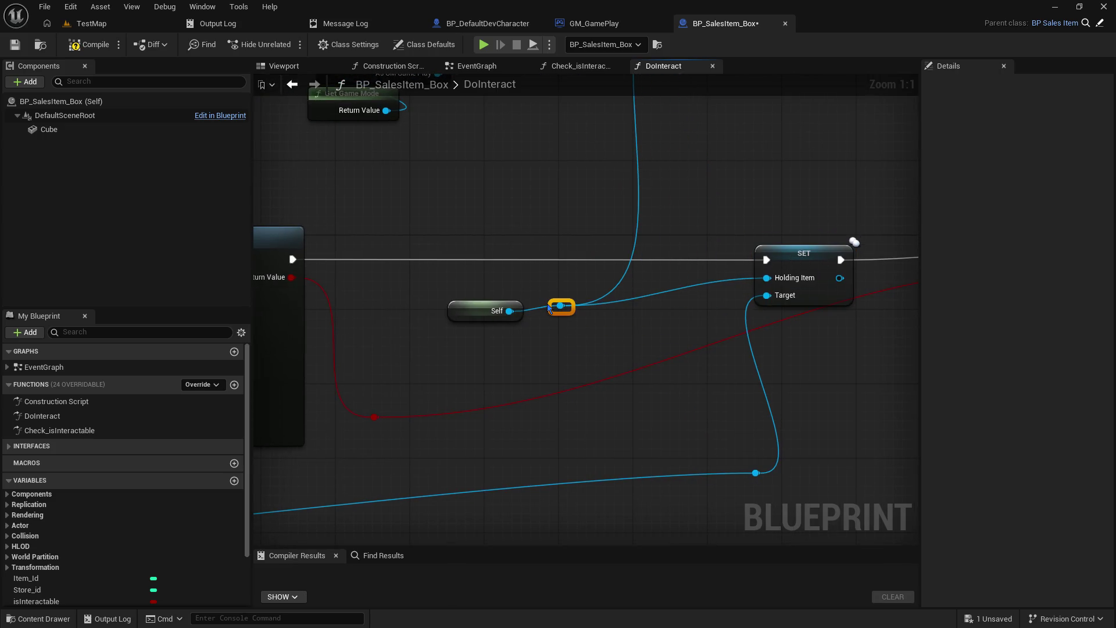
- Shift Self, SET and their knots left, then save BP_SalesItem_Box
{"action": "left_click", "coordinate": [516, 312]}
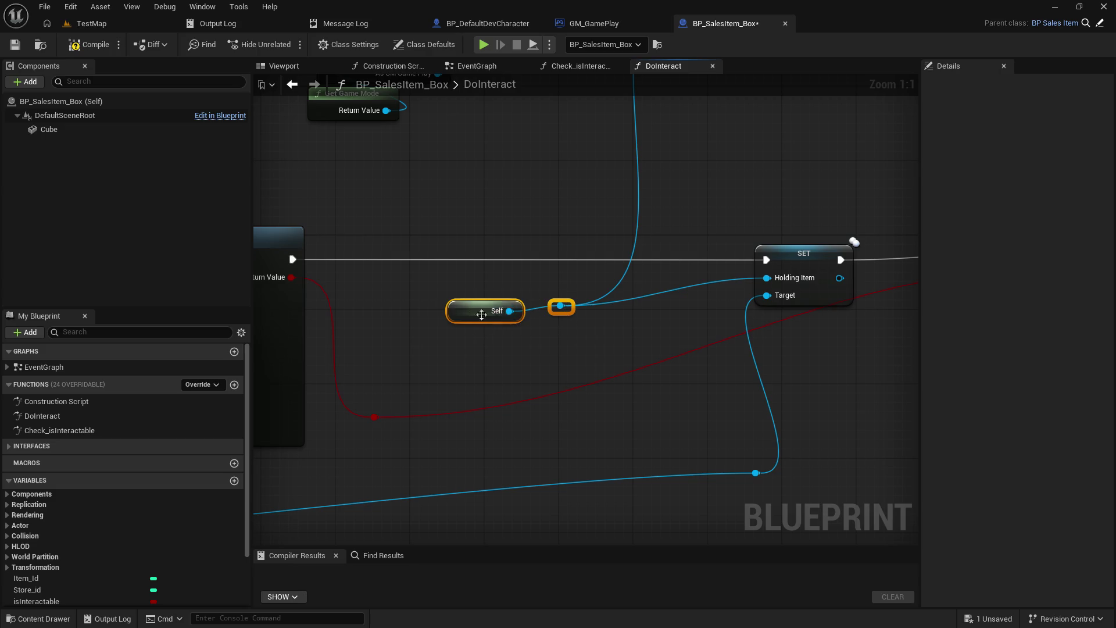
{"action": "left_click_drag", "start_coordinate": [481, 314], "coordinate": [379, 295]}
{"action": "left_click_drag", "start_coordinate": [671, 242], "coordinate": [781, 474]}
{"action": "left_click_drag", "start_coordinate": [776, 253], "coordinate": [607, 259]}
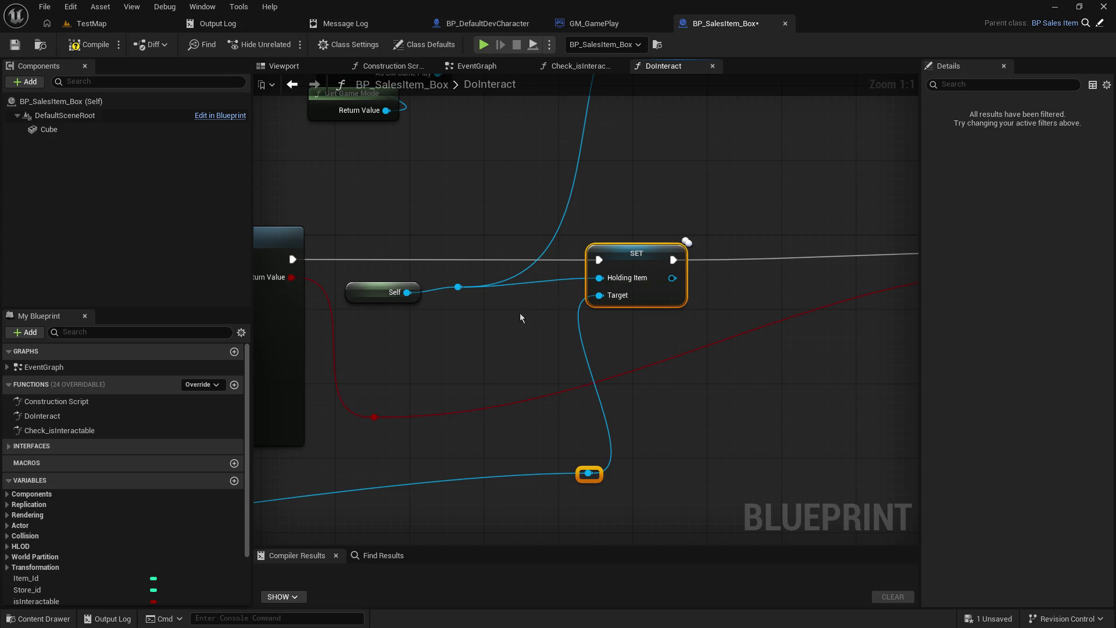
{"action": "left_click_drag", "start_coordinate": [520, 313], "coordinate": [630, 312]}
{"action": "left_click", "coordinate": [629, 312]}
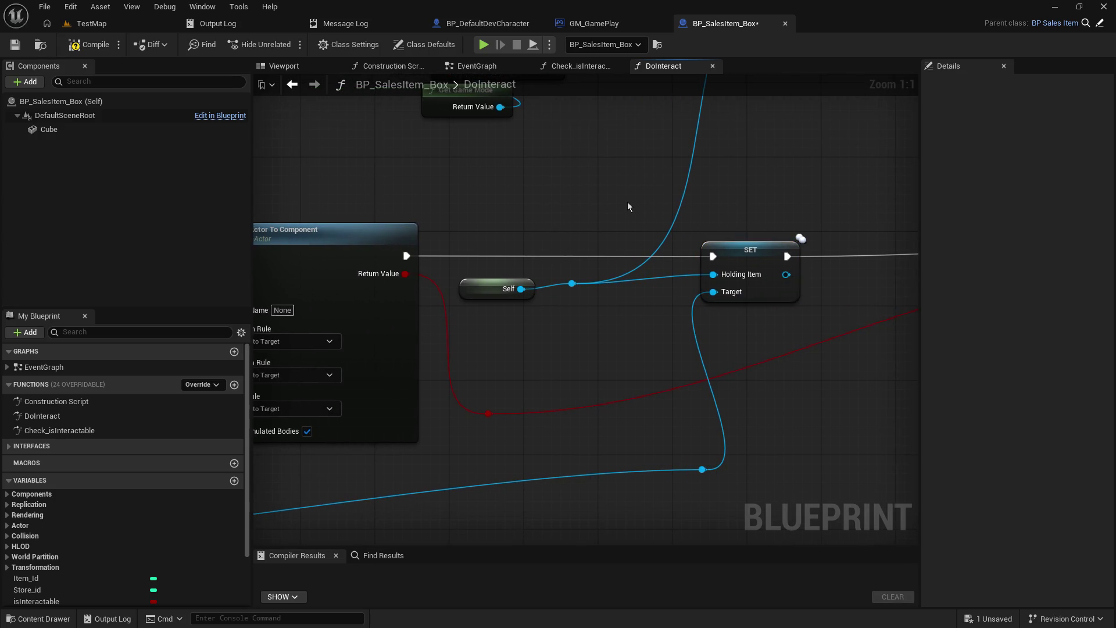
{"action": "left_click", "coordinate": [15, 44]}
{"action": "left_click", "coordinate": [487, 24]}
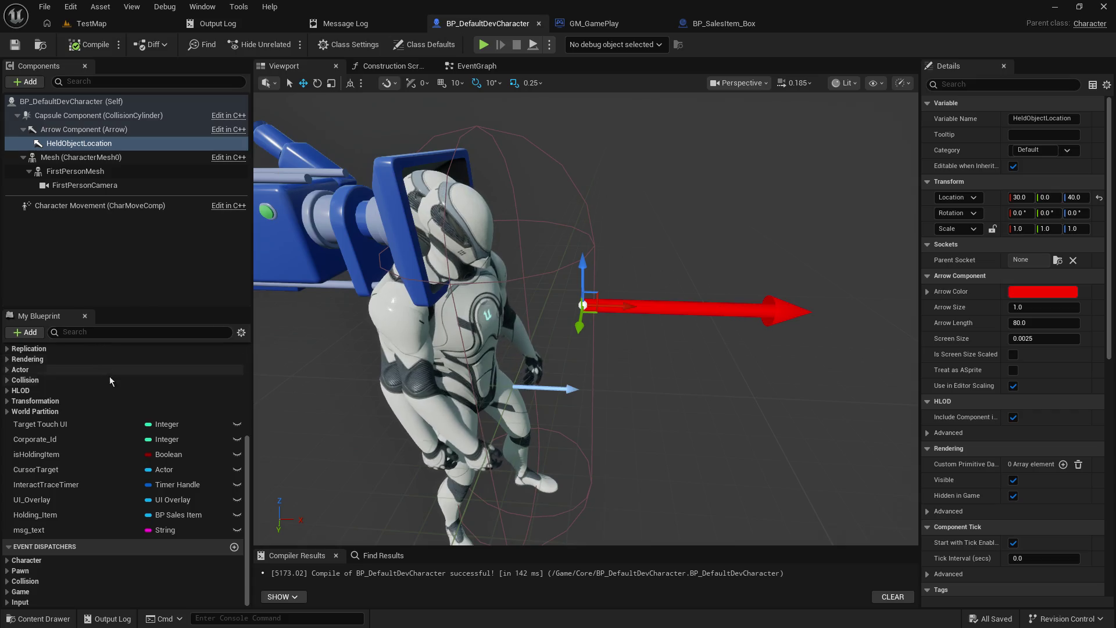
- Review the Holding_Item variable's Details in BP_DefaultDevCharacter
{"action": "left_click", "coordinate": [47, 516]}
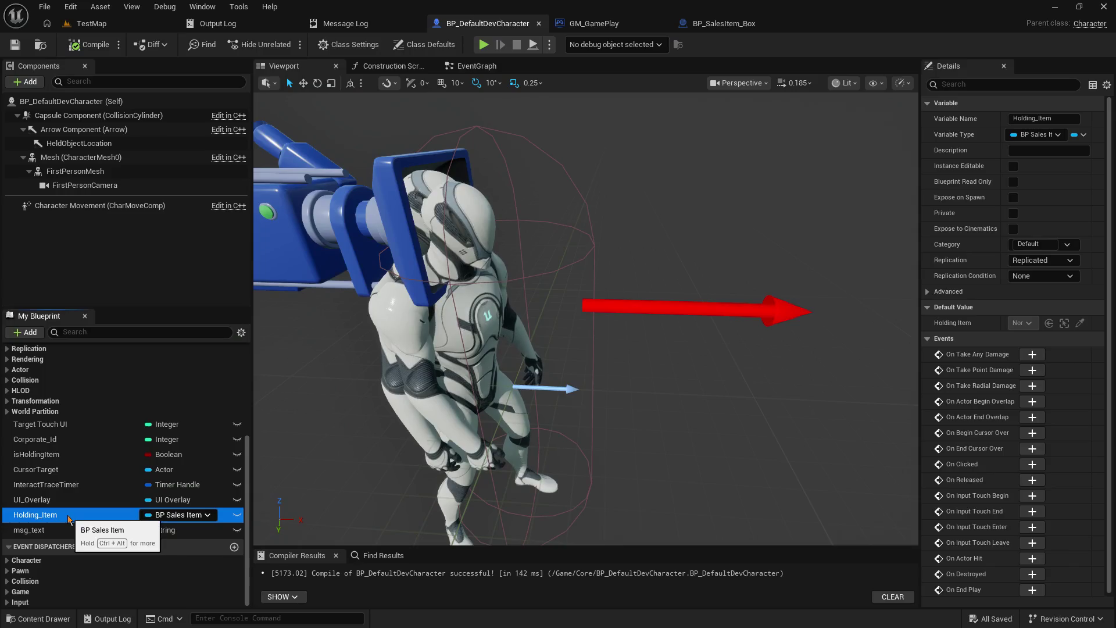
{"action": "left_click", "coordinate": [681, 19]}
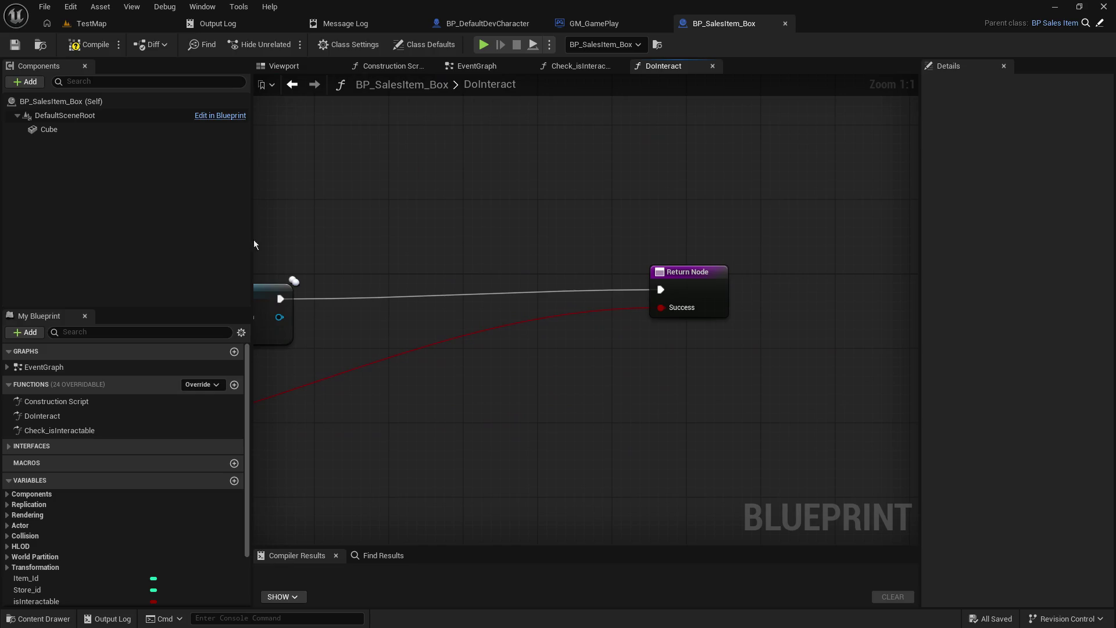
- Move Return Node beside SET and relocate the Cast To GM_GamePlay nodes beside Move Inventory Item
{"action": "left_click_drag", "start_coordinate": [621, 224], "coordinate": [842, 213]}
{"action": "mouse_move", "coordinate": [906, 250]}
{"action": "left_mouse_down"}
{"action": "mouse_move", "coordinate": [608, 270]}
{"action": "mouse_move", "coordinate": [591, 259]}
{"action": "mouse_move", "coordinate": [692, 264]}
{"action": "left_mouse_up"}
{"action": "mouse_move", "coordinate": [544, 378]}
{"action": "left_mouse_down"}
{"action": "mouse_move", "coordinate": [936, 366]}
{"action": "mouse_move", "coordinate": [686, 384]}
{"action": "left_mouse_up"}
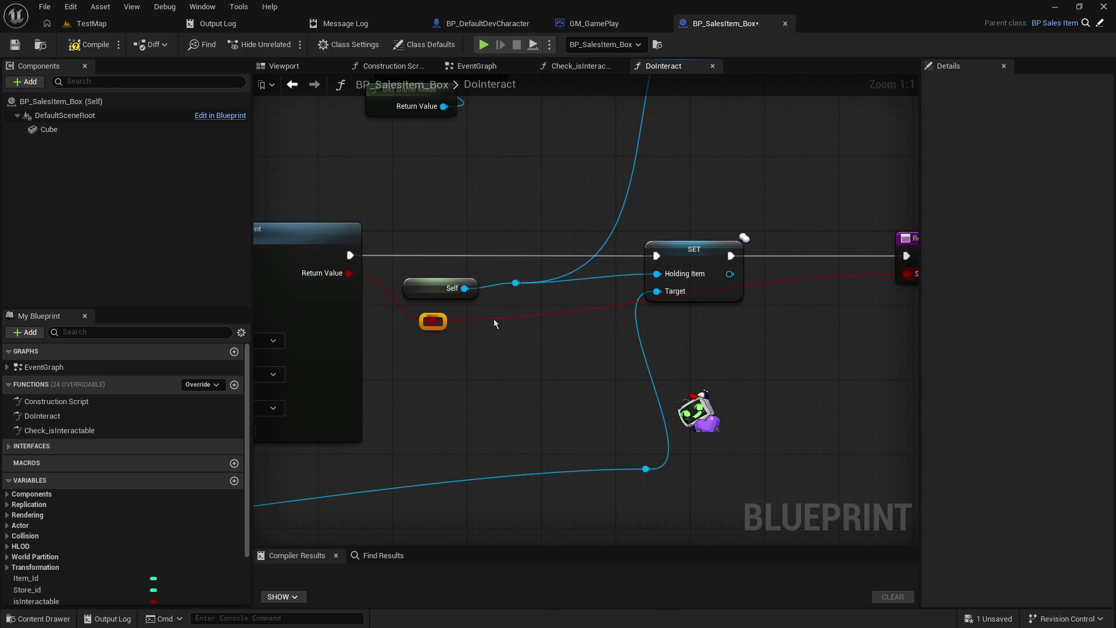
{"action": "left_click_drag", "start_coordinate": [494, 324], "coordinate": [796, 326]}
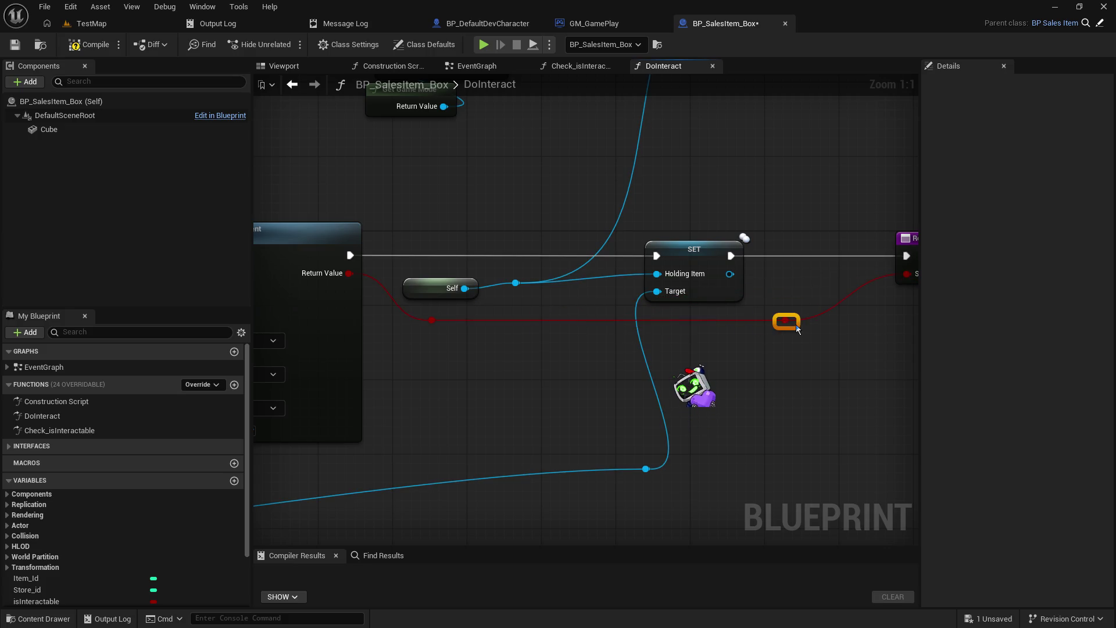
{"action": "mouse_move", "coordinate": [556, 388]}
{"action": "left_mouse_down"}
{"action": "mouse_move", "coordinate": [627, 595]}
{"action": "mouse_move", "coordinate": [602, 625]}
{"action": "mouse_move", "coordinate": [530, 627]}
{"action": "left_mouse_up"}
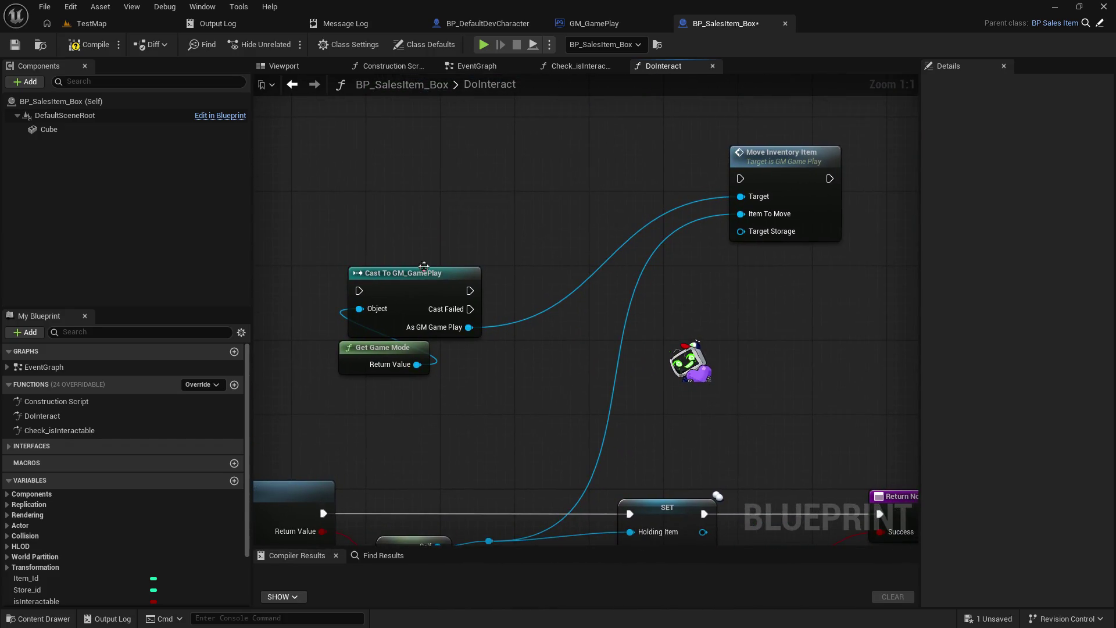
{"action": "mouse_move", "coordinate": [498, 244]}
{"action": "left_mouse_down"}
{"action": "mouse_move", "coordinate": [752, 336]}
{"action": "mouse_move", "coordinate": [499, 398]}
{"action": "left_mouse_up"}
{"action": "left_click_drag", "start_coordinate": [403, 282], "coordinate": [617, 153]}
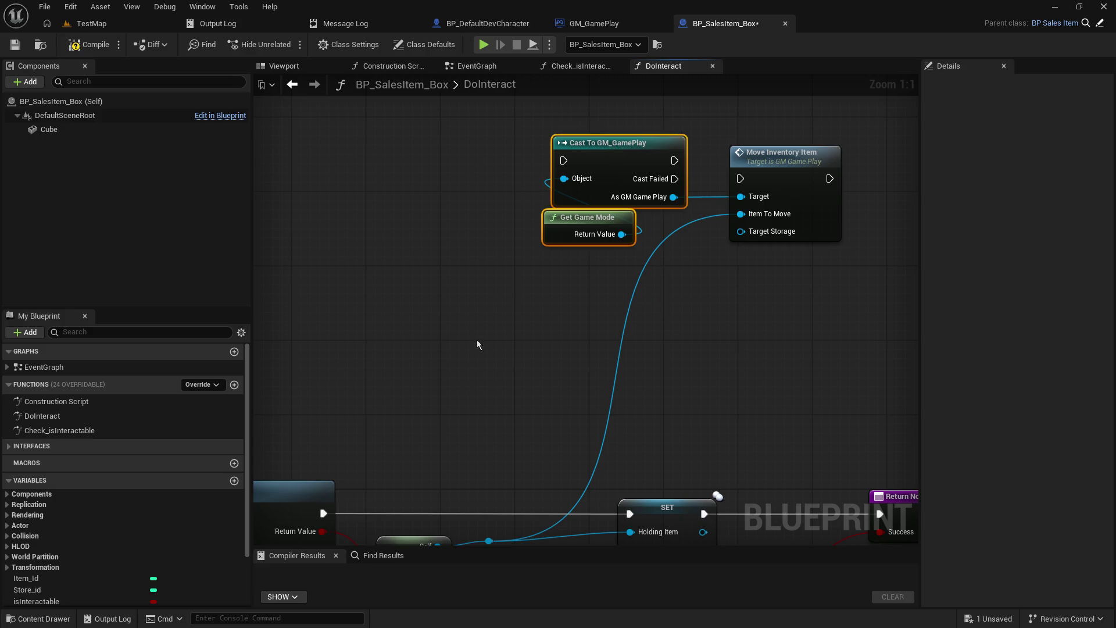
{"action": "left_click", "coordinate": [495, 467]}
{"action": "mouse_move", "coordinate": [495, 468]}
{"action": "left_mouse_down"}
{"action": "mouse_move", "coordinate": [526, 262]}
{"action": "mouse_move", "coordinate": [520, 151]}
{"action": "mouse_move", "coordinate": [526, 188]}
{"action": "left_mouse_up"}
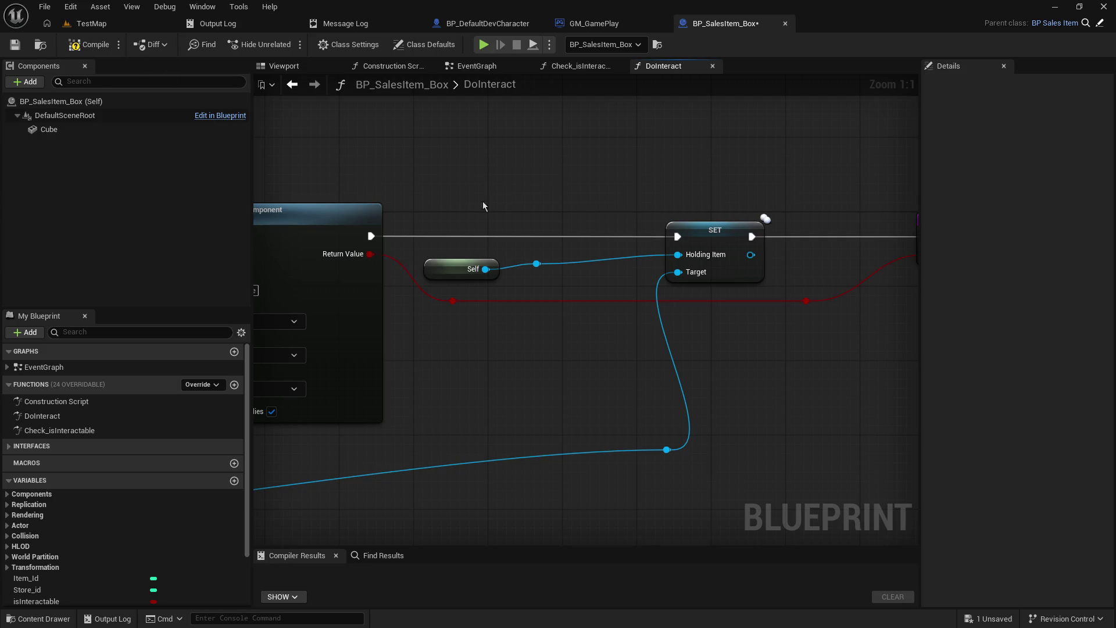
- Replace the Self-wire knot with a direct Self-to-Holding Item link and pull SET and Return Node left
{"action": "left_click", "coordinate": [537, 263]}
{"action": "key", "text": "Delete"}
{"action": "left_click_drag", "start_coordinate": [485, 270], "coordinate": [677, 254]}
{"action": "left_click_drag", "start_coordinate": [438, 266], "coordinate": [604, 248]}
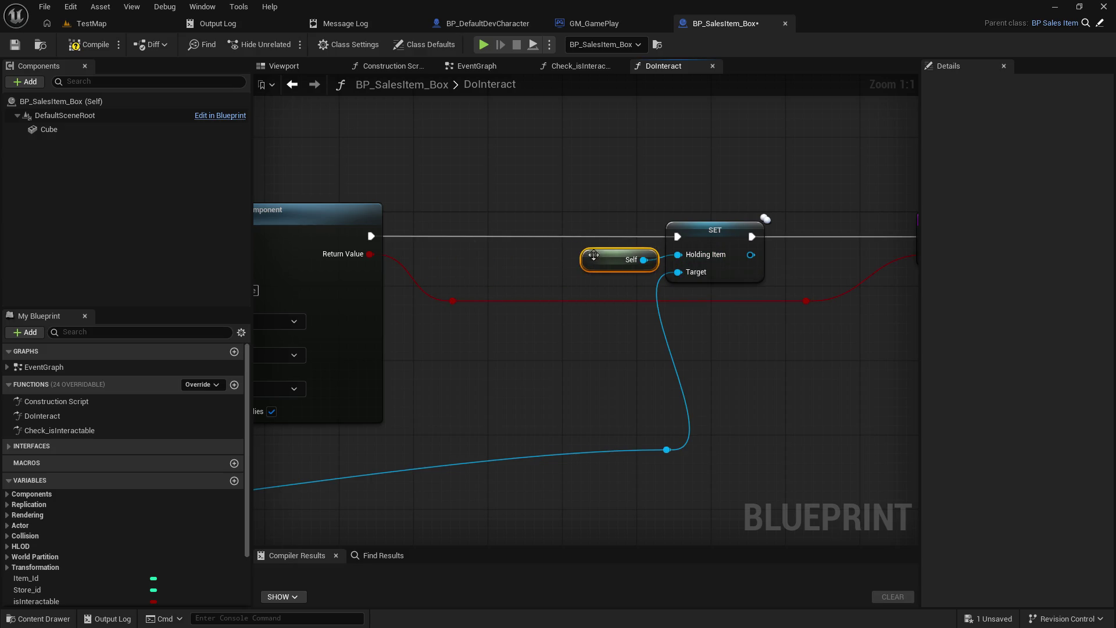
{"action": "scroll", "coordinate": [420, 315], "scroll_direction": "down", "scroll_amount": 2}
{"action": "mouse_move", "coordinate": [527, 186]}
{"action": "left_mouse_down"}
{"action": "mouse_move", "coordinate": [581, 237]}
{"action": "mouse_move", "coordinate": [877, 410]}
{"action": "left_mouse_up"}
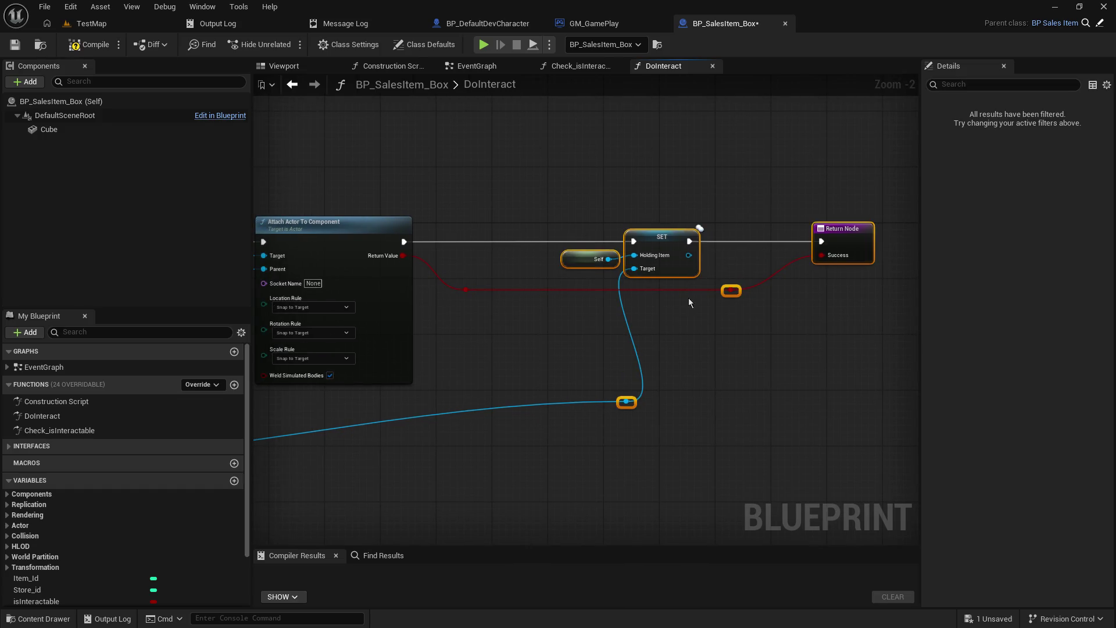
{"action": "left_click_drag", "start_coordinate": [669, 243], "coordinate": [541, 237]}
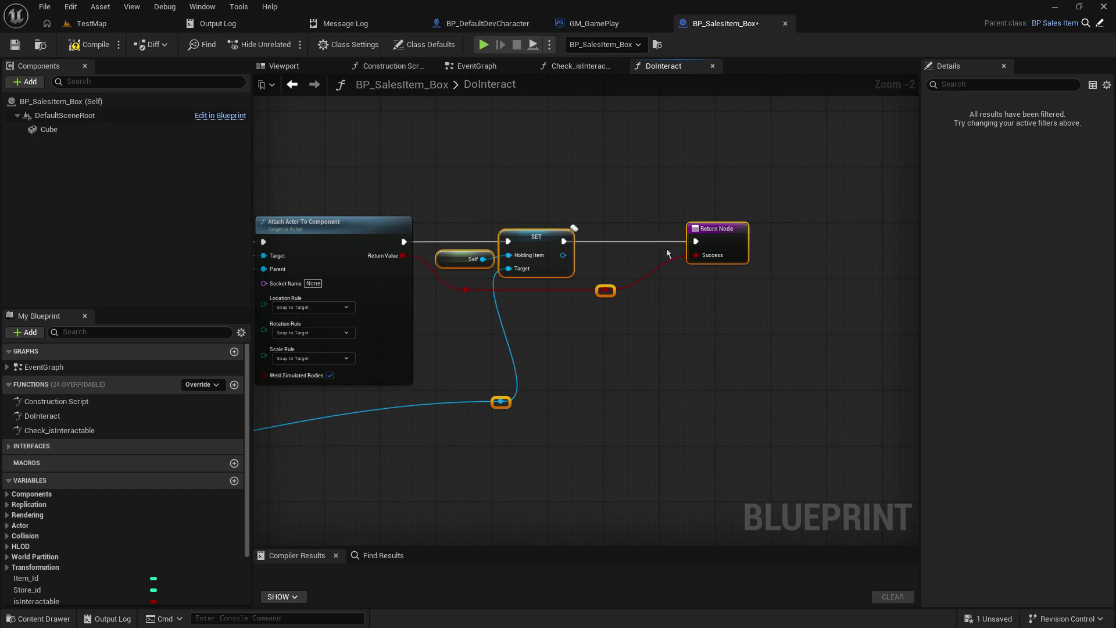
{"action": "left_click", "coordinate": [592, 198]}
{"action": "left_click_drag", "start_coordinate": [768, 328], "coordinate": [768, 329]}
{"action": "left_click_drag", "start_coordinate": [717, 230], "coordinate": [641, 229]}
{"action": "mouse_move", "coordinate": [596, 362]}
{"action": "left_mouse_down"}
{"action": "mouse_move", "coordinate": [772, 385]}
{"action": "mouse_move", "coordinate": [729, 412]}
{"action": "mouse_move", "coordinate": [645, 403]}
{"action": "left_mouse_up"}
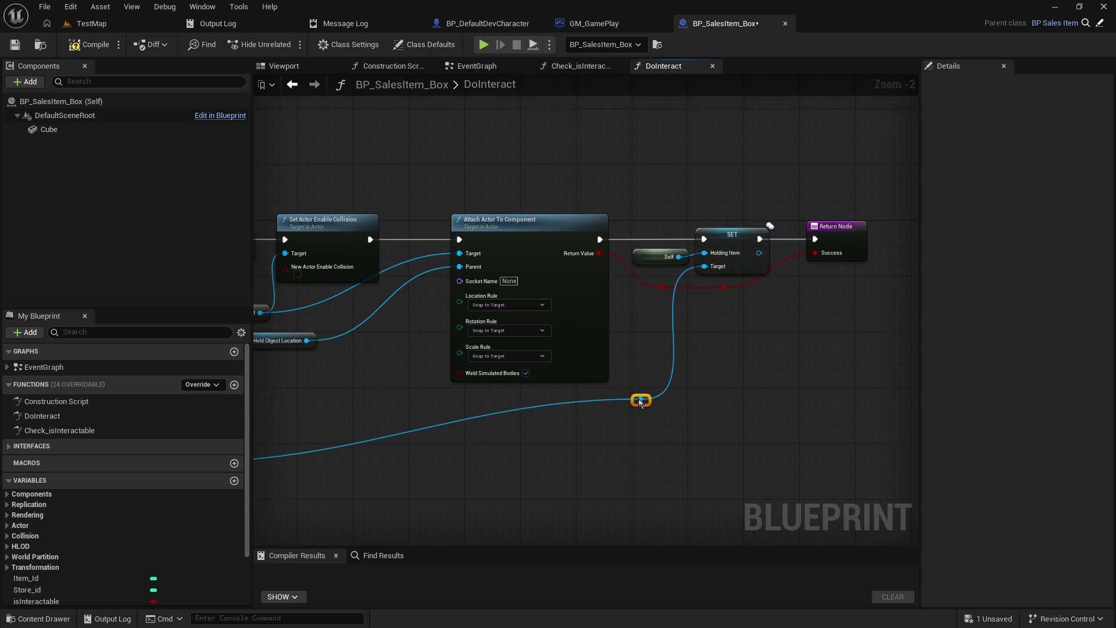
- Compile, then wire a new self reference into the attach node's Target
{"action": "left_click", "coordinate": [23, 47]}
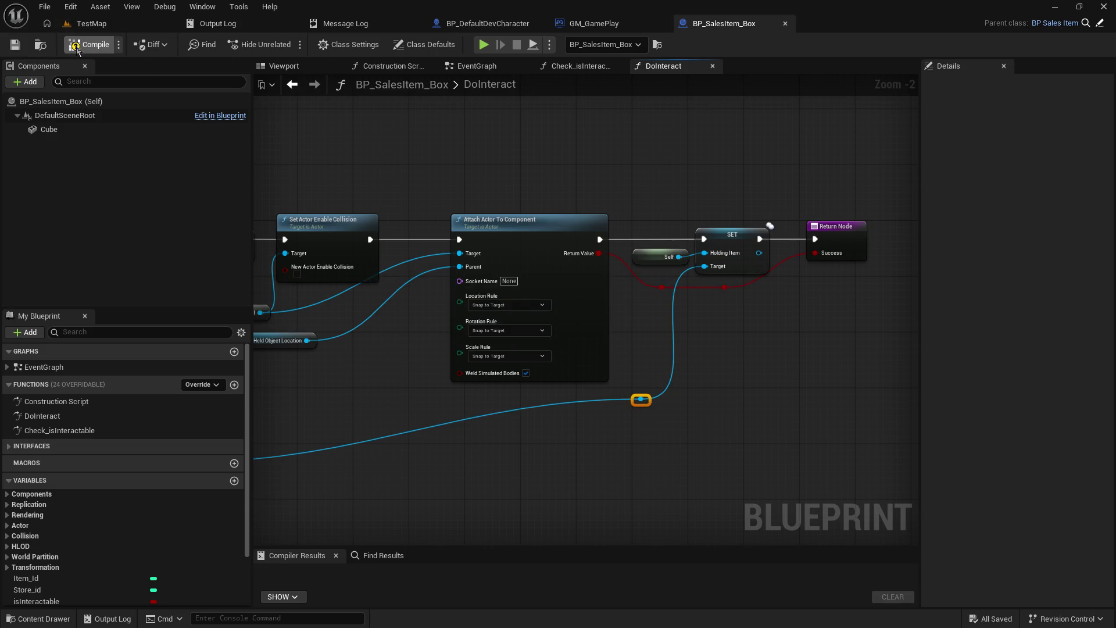
{"action": "left_click_drag", "start_coordinate": [356, 320], "coordinate": [541, 332]}
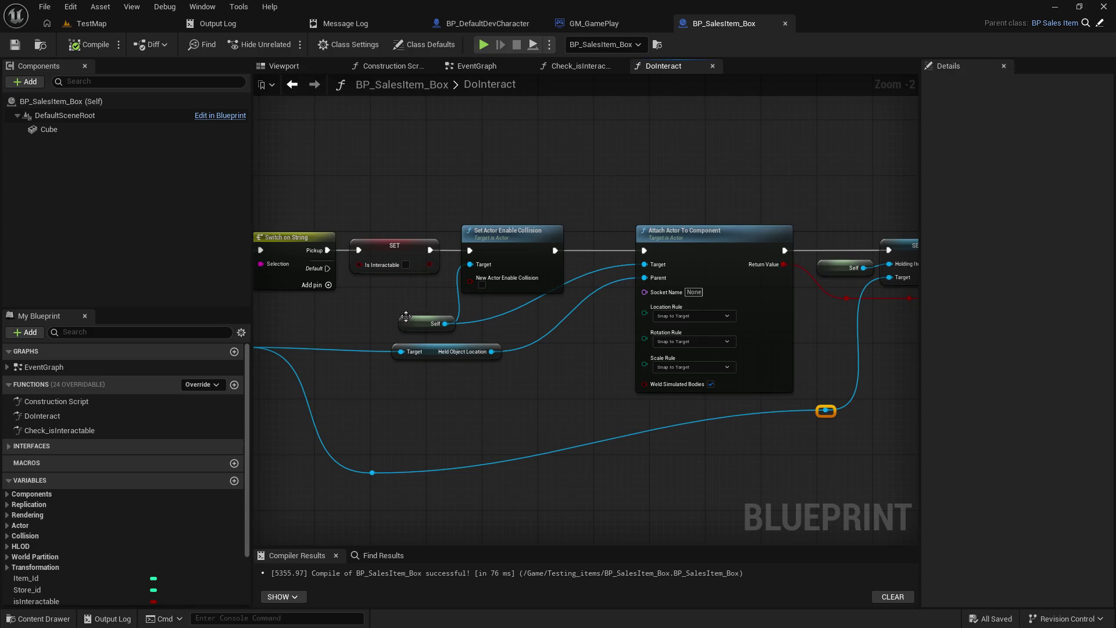
{"action": "left_click_drag", "start_coordinate": [406, 317], "coordinate": [385, 303]}
{"action": "left_click", "coordinate": [644, 265], "text": "alt"}
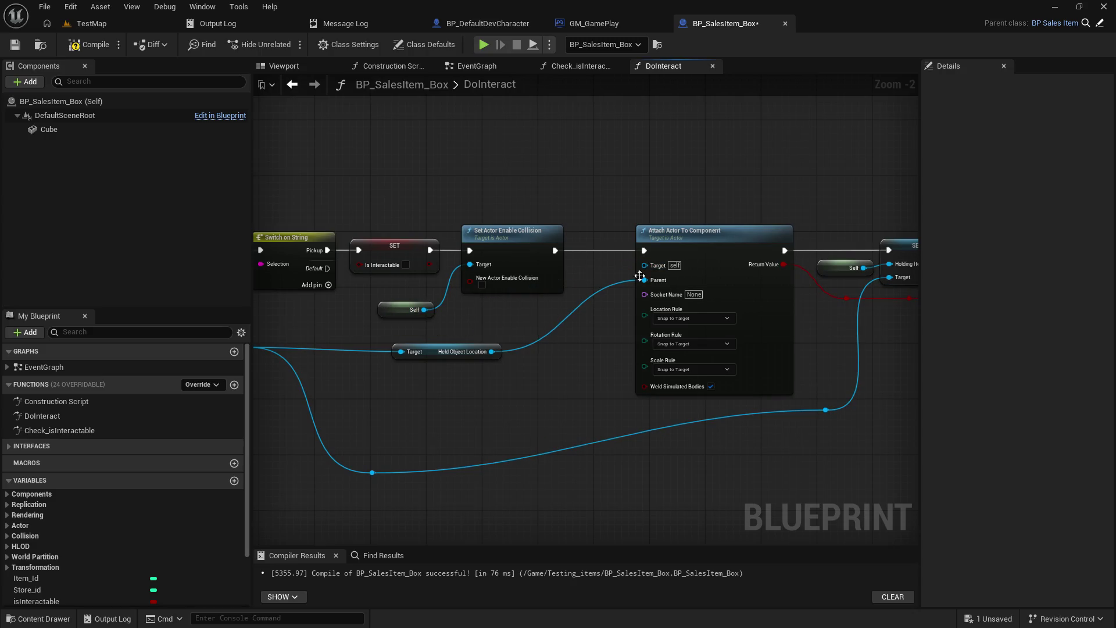
{"action": "mouse_move", "coordinate": [644, 265]}
{"action": "left_mouse_down"}
{"action": "mouse_move", "coordinate": [528, 294]}
{"action": "mouse_move", "coordinate": [525, 309]}
{"action": "left_mouse_up"}
{"action": "type", "text": "se"}
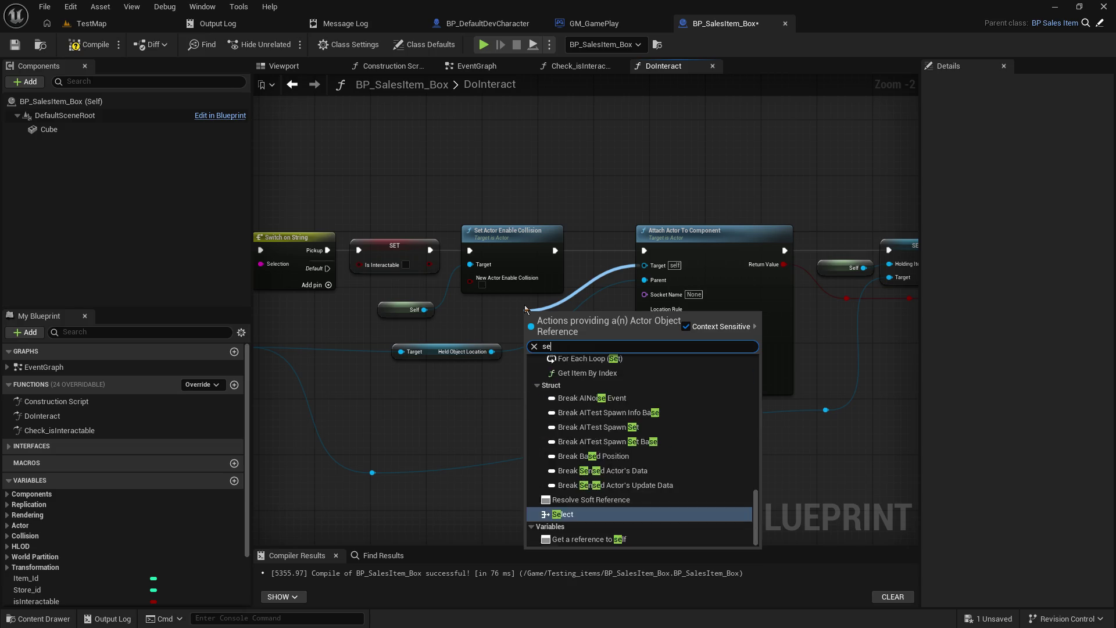
{"action": "type", "text": "lf"}
{"action": "key", "text": "Return"}
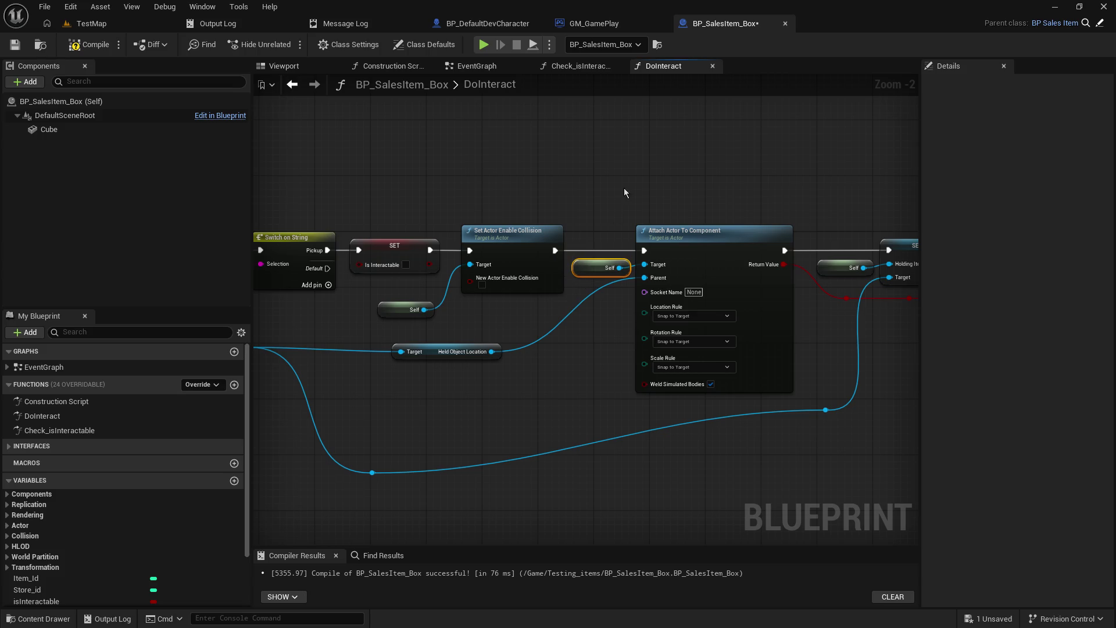
- Nudge the attach node, Held Object Location, Self and bottom knot to straighten wires
{"action": "left_click_drag", "start_coordinate": [581, 196], "coordinate": [662, 330]}
{"action": "left_click_drag", "start_coordinate": [712, 241], "coordinate": [720, 240]}
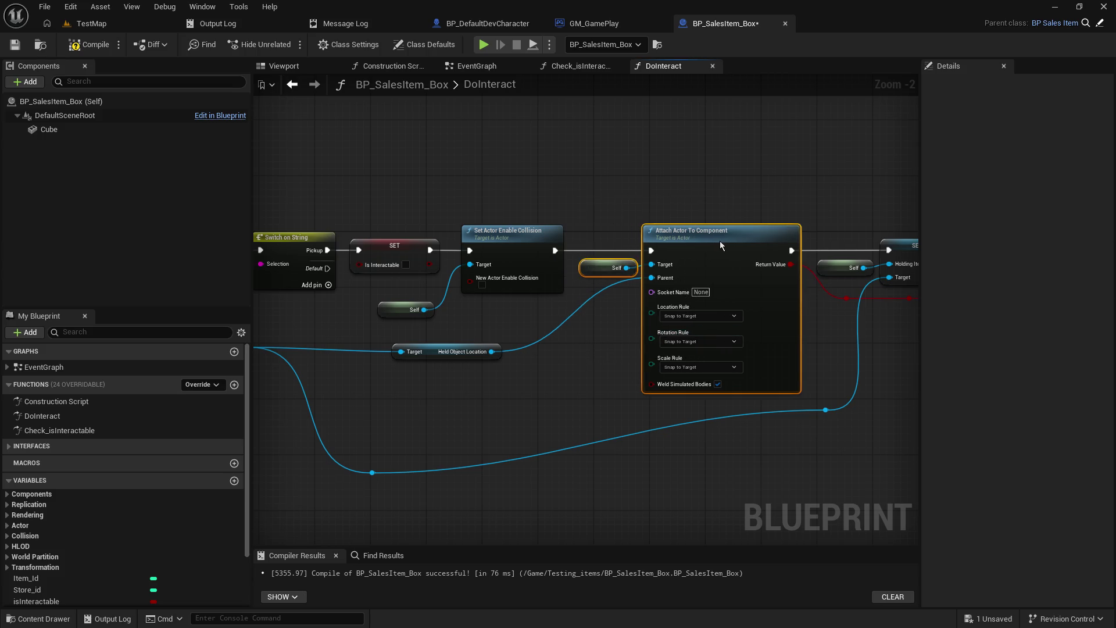
{"action": "left_click", "coordinate": [612, 194]}
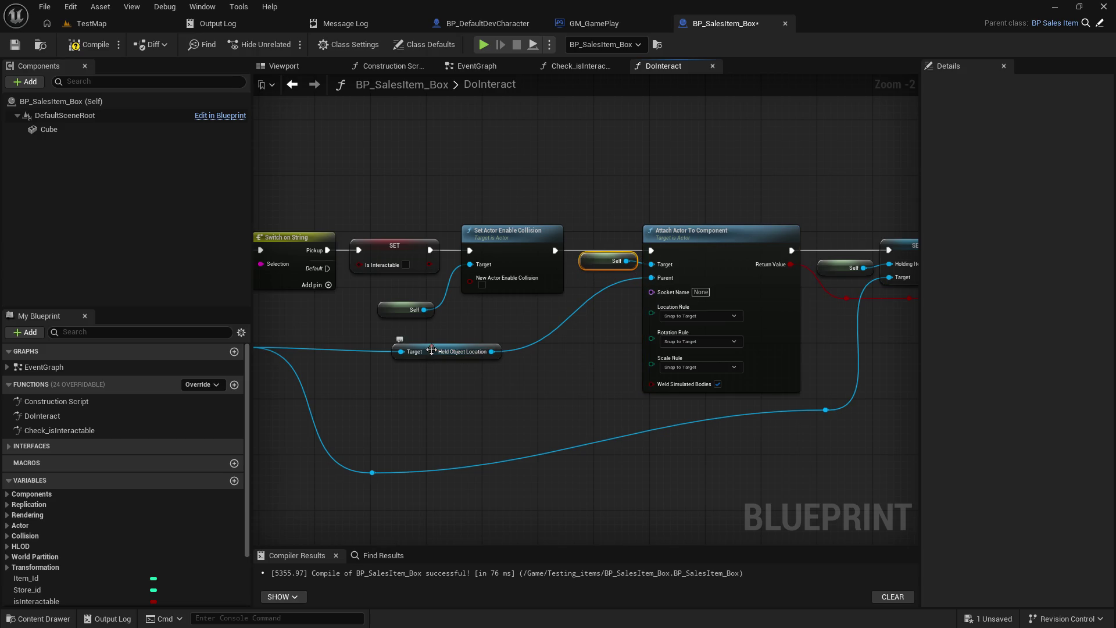
{"action": "left_click_drag", "start_coordinate": [431, 349], "coordinate": [431, 343]}
{"action": "left_click_drag", "start_coordinate": [381, 308], "coordinate": [384, 289]}
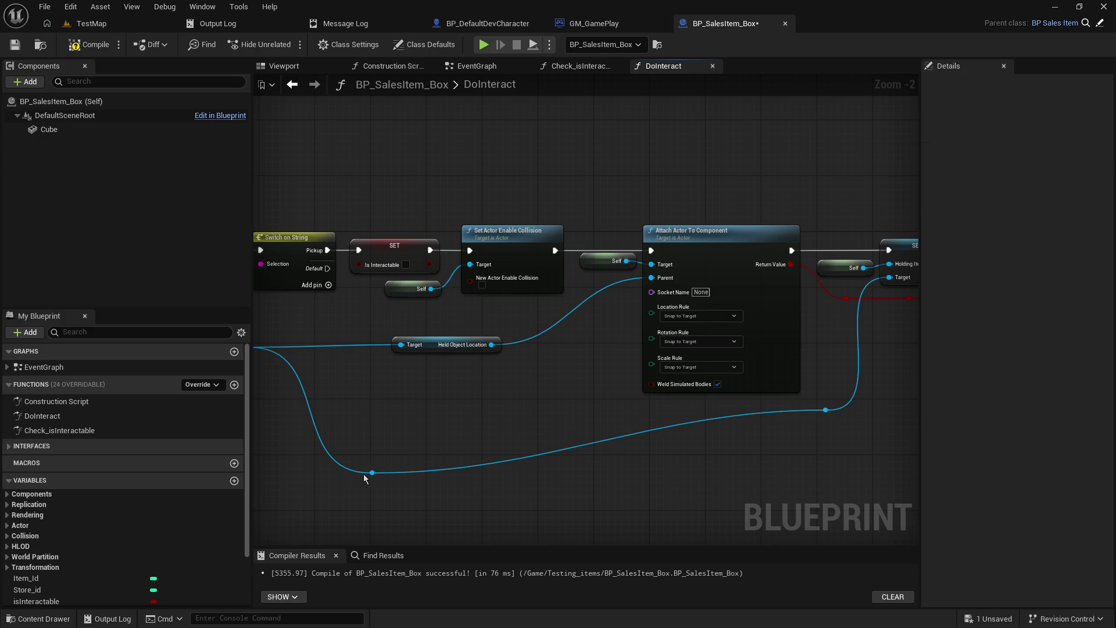
{"action": "left_click_drag", "start_coordinate": [364, 478], "coordinate": [365, 415]}
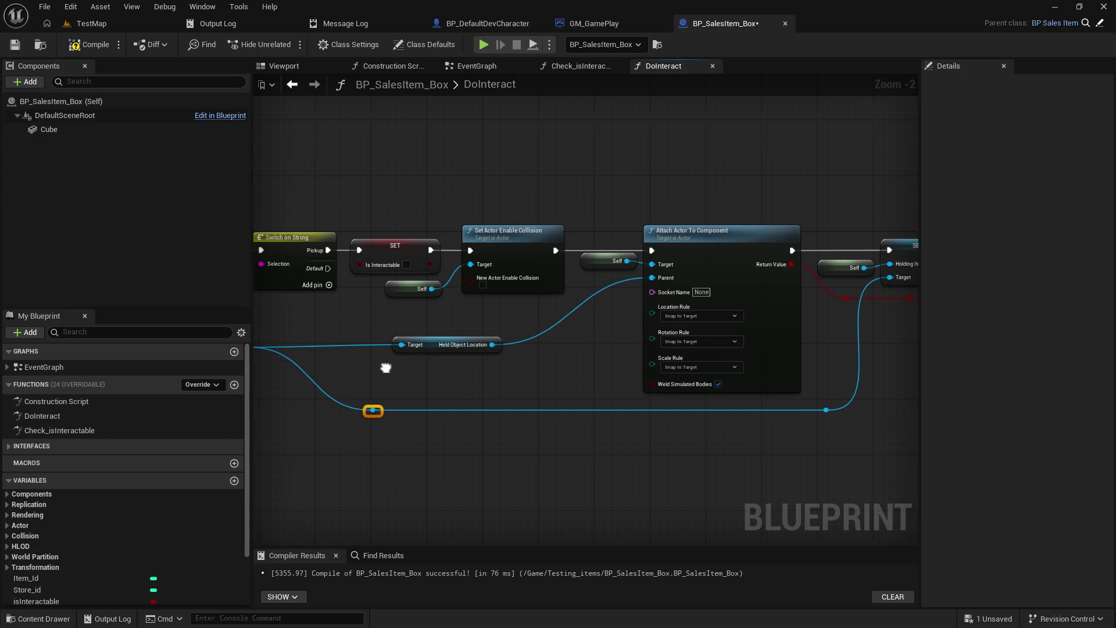
{"action": "left_click_drag", "start_coordinate": [386, 367], "coordinate": [497, 332]}
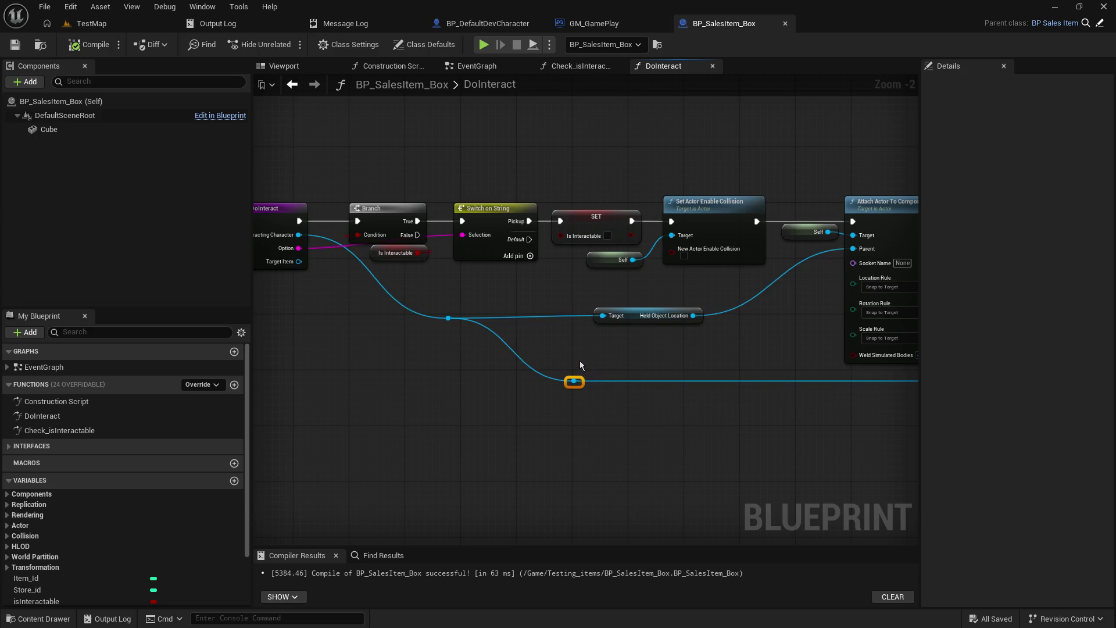
- Align Held Object Location and review the collision, attach and SET Holding Item chain
{"action": "mouse_move", "coordinate": [772, 354]}
{"action": "left_mouse_down"}
{"action": "mouse_move", "coordinate": [598, 374]}
{"action": "mouse_move", "coordinate": [591, 389]}
{"action": "left_mouse_up"}
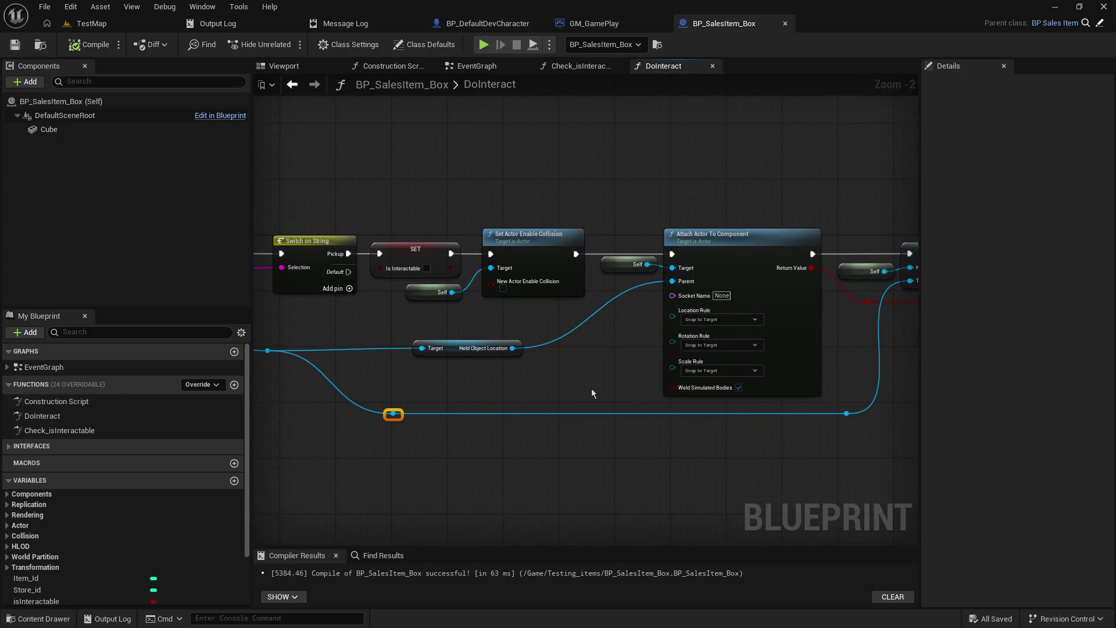
{"action": "left_click_drag", "start_coordinate": [453, 350], "coordinate": [454, 356]}
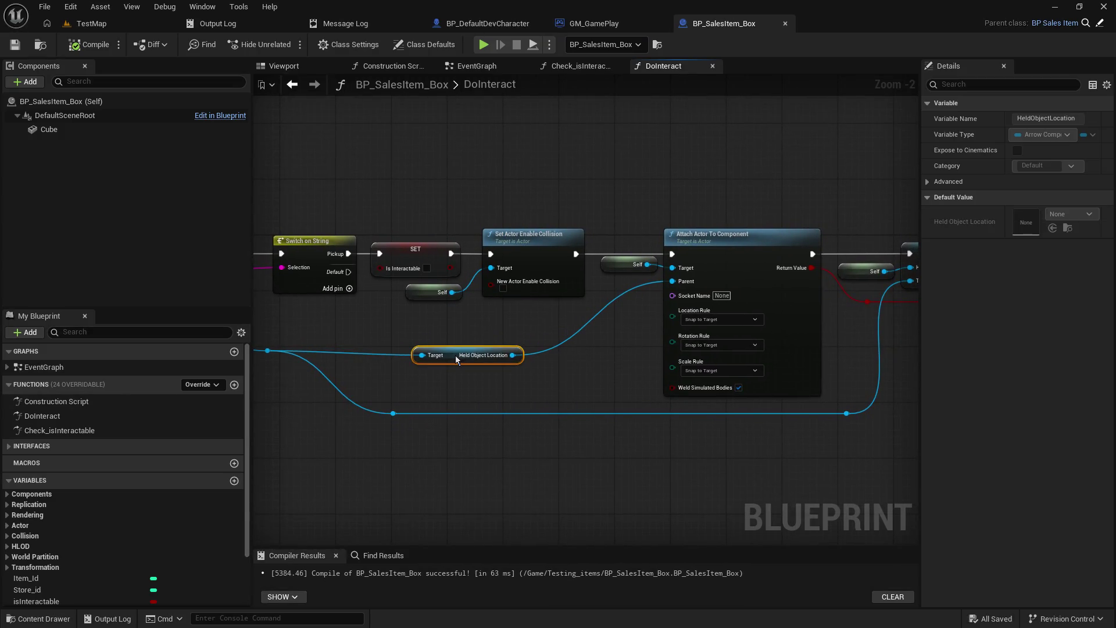
{"action": "left_click", "coordinate": [583, 370]}
{"action": "left_click_drag", "start_coordinate": [582, 367], "coordinate": [253, 375]}
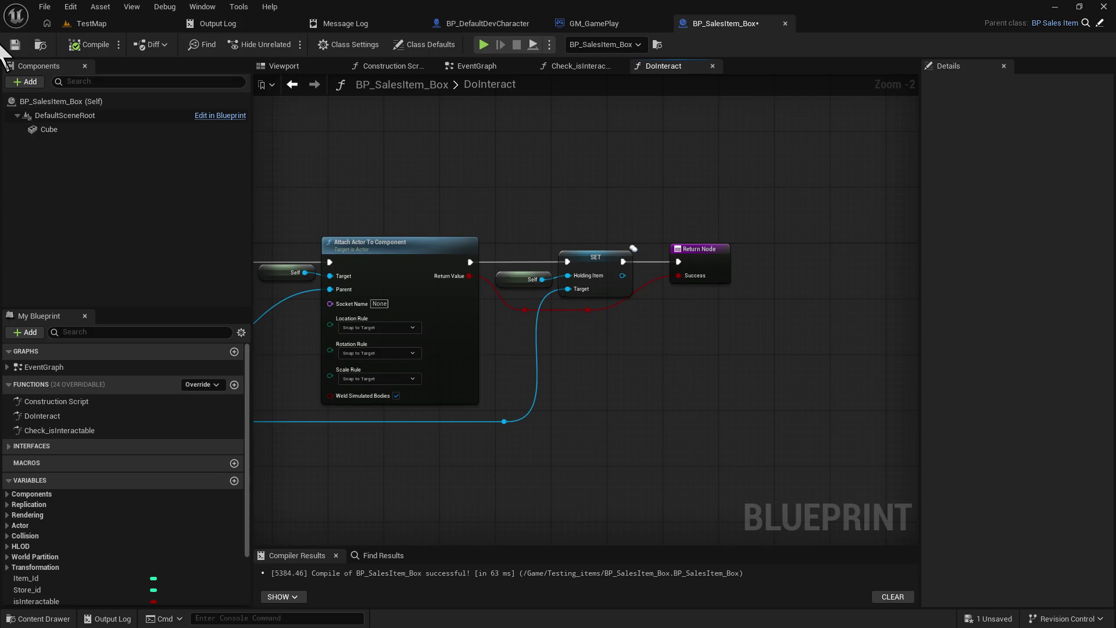
{"action": "left_click_drag", "start_coordinate": [545, 231], "coordinate": [1115, 238]}
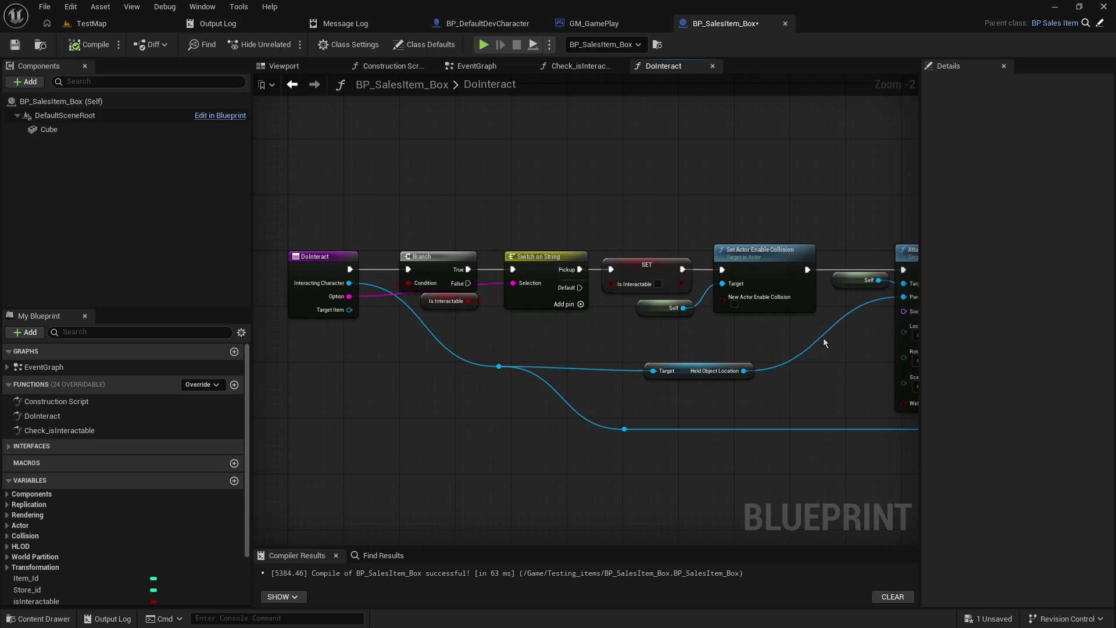
{"action": "left_click_drag", "start_coordinate": [823, 339], "coordinate": [513, 356]}
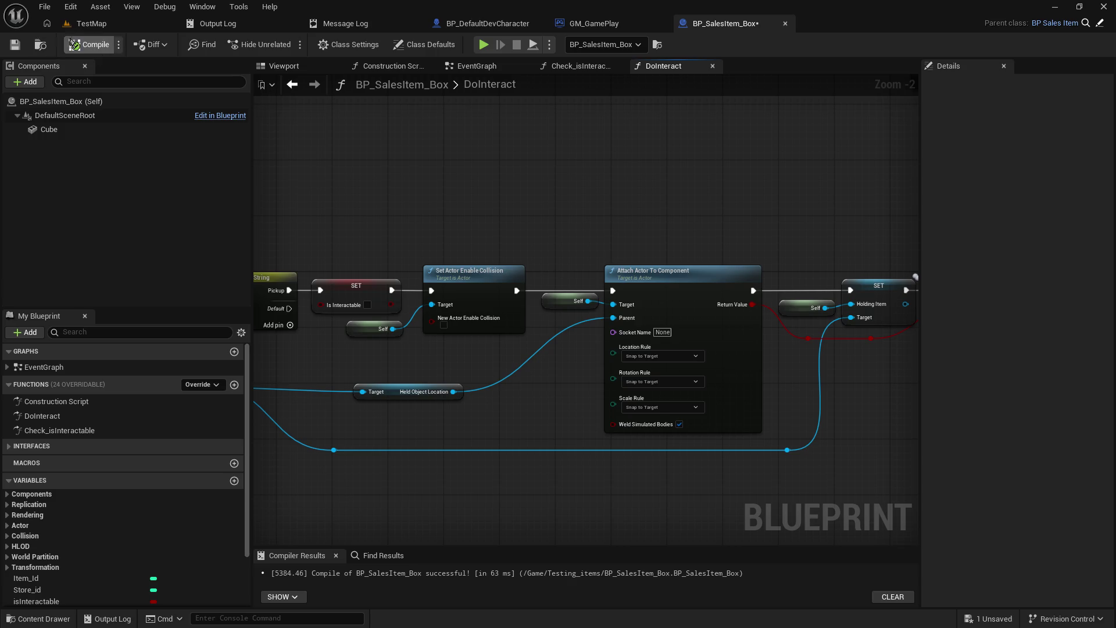
{"action": "left_click", "coordinate": [88, 23]}
- Start a Play-In-Editor session and walk the client character toward the box
{"action": "left_click", "coordinate": [288, 45]}
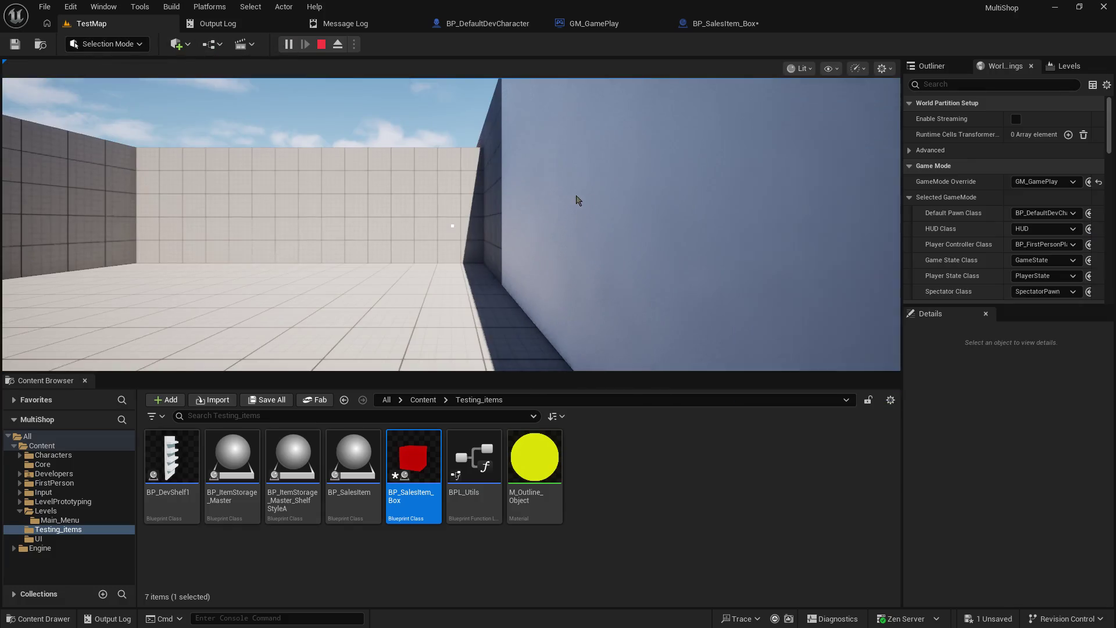
{"action": "left_click", "coordinate": [578, 201]}
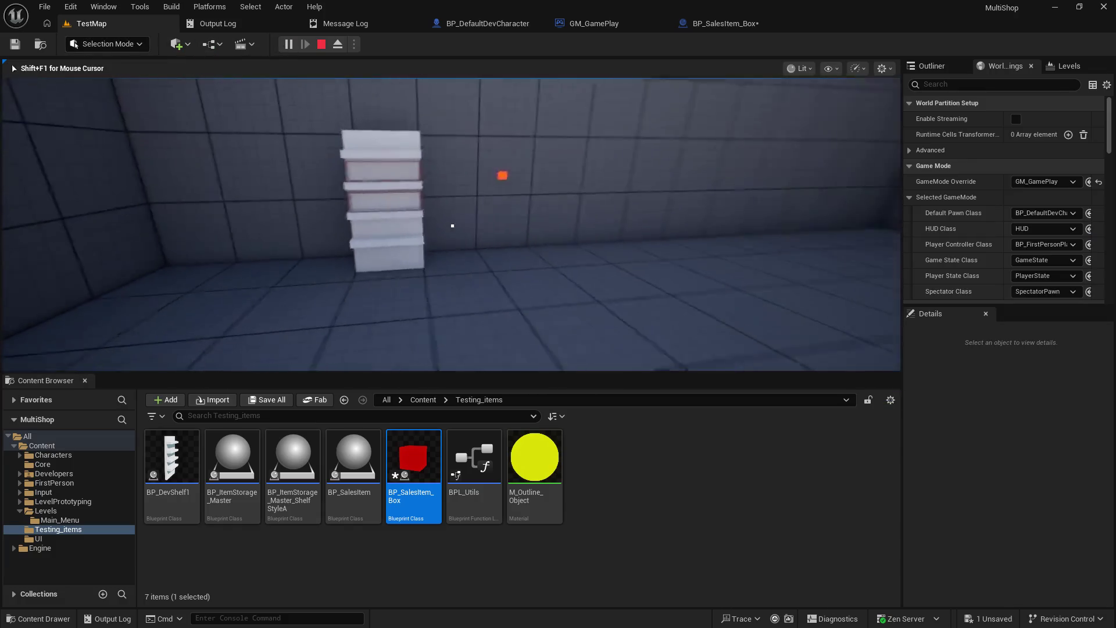
{"action": "key", "text": "w"}
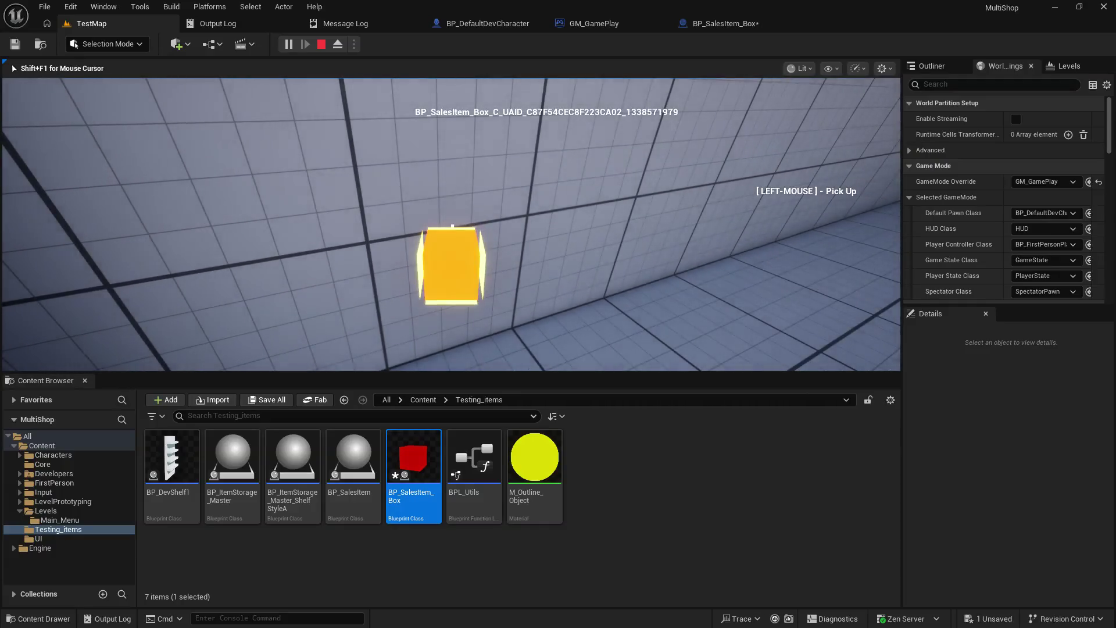
{"action": "mouse_move", "coordinate": [452, 226]}
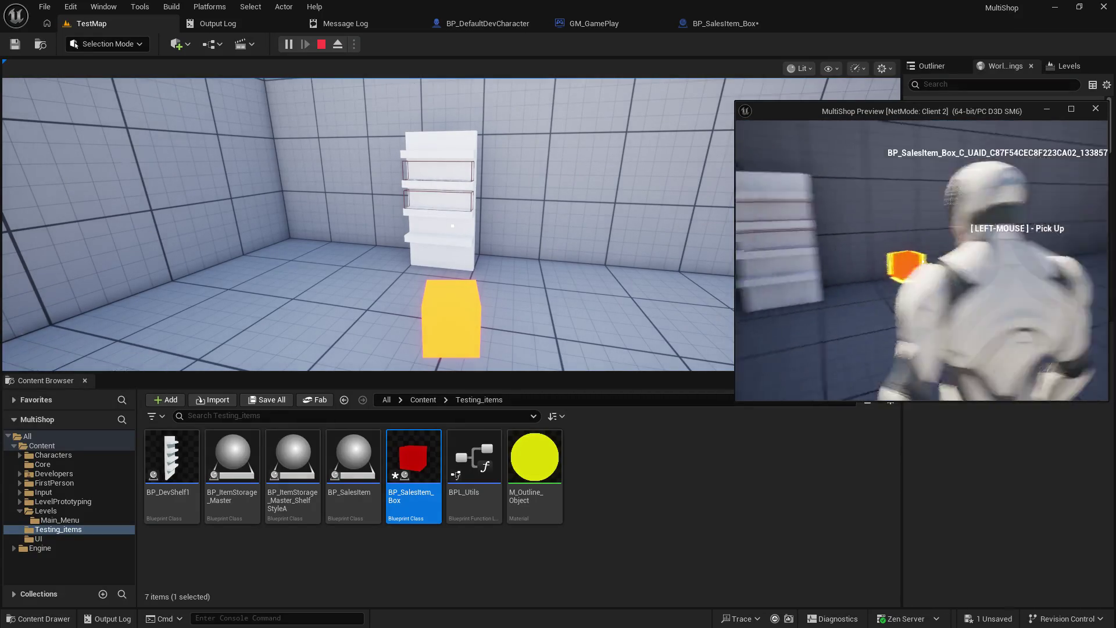
{"action": "mouse_move", "coordinate": [923, 262]}
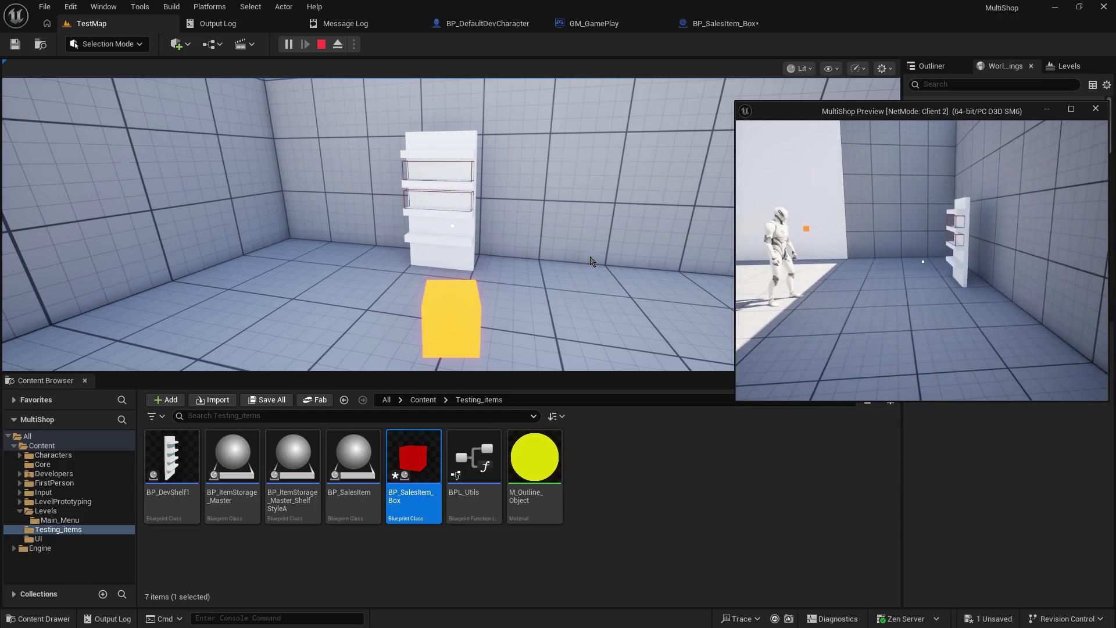
{"action": "left_click", "coordinate": [452, 225]}
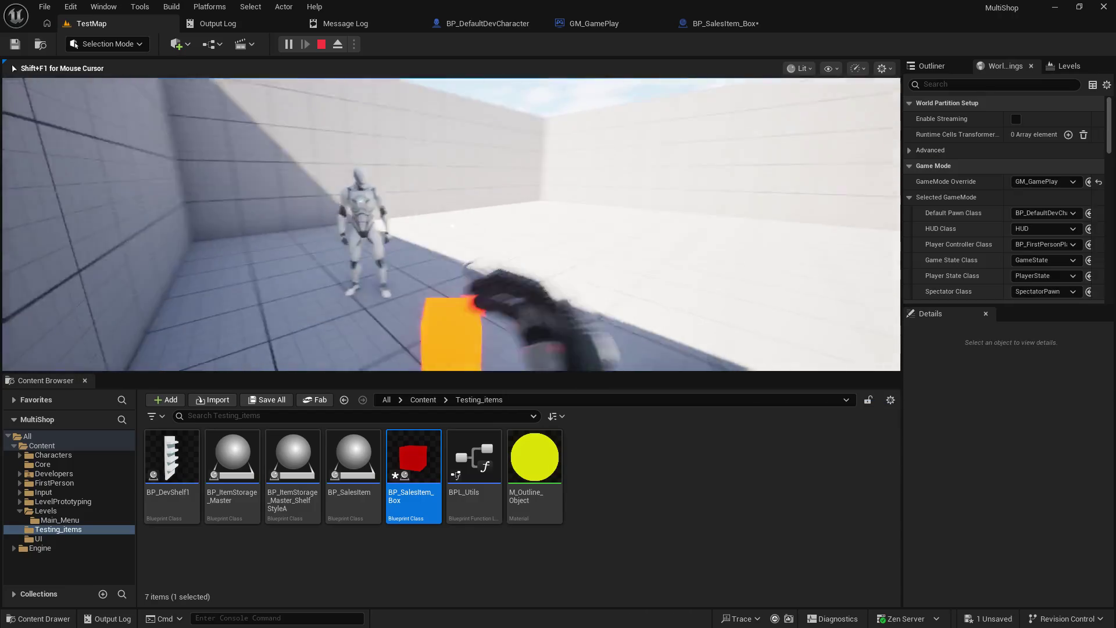
{"action": "mouse_move", "coordinate": [453, 226]}
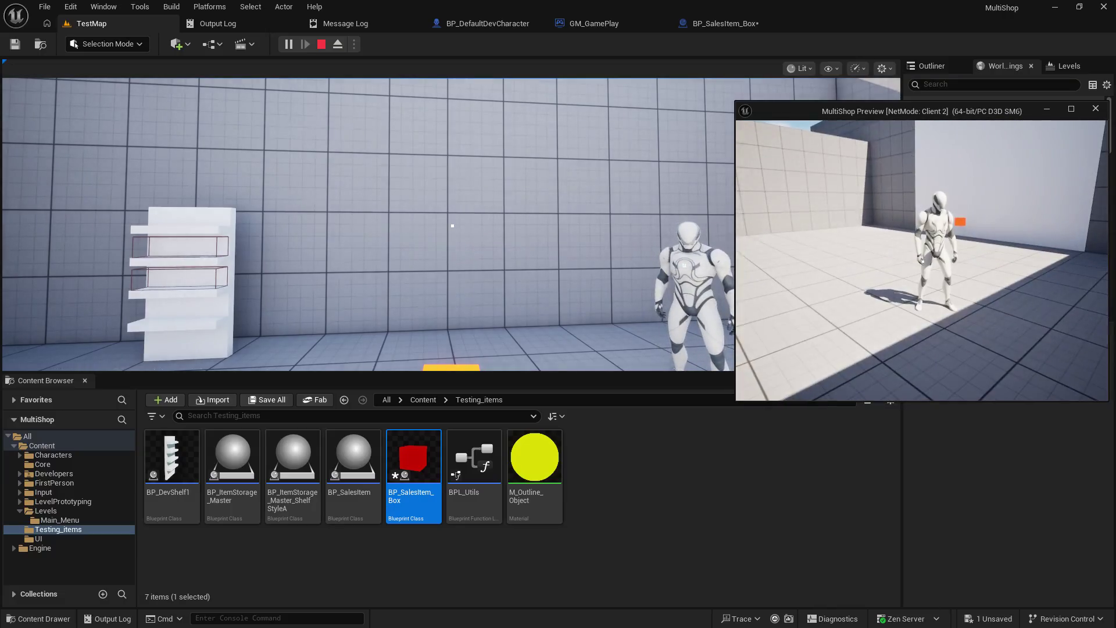
{"action": "left_click", "coordinate": [522, 184]}
- Shrink the editor window to check other windows, then restore it and return to the game
{"action": "key", "text": "shift+F1"}
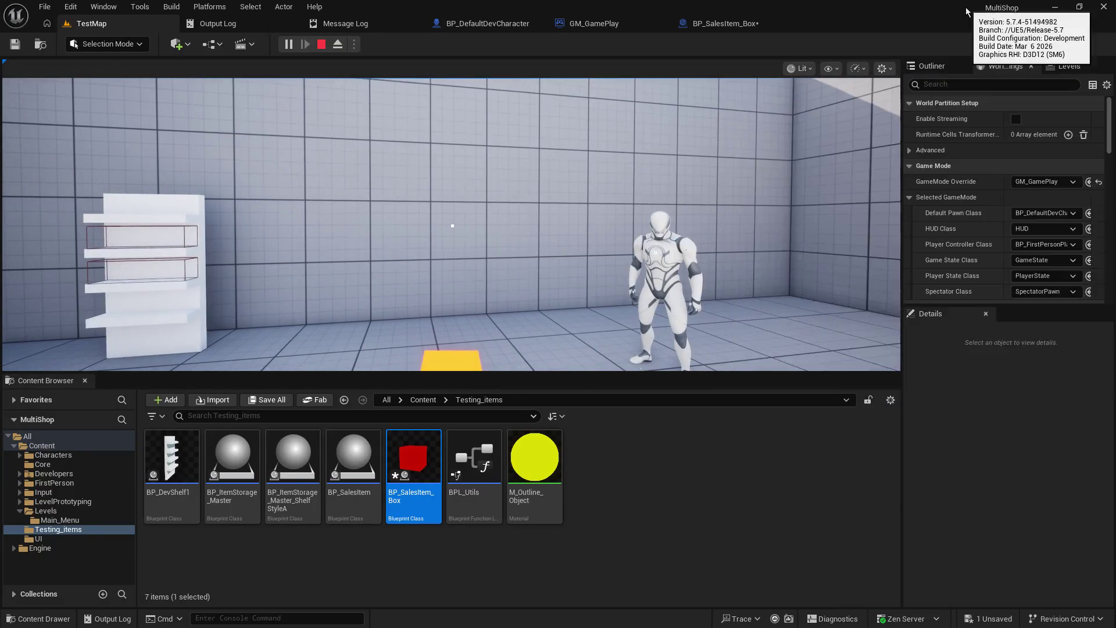
{"action": "key", "text": "super+Down"}
{"action": "left_click", "coordinate": [431, 203]}
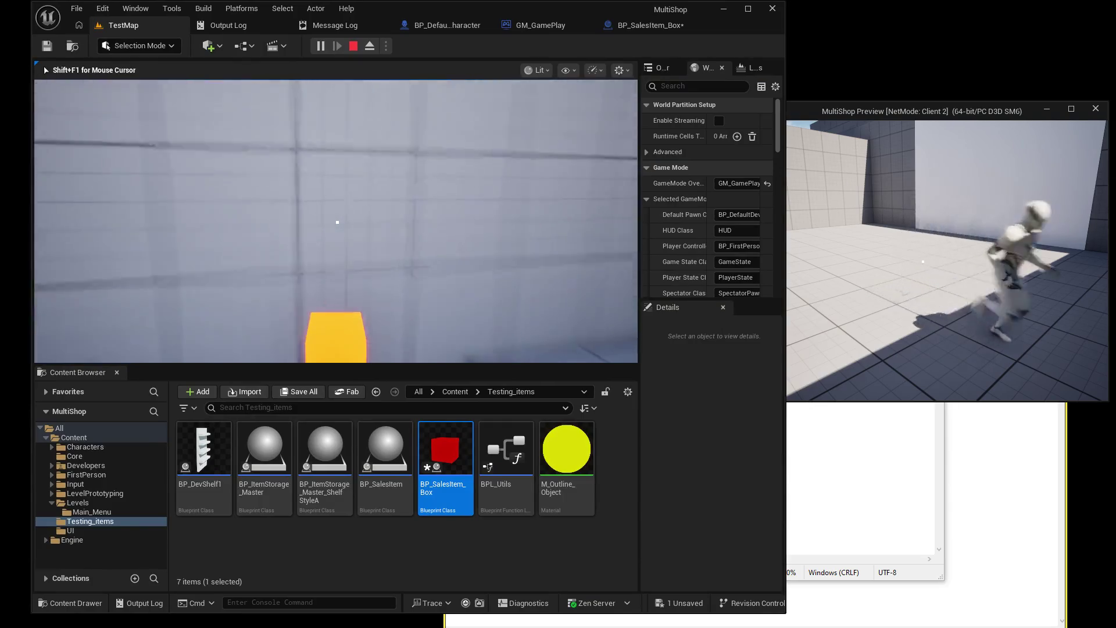
{"action": "key", "text": "shift+F1"}
{"action": "key", "text": "super+Up"}
{"action": "left_click", "coordinate": [107, 22]}
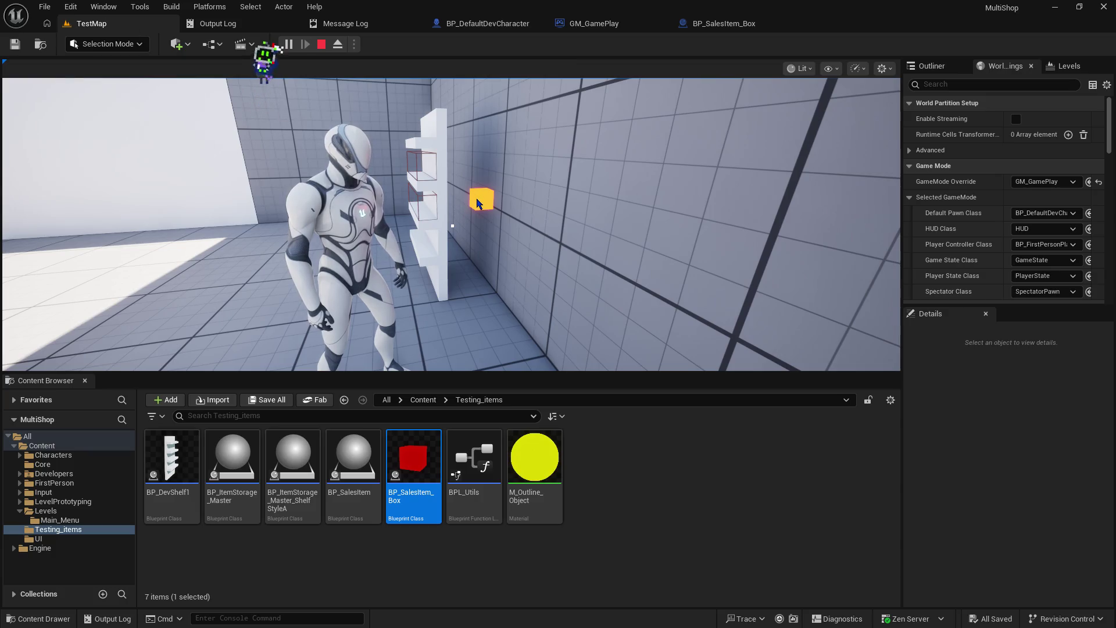
{"action": "key", "text": "alt+Tab"}
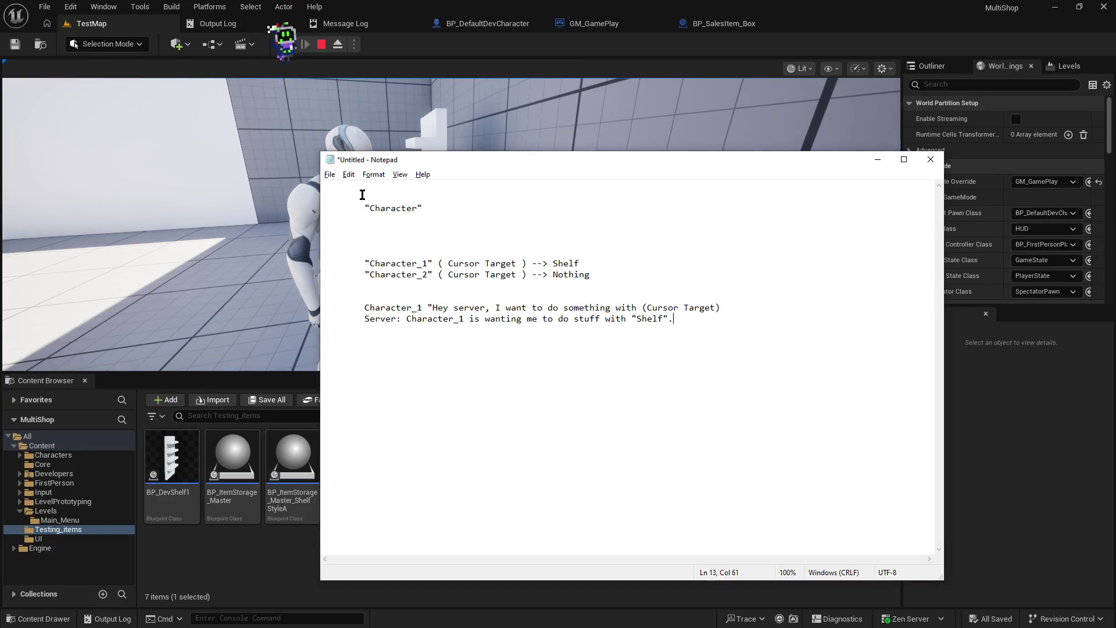
{"action": "key", "text": "alt+Tab"}
{"action": "key", "text": "alt+Tab"}
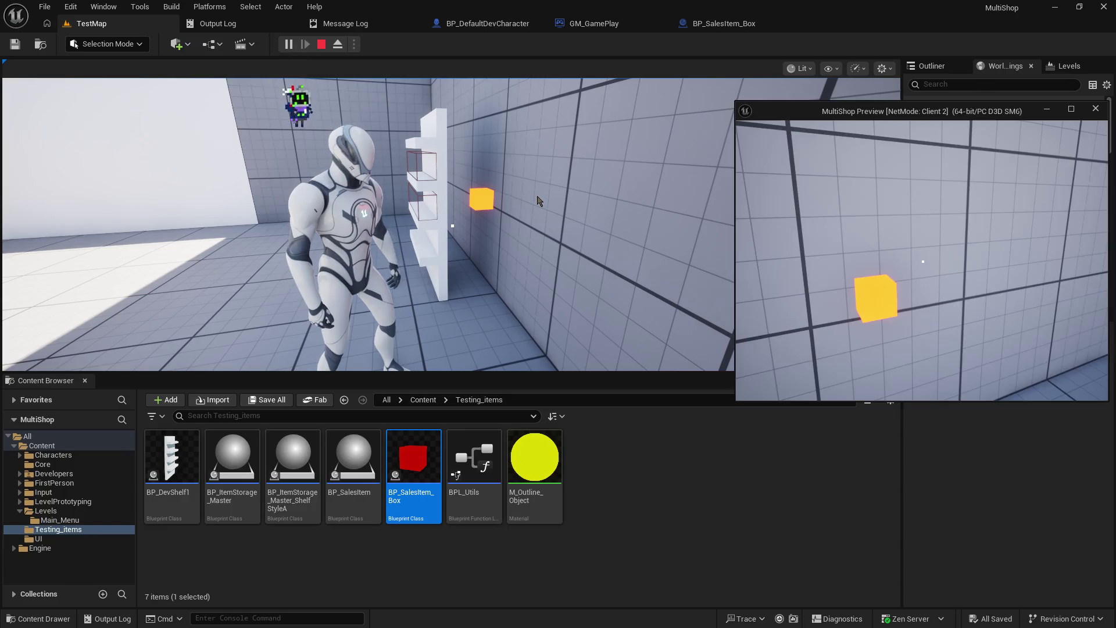
- Walk the client up to the box, pick it up and carry it past the other character
{"action": "key", "text": "w"}
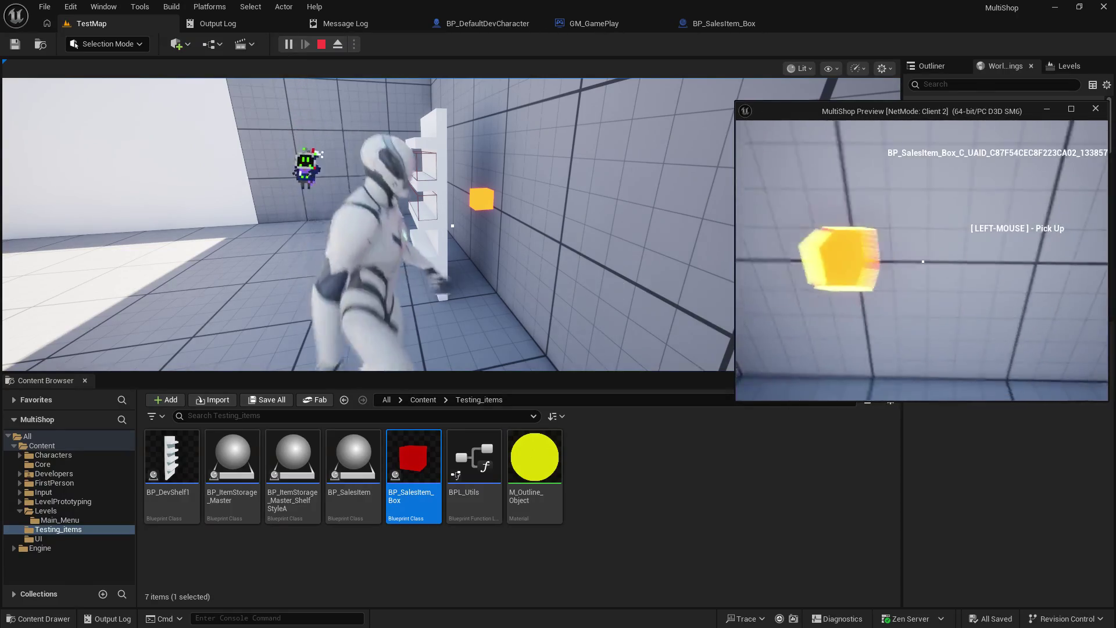
{"action": "key", "text": "w"}
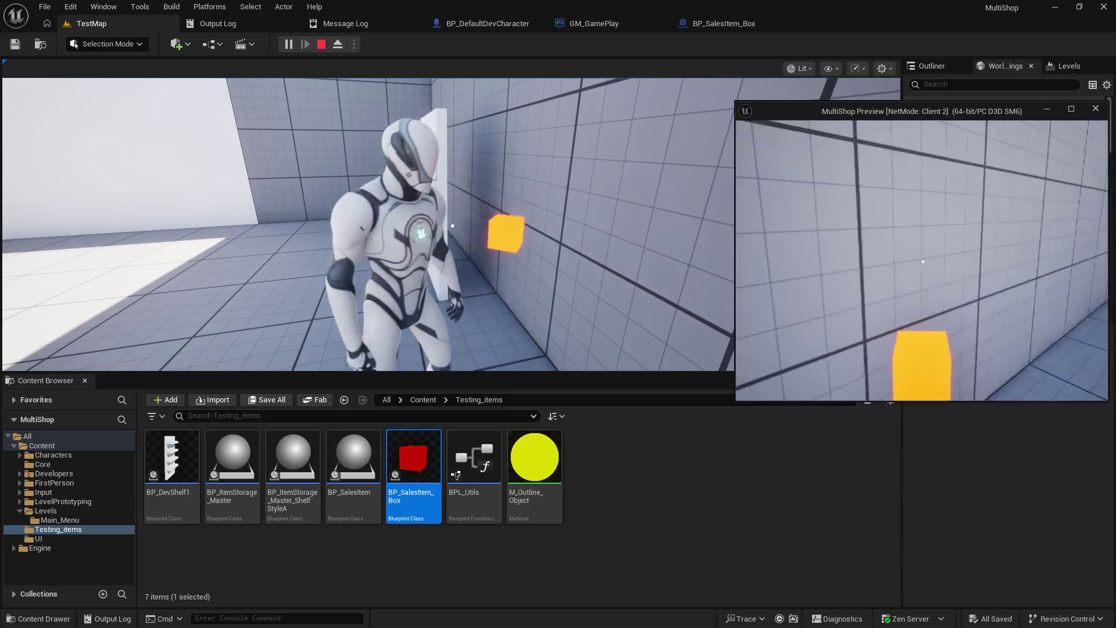
{"action": "key", "text": "w"}
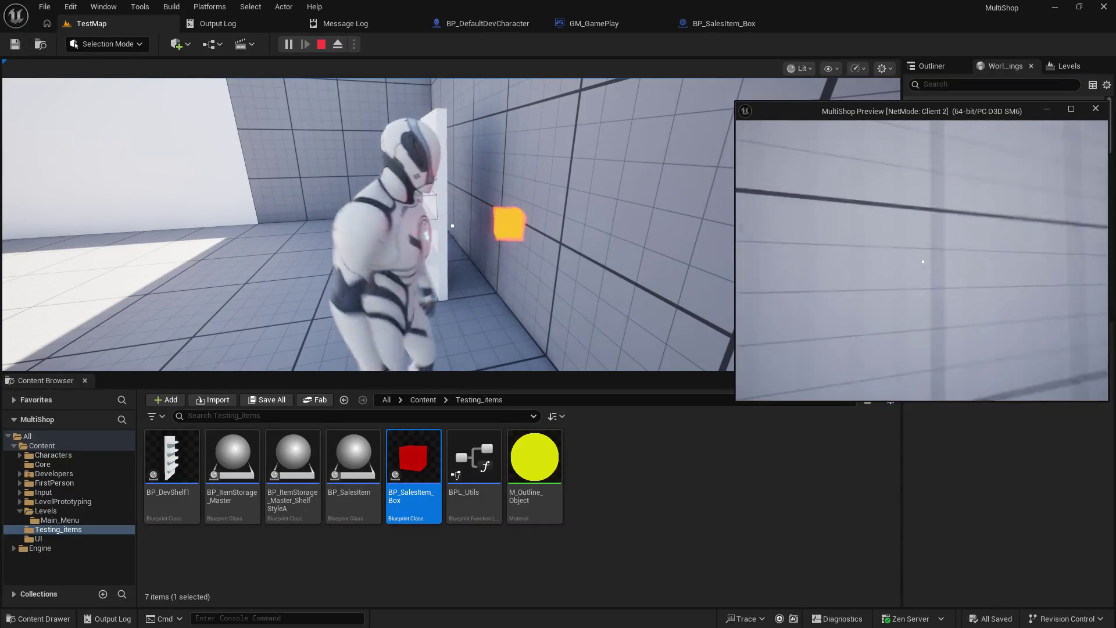
{"action": "key", "text": "w"}
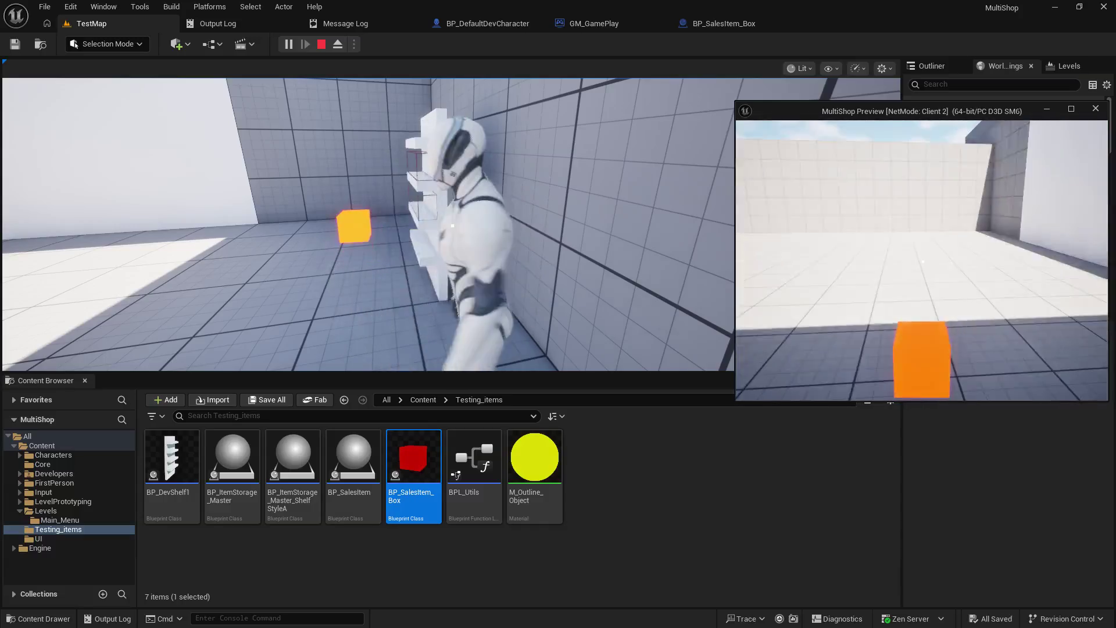
{"action": "key", "text": "w"}
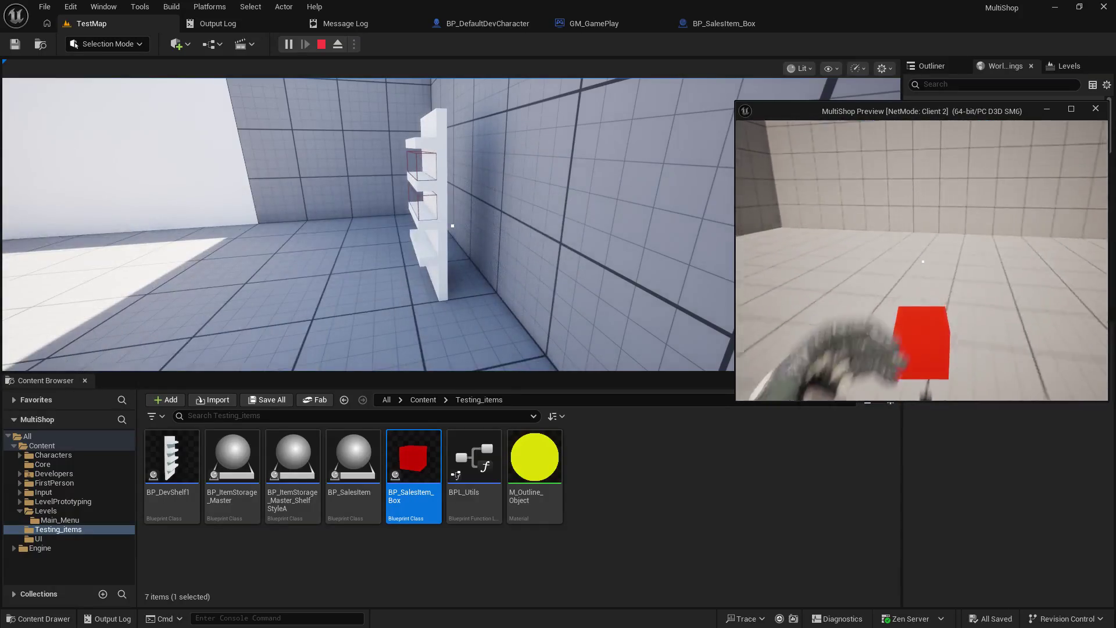
{"action": "key", "text": "w"}
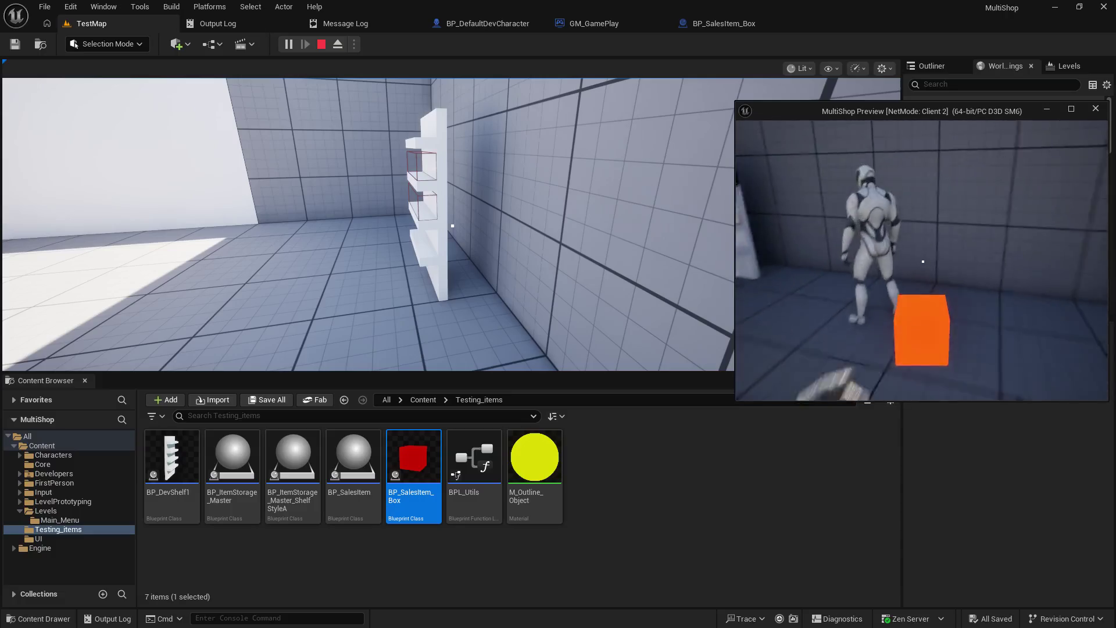
{"action": "key", "text": "alt+Tab"}
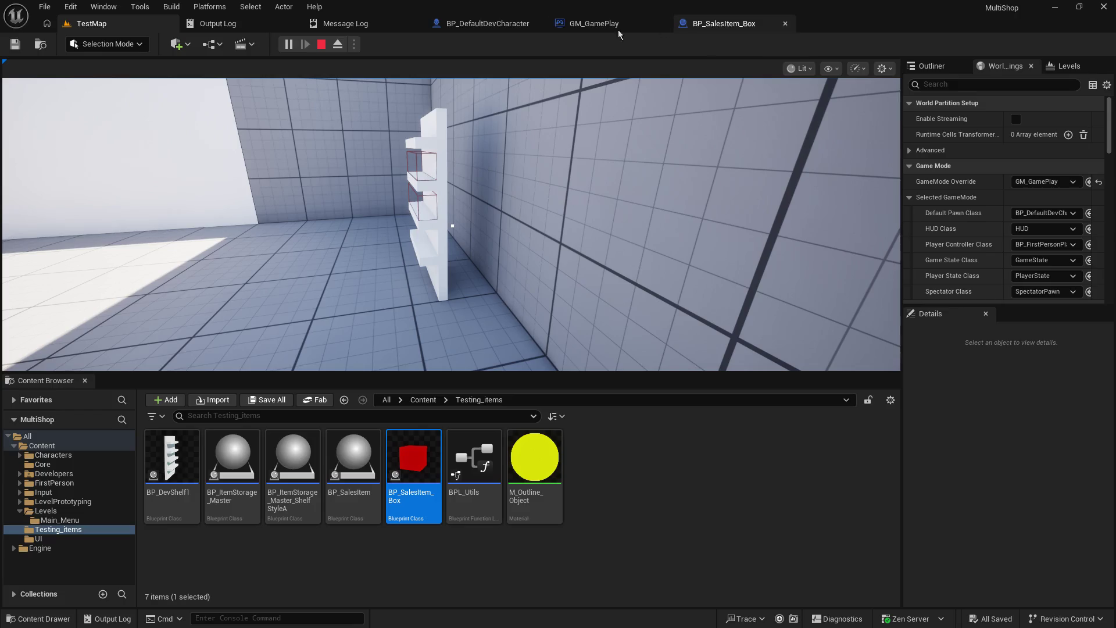
- Stop the play session, check the box blueprint's Cube component and dismiss the errors notification
{"action": "left_click", "coordinate": [321, 46]}
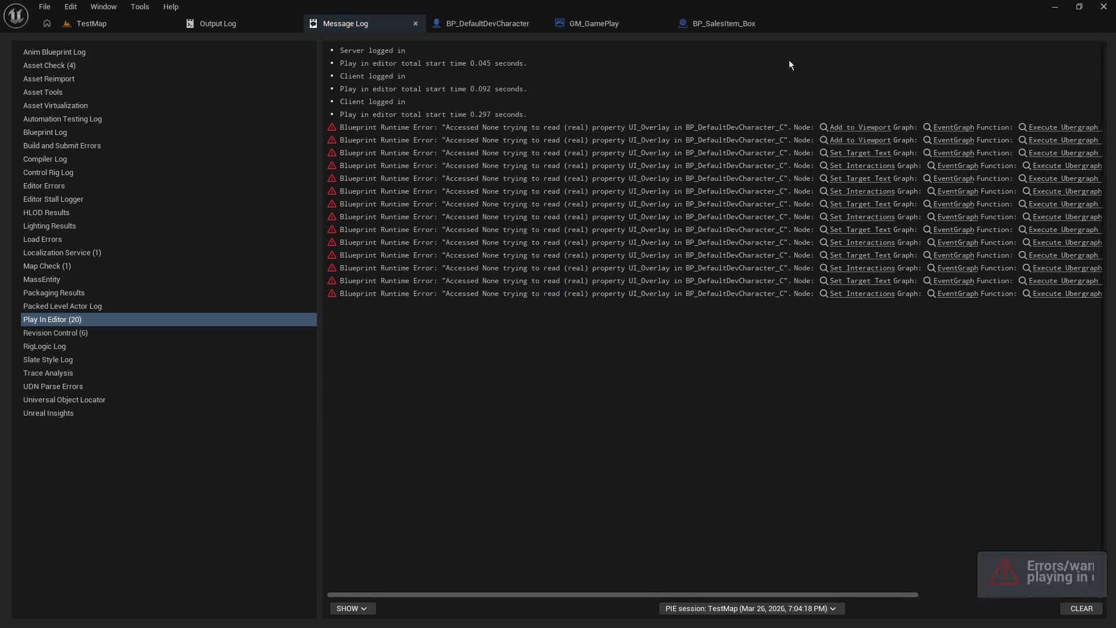
{"action": "left_click", "coordinate": [733, 26]}
{"action": "left_click", "coordinate": [42, 129]}
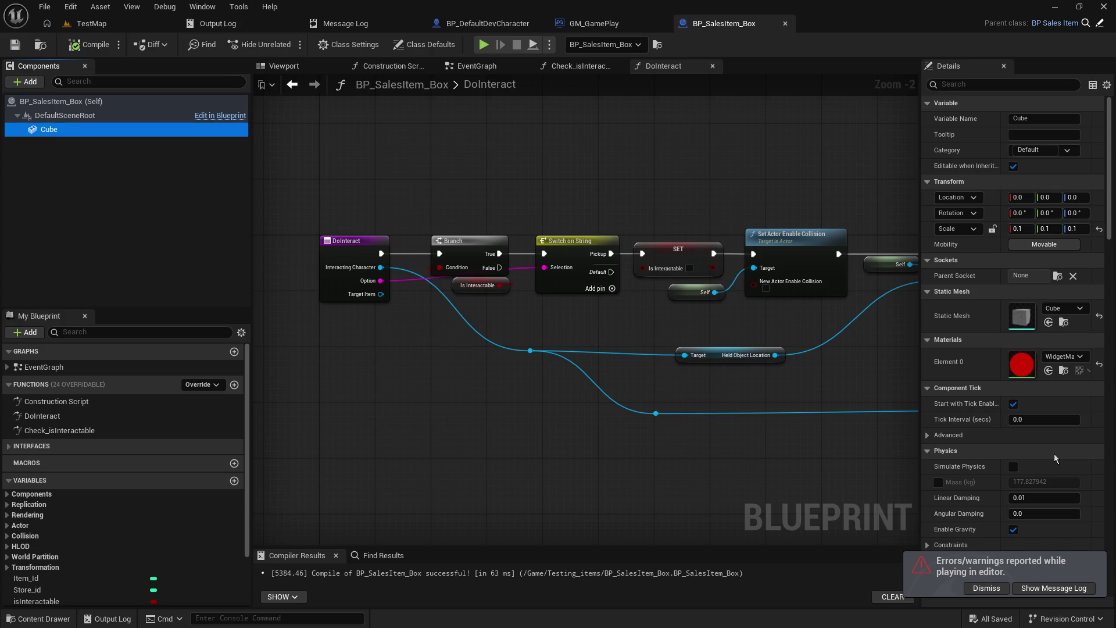
{"action": "left_click", "coordinate": [992, 588]}
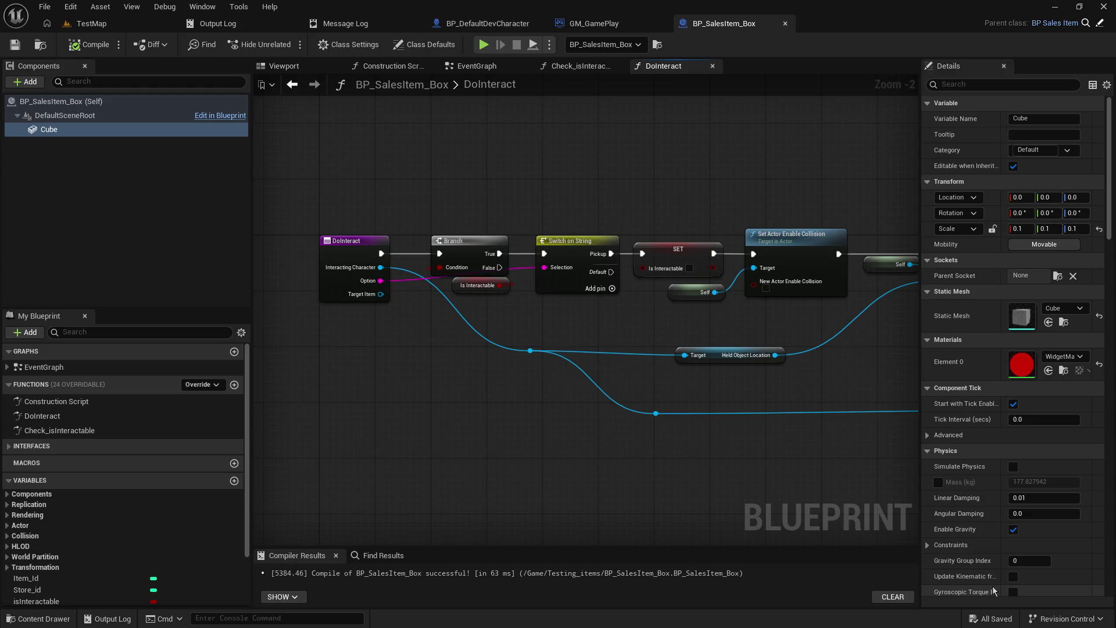
- Move BP_DefaultDevCharacter's HeldObjectLocation forward to X ≈118.8, compile and save, then play TestMap again
{"action": "left_click", "coordinate": [510, 29]}
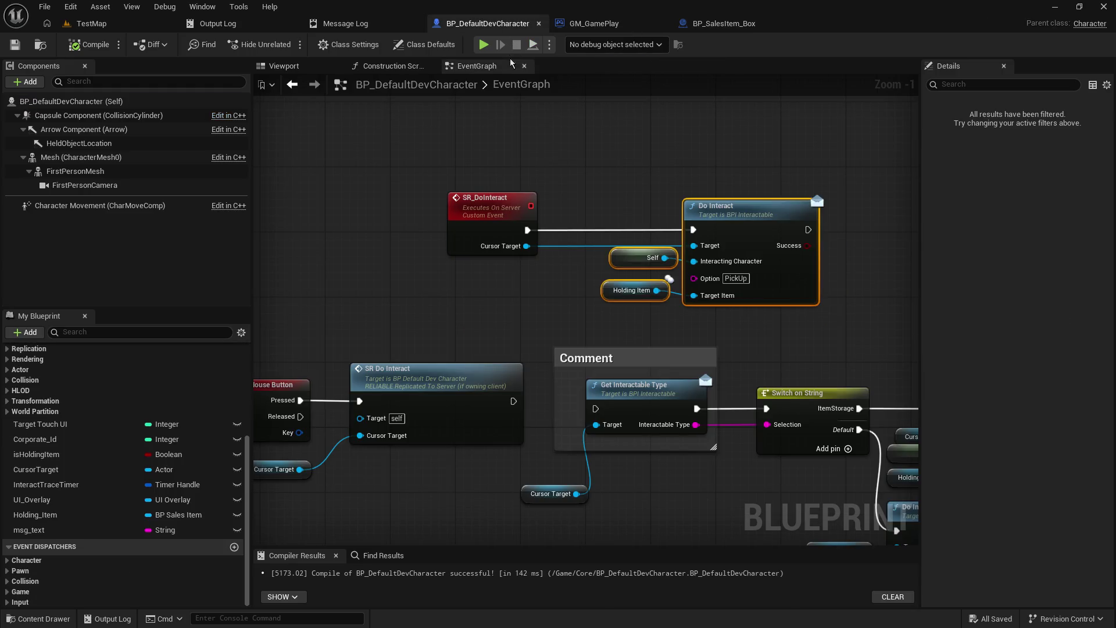
{"action": "left_click", "coordinate": [296, 66]}
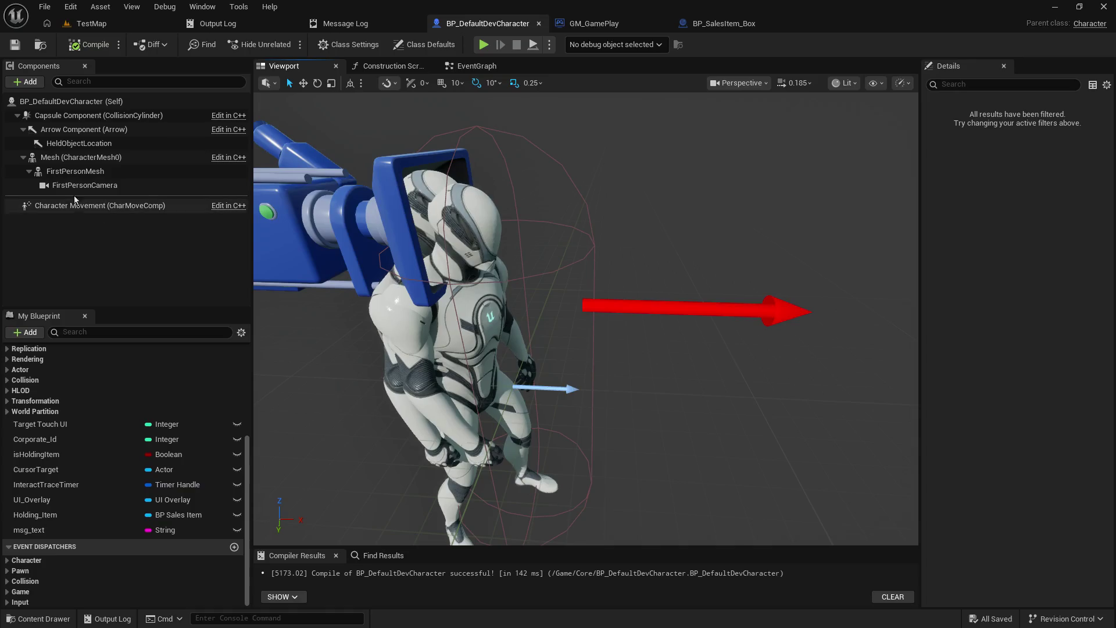
{"action": "left_click", "coordinate": [79, 143]}
{"action": "left_click_drag", "start_coordinate": [625, 310], "coordinate": [840, 313]}
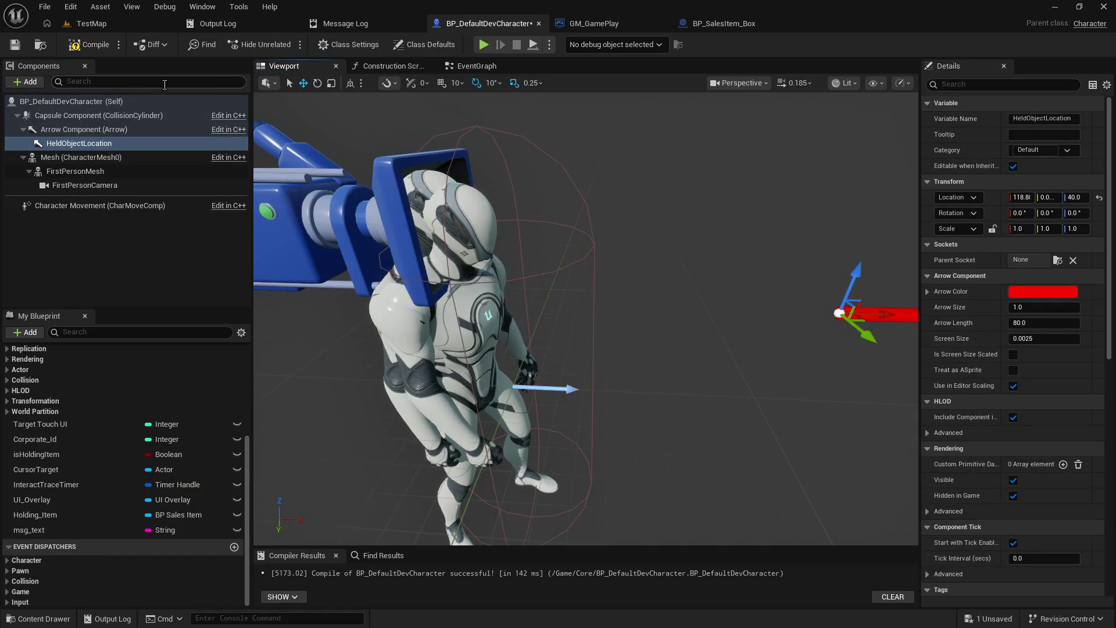
{"action": "left_click", "coordinate": [14, 44]}
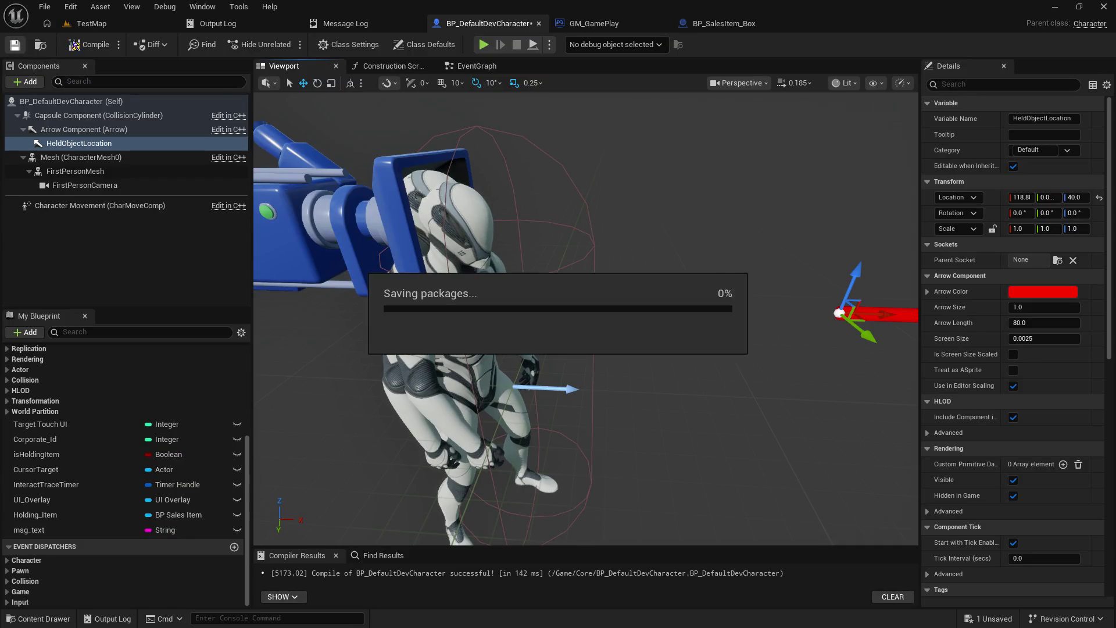
{"action": "left_click", "coordinate": [93, 26]}
{"action": "left_click", "coordinate": [285, 45]}
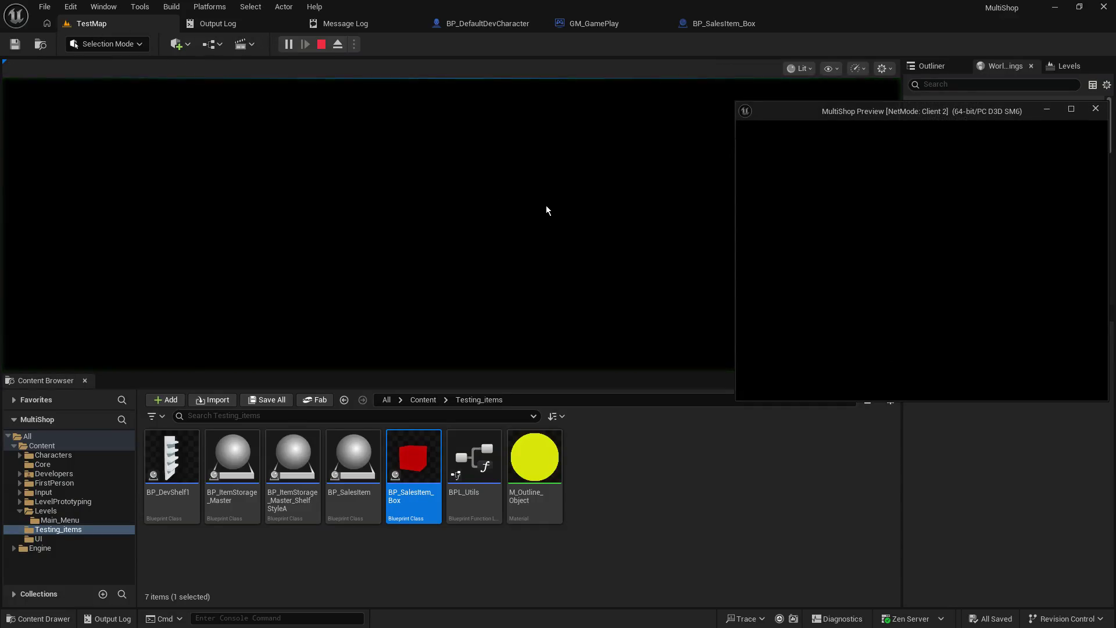
- Walk the character up to the orange box on the shelf and pick it up
{"action": "key", "text": "w"}
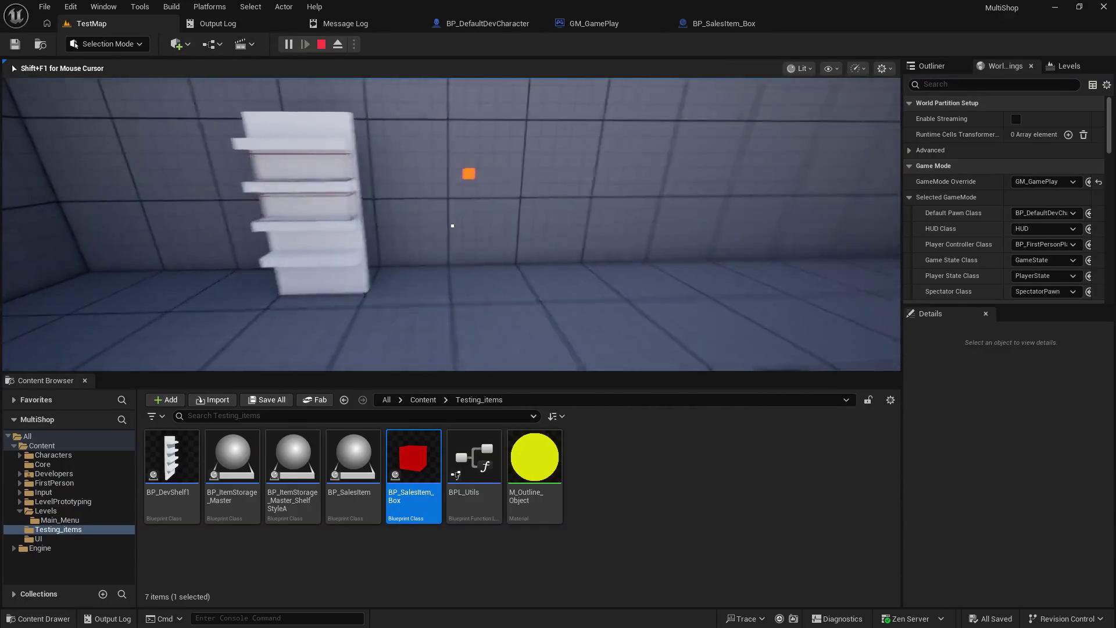
{"action": "key", "text": "s"}
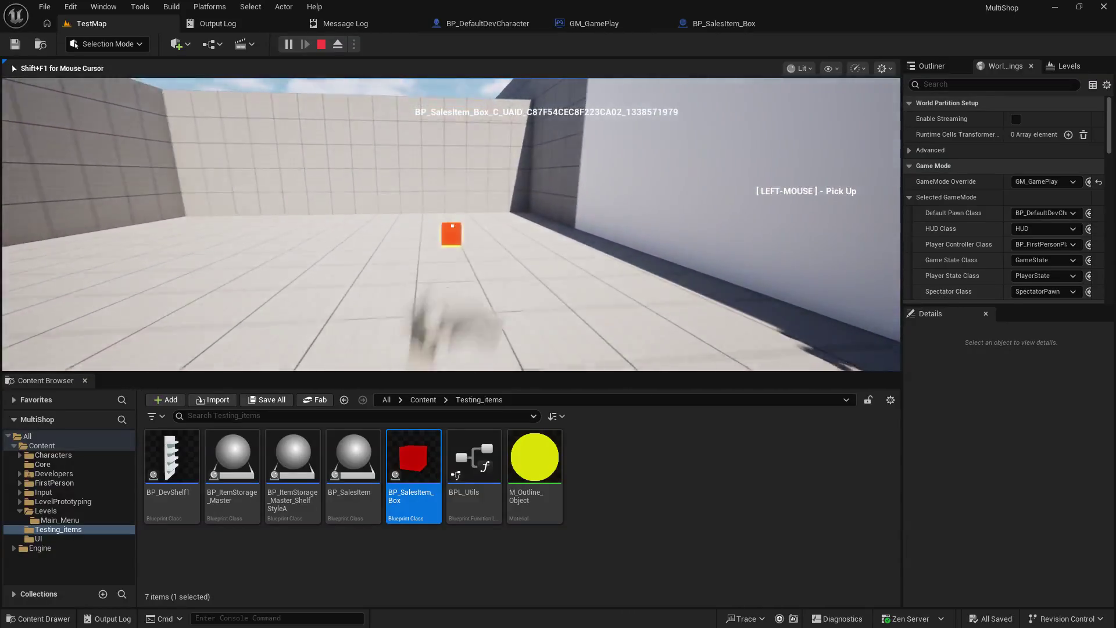
{"action": "mouse_move", "coordinate": [452, 225]}
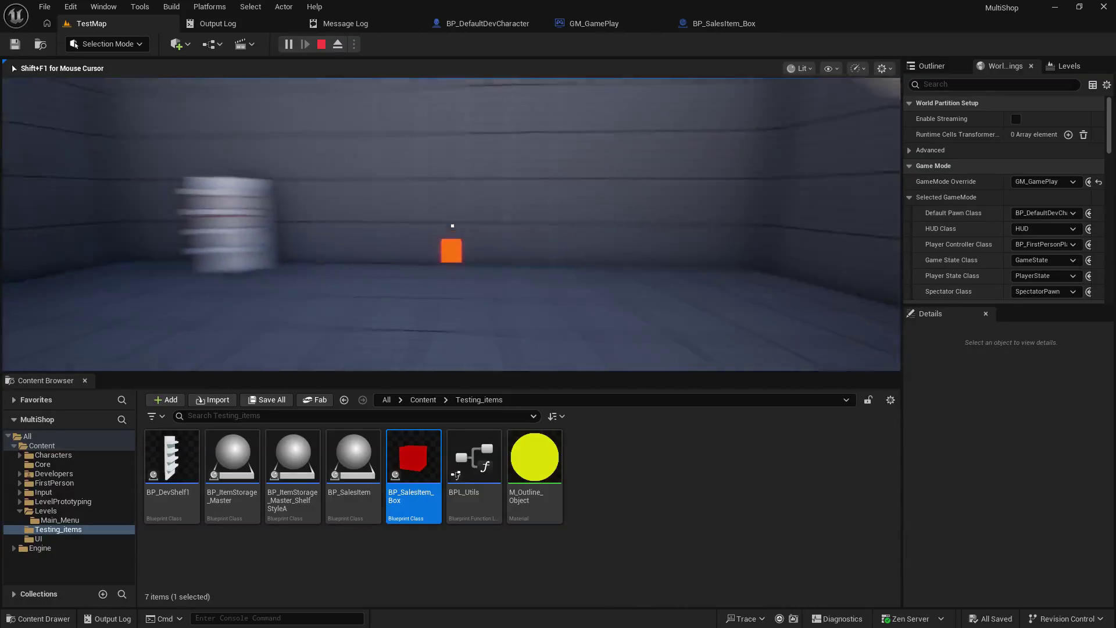
{"action": "key", "text": "w"}
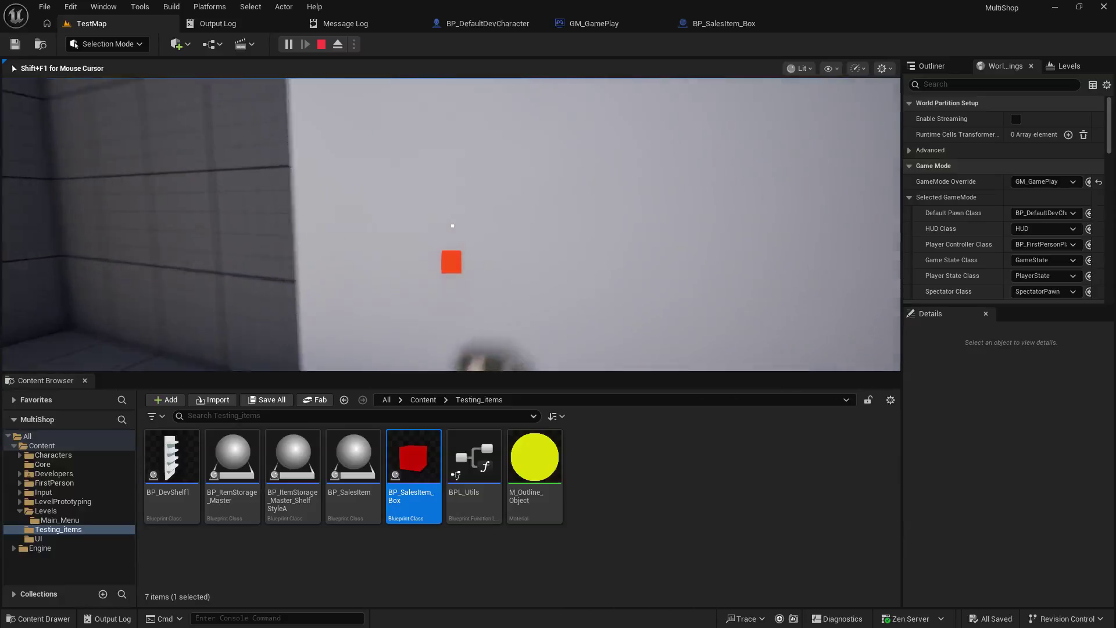
{"action": "key", "text": "s"}
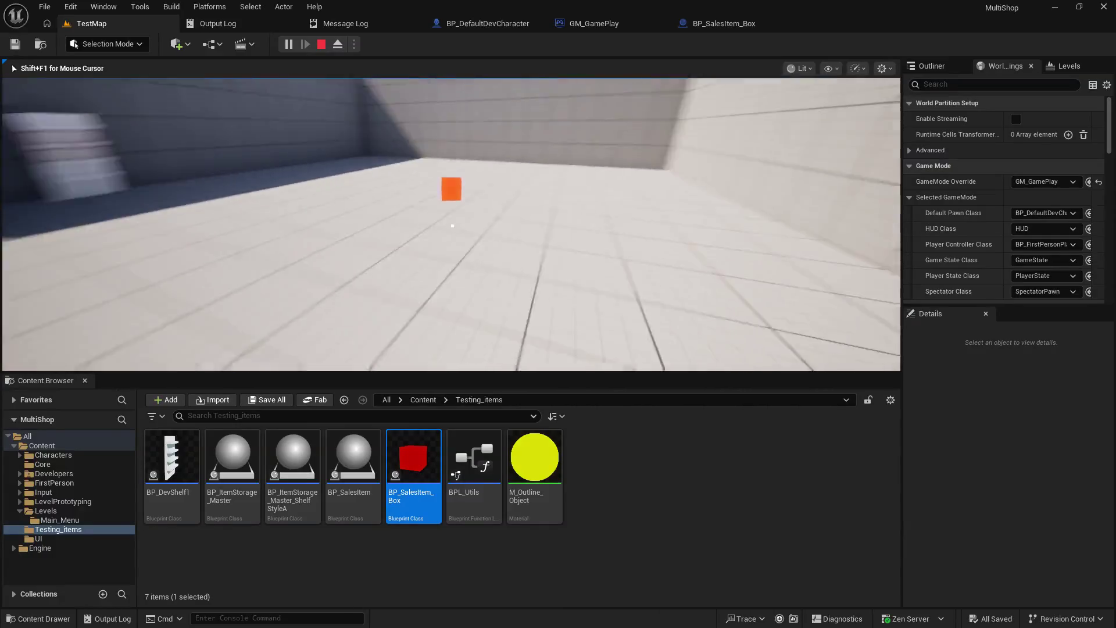
{"action": "key", "text": "w"}
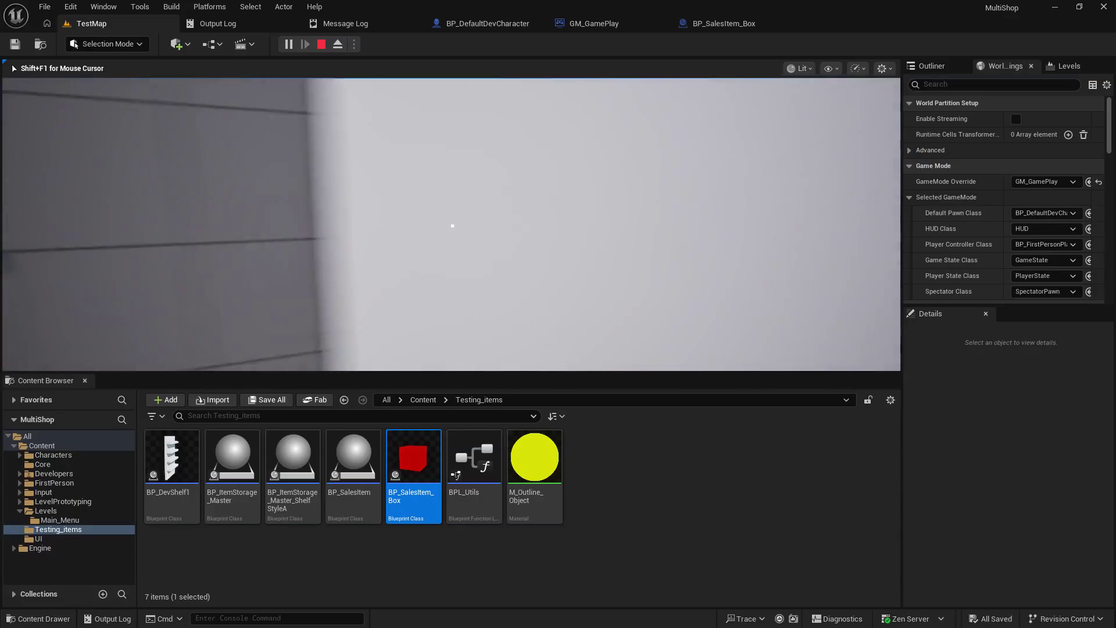
{"action": "key", "text": "s"}
- Carry the orange box toward the wall, drop it on the floor and stop the session
{"action": "key", "text": "w"}
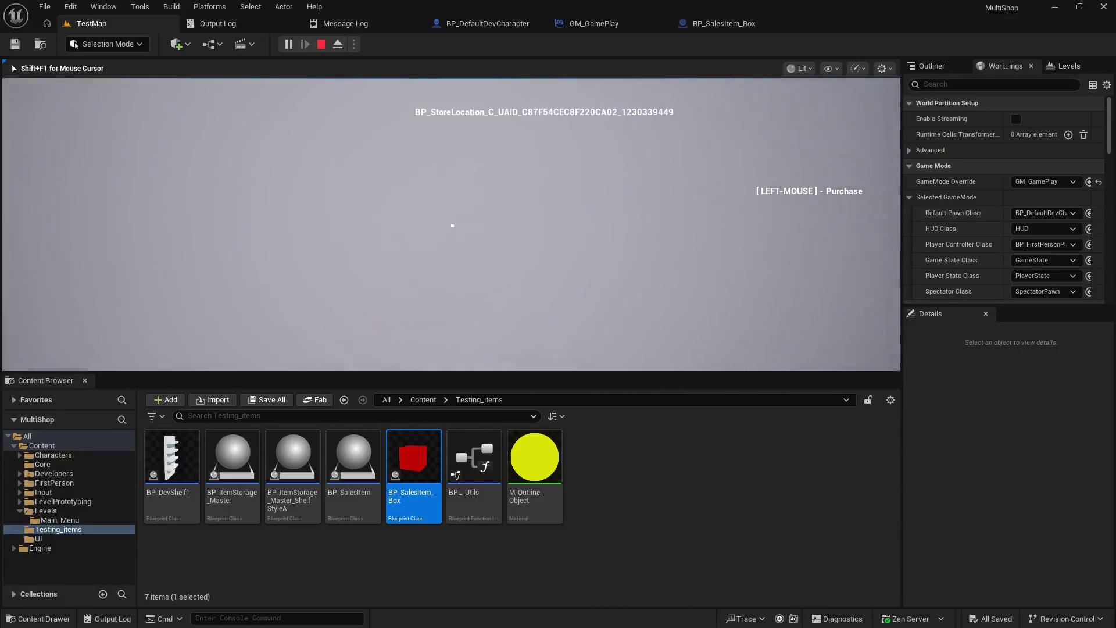
{"action": "key", "text": "s"}
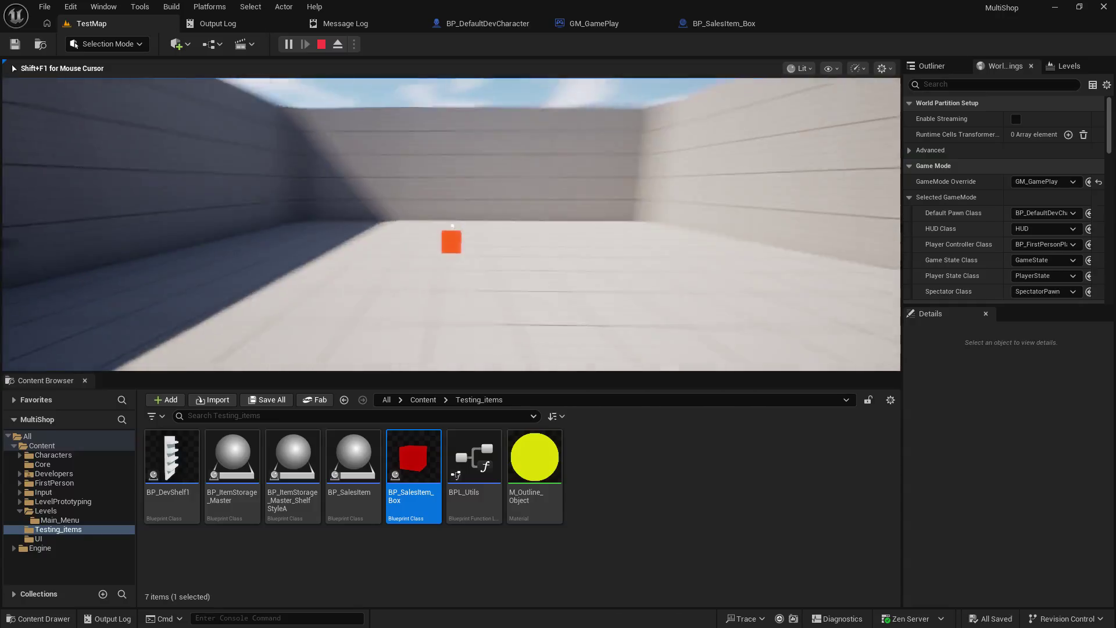
{"action": "key", "text": "w"}
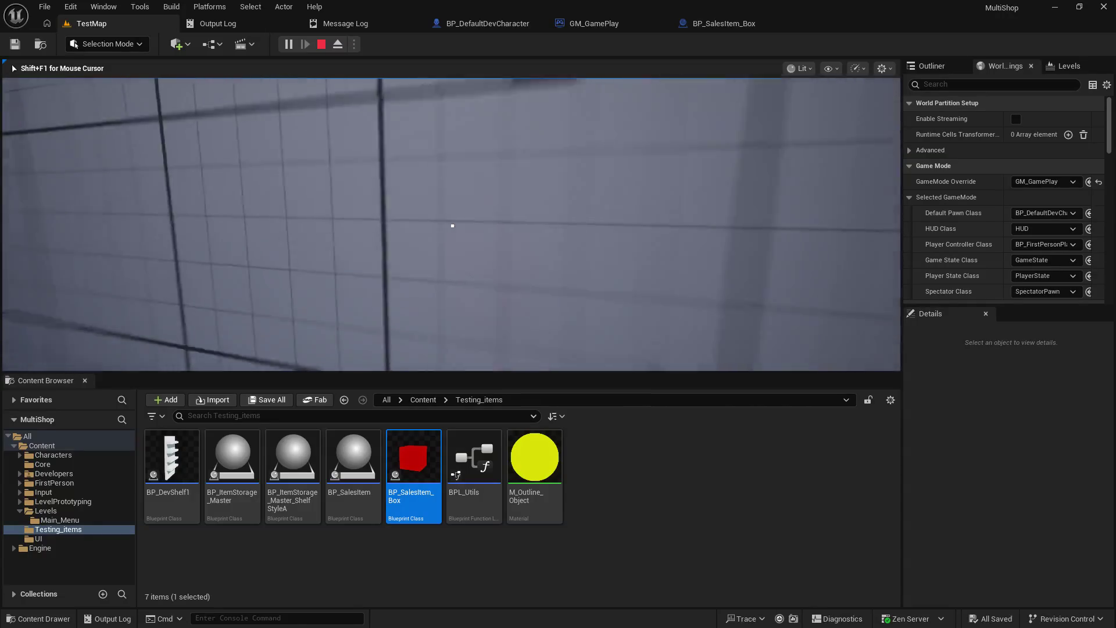
{"action": "key", "text": "w"}
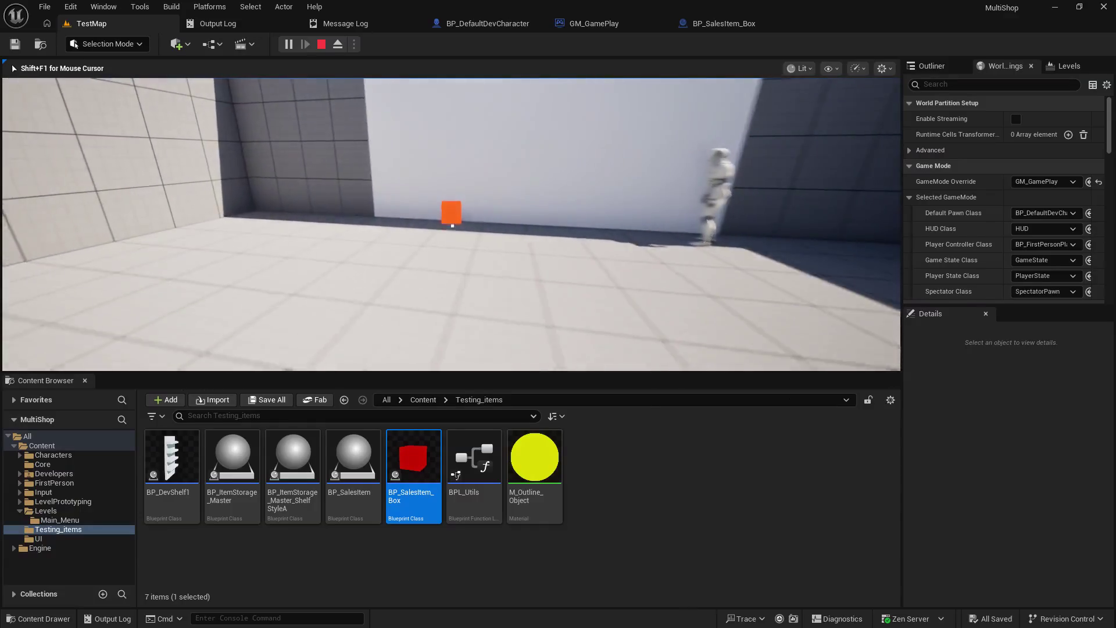
{"action": "key", "text": "Escape"}
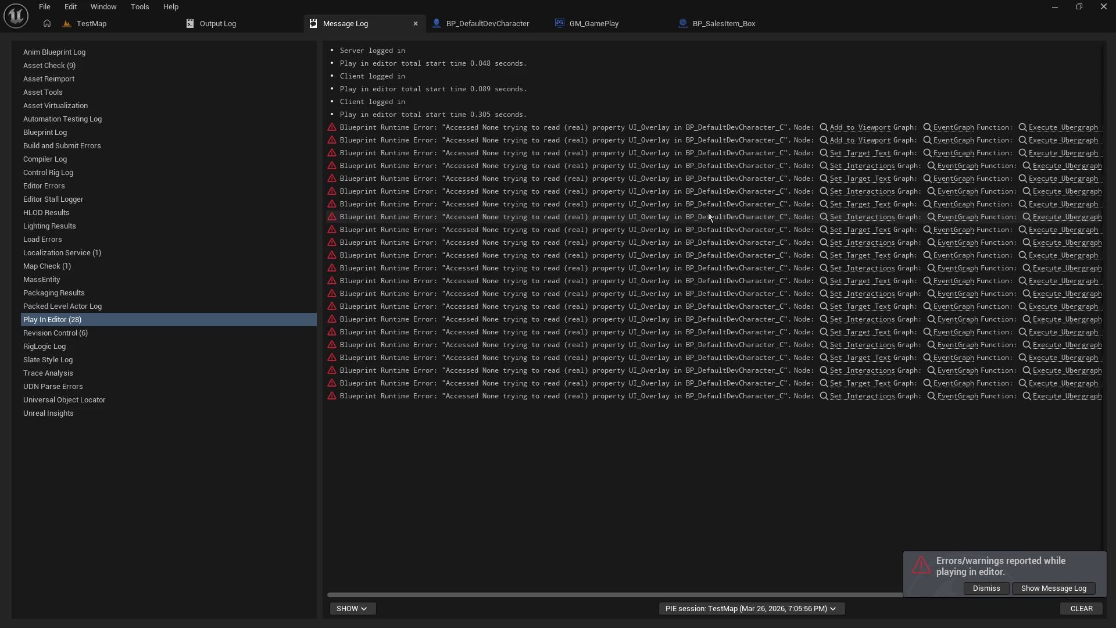
- Back on TestMap, enlarge the viewport and focus on the selected BP_SalesItem_Box beside the shelf
{"action": "left_click", "coordinate": [111, 24]}
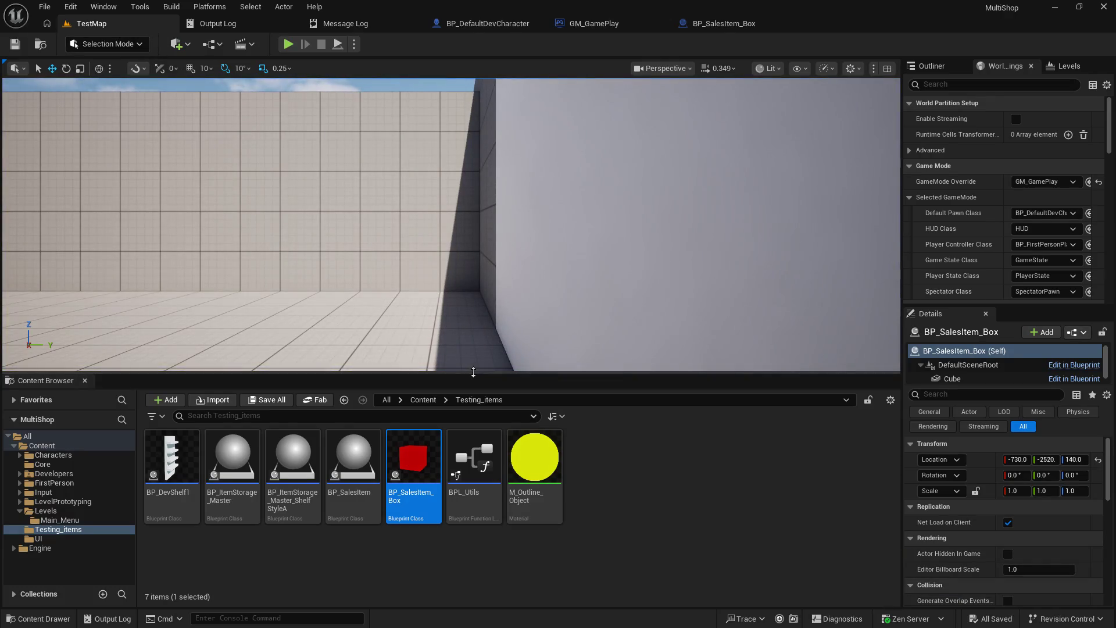
{"action": "left_click_drag", "start_coordinate": [468, 403], "coordinate": [468, 491]}
{"action": "key", "text": "f"}
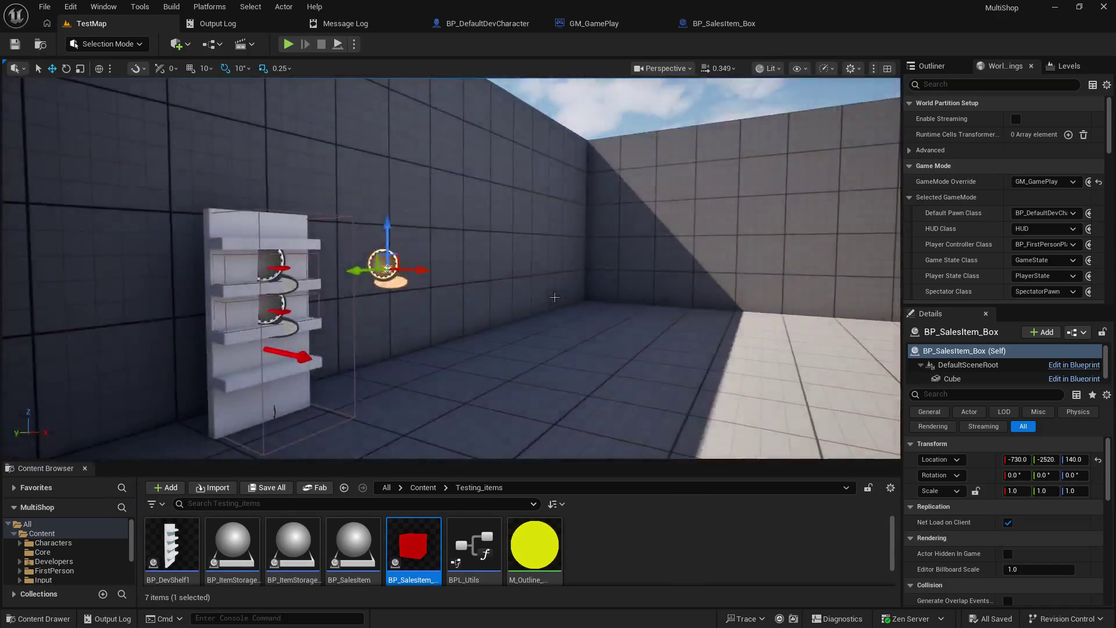
{"action": "left_click_drag", "start_coordinate": [553, 297], "coordinate": [647, 276]}
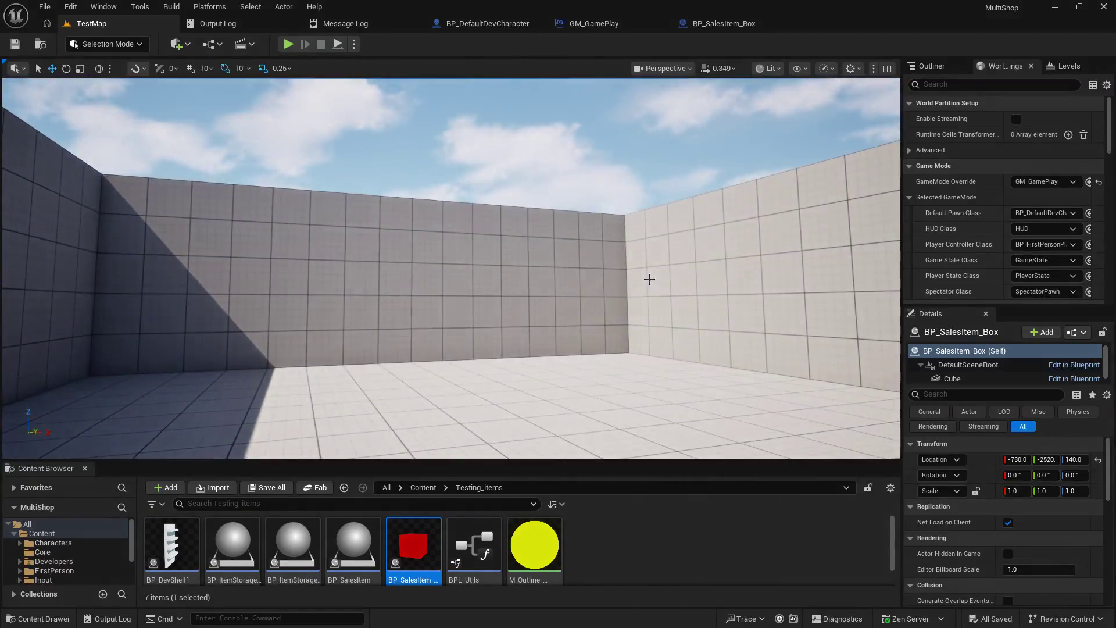
{"action": "key", "text": "f"}
{"action": "scroll", "coordinate": [451, 267], "scroll_direction": "down", "scroll_amount": 3}
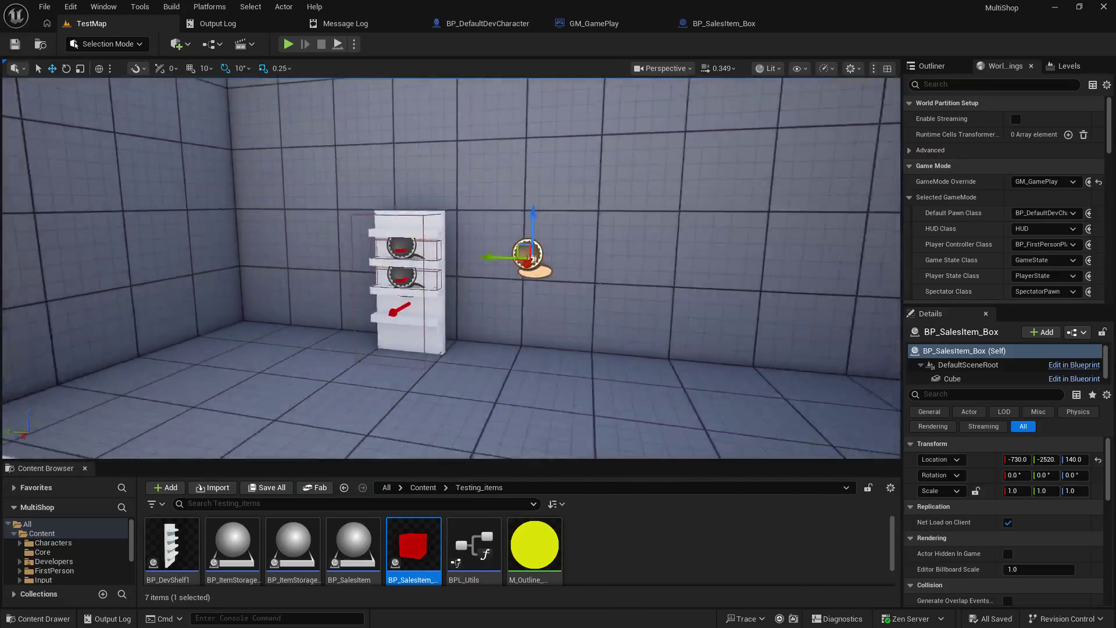
{"action": "mouse_move", "coordinate": [451, 267]}
{"action": "left_mouse_down"}
{"action": "mouse_move", "coordinate": [418, 308]}
{"action": "mouse_move", "coordinate": [476, 255]}
{"action": "mouse_move", "coordinate": [558, 256]}
{"action": "mouse_move", "coordinate": [512, 262]}
{"action": "mouse_move", "coordinate": [500, 244]}
{"action": "mouse_move", "coordinate": [441, 256]}
{"action": "mouse_move", "coordinate": [459, 256]}
{"action": "mouse_move", "coordinate": [459, 273]}
{"action": "mouse_move", "coordinate": [441, 279]}
{"action": "mouse_move", "coordinate": [401, 279]}
{"action": "mouse_move", "coordinate": [407, 270]}
{"action": "left_mouse_up"}
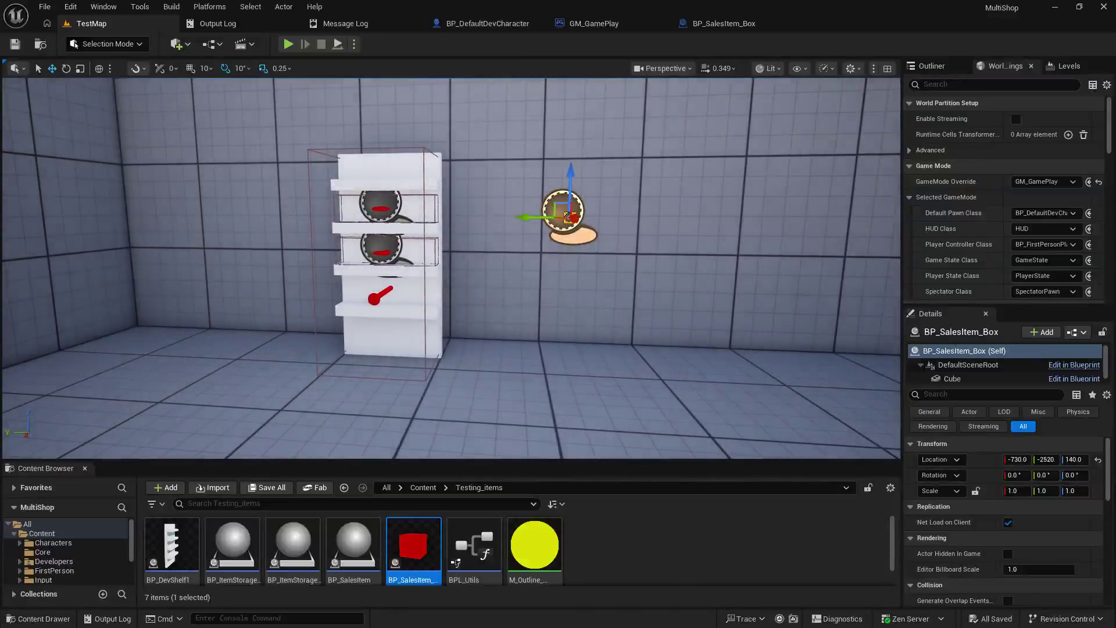
{"action": "mouse_move", "coordinate": [548, 293]}
{"action": "left_mouse_down"}
{"action": "mouse_move", "coordinate": [540, 319]}
{"action": "mouse_move", "coordinate": [477, 314]}
{"action": "mouse_move", "coordinate": [540, 317]}
{"action": "mouse_move", "coordinate": [511, 317]}
{"action": "mouse_move", "coordinate": [506, 279]}
{"action": "mouse_move", "coordinate": [491, 340]}
{"action": "mouse_move", "coordinate": [503, 326]}
{"action": "mouse_move", "coordinate": [488, 273]}
{"action": "mouse_move", "coordinate": [485, 338]}
{"action": "mouse_move", "coordinate": [472, 327]}
{"action": "mouse_move", "coordinate": [478, 314]}
{"action": "mouse_move", "coordinate": [581, 317]}
{"action": "mouse_move", "coordinate": [488, 314]}
{"action": "mouse_move", "coordinate": [486, 346]}
{"action": "mouse_move", "coordinate": [482, 314]}
{"action": "mouse_move", "coordinate": [523, 316]}
{"action": "mouse_move", "coordinate": [500, 308]}
{"action": "mouse_move", "coordinate": [491, 334]}
{"action": "mouse_move", "coordinate": [505, 334]}
{"action": "left_mouse_up"}
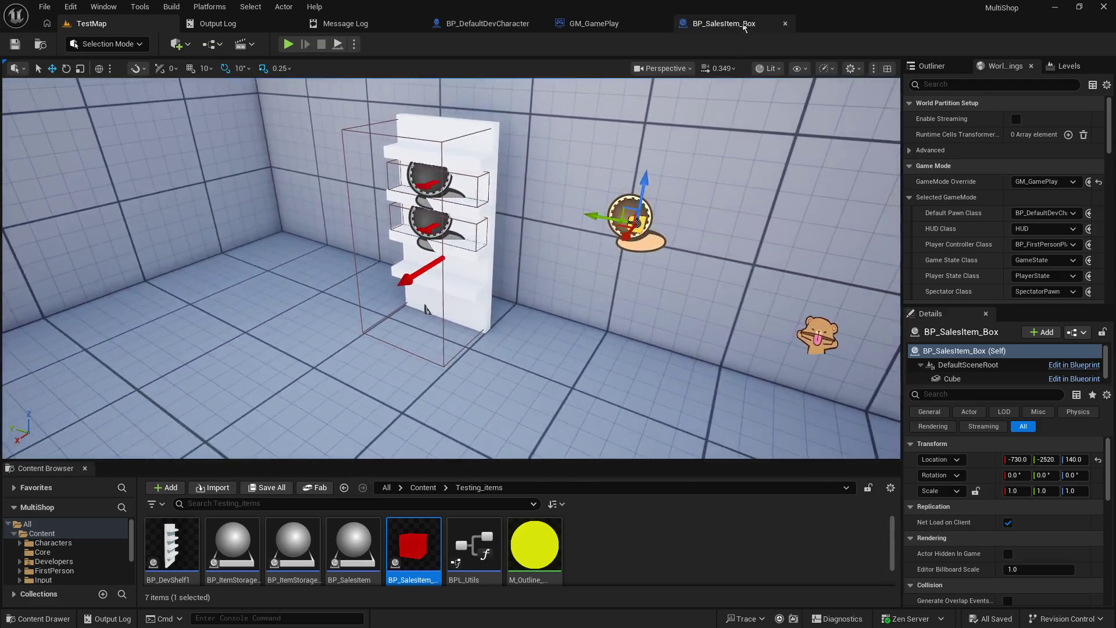
- In DoInteract, drag from the Self reference and search 'clollisio' to find Set Collision Enabled (Cube)
{"action": "left_click", "coordinate": [739, 23]}
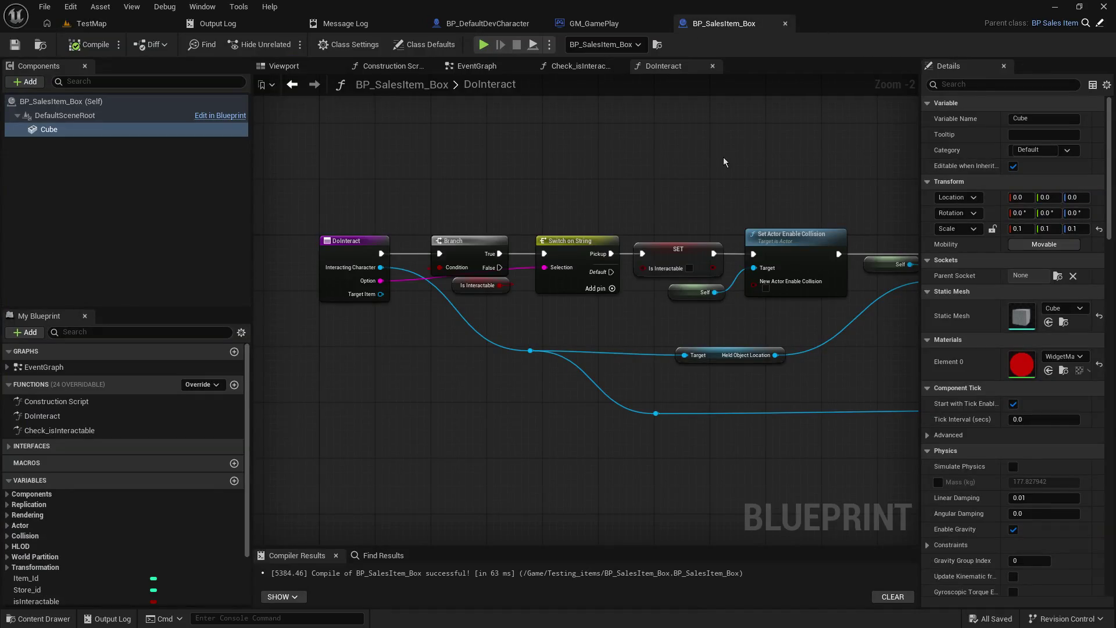
{"action": "scroll", "coordinate": [389, 305], "scroll_direction": "up", "scroll_amount": 2}
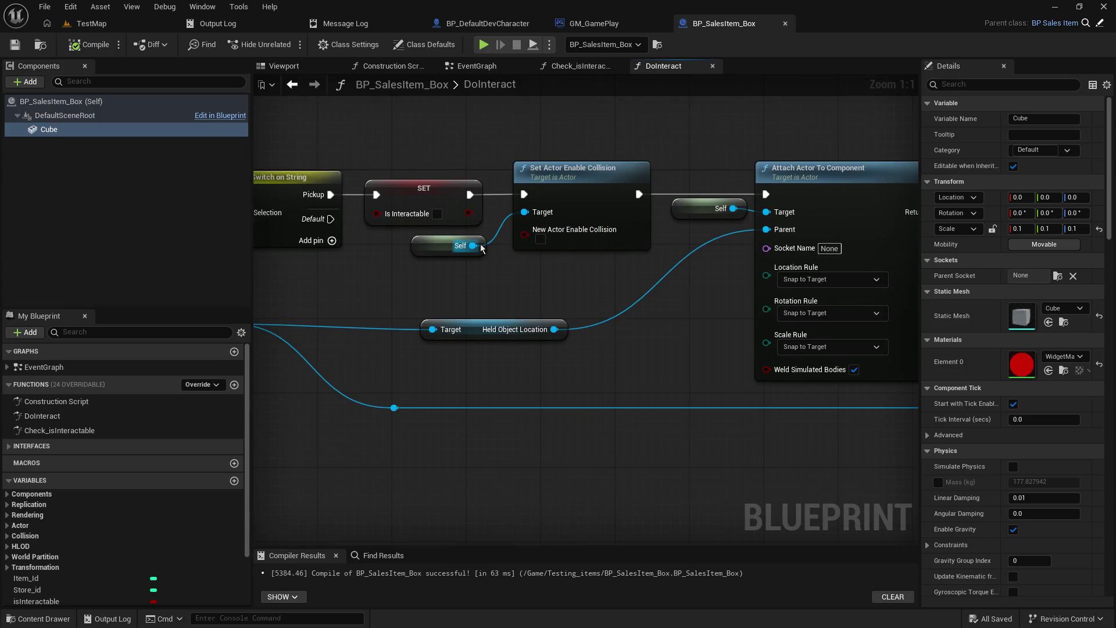
{"action": "left_click_drag", "start_coordinate": [473, 245], "coordinate": [534, 281]}
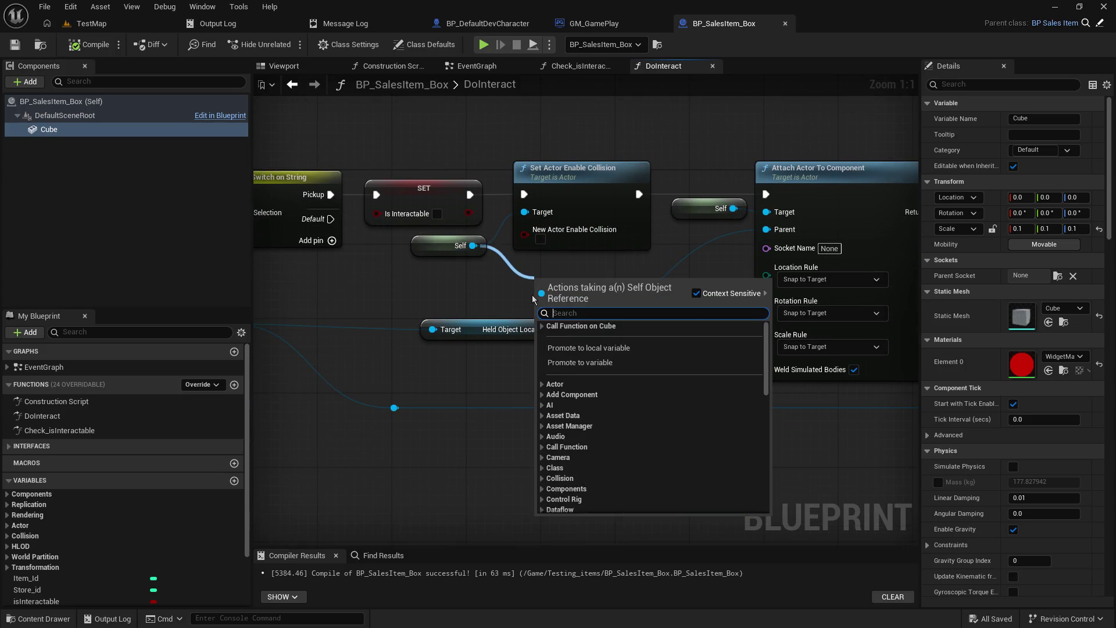
{"action": "type", "text": "cl"}
{"action": "type", "text": "ollision"}
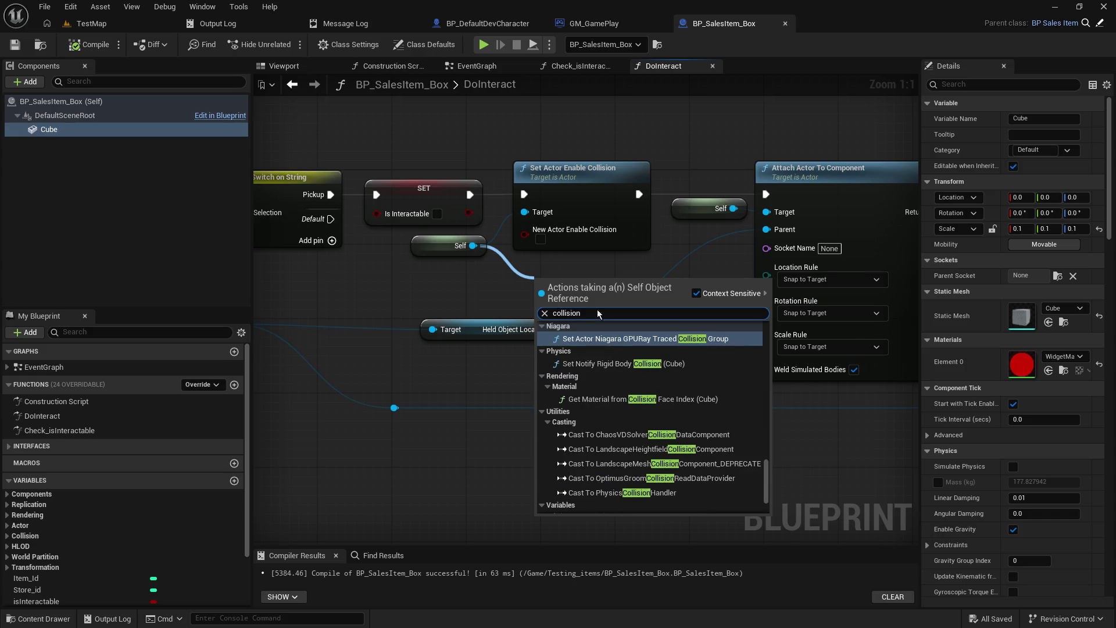
{"action": "scroll", "coordinate": [661, 383], "scroll_direction": "up", "scroll_amount": 10}
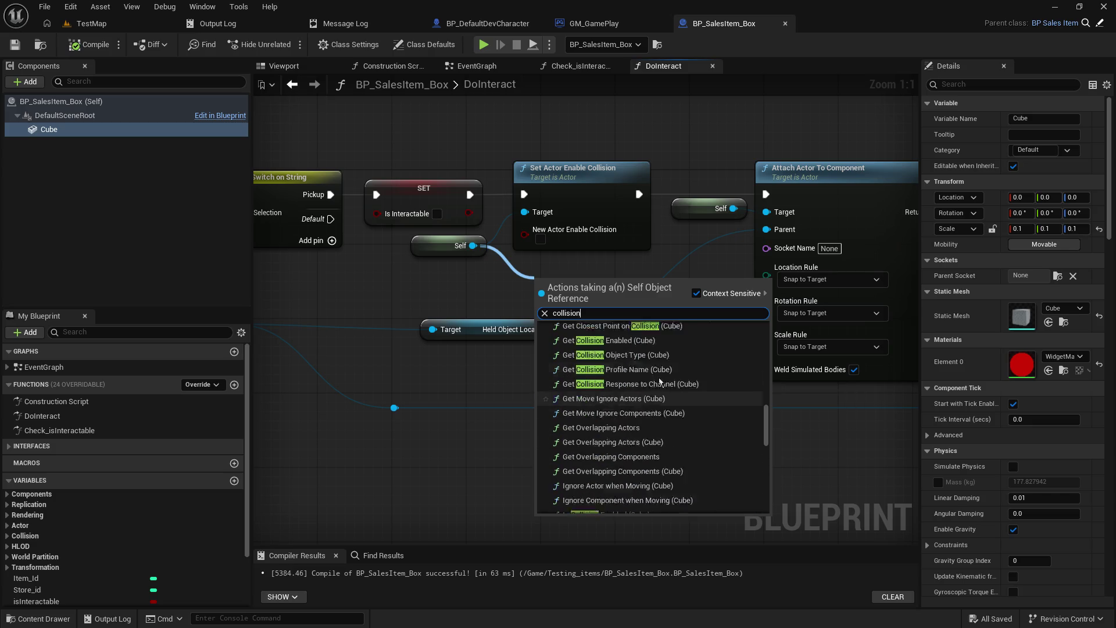
{"action": "scroll", "coordinate": [661, 382], "scroll_direction": "up", "scroll_amount": 5}
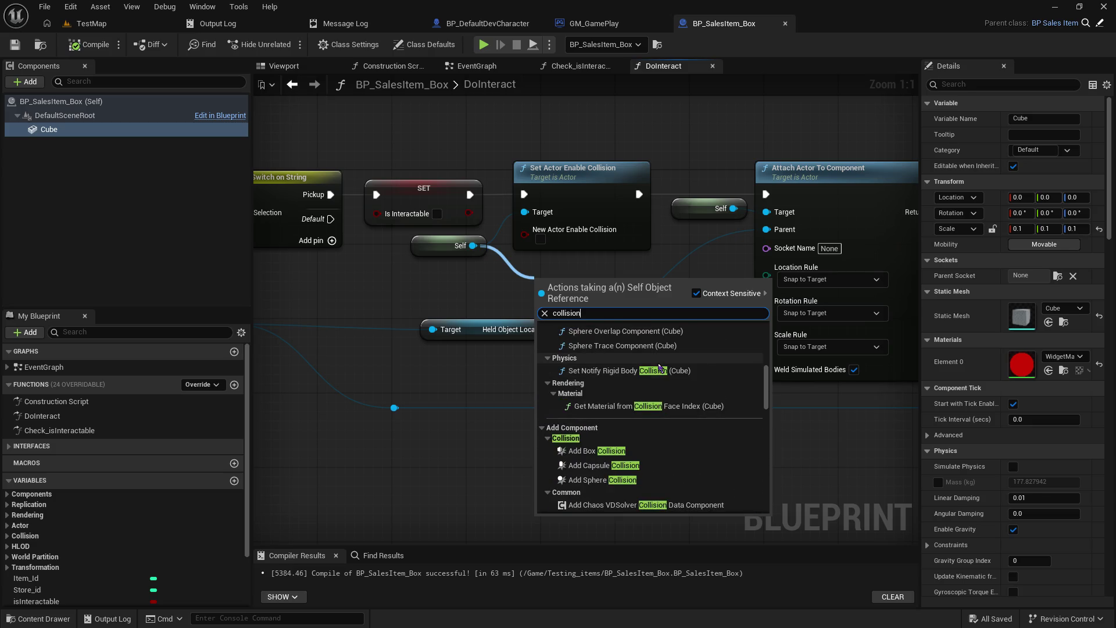
{"action": "scroll", "coordinate": [672, 447], "scroll_direction": "up", "scroll_amount": 2}
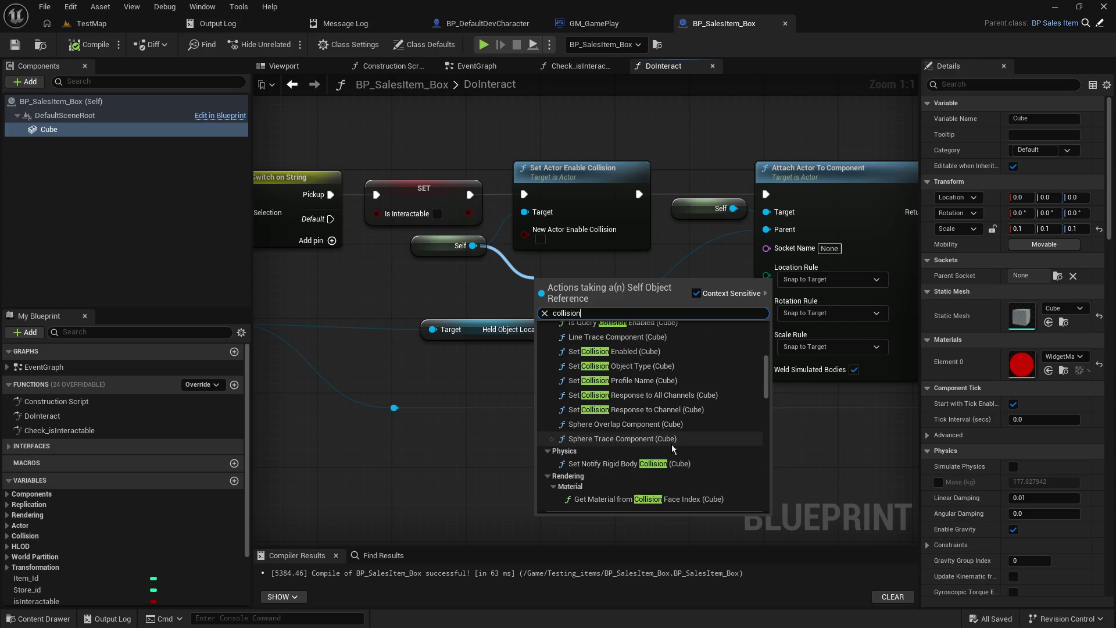
{"action": "scroll", "coordinate": [672, 453], "scroll_direction": "down", "scroll_amount": 4}
{"action": "scroll", "coordinate": [655, 441], "scroll_direction": "up", "scroll_amount": 6}
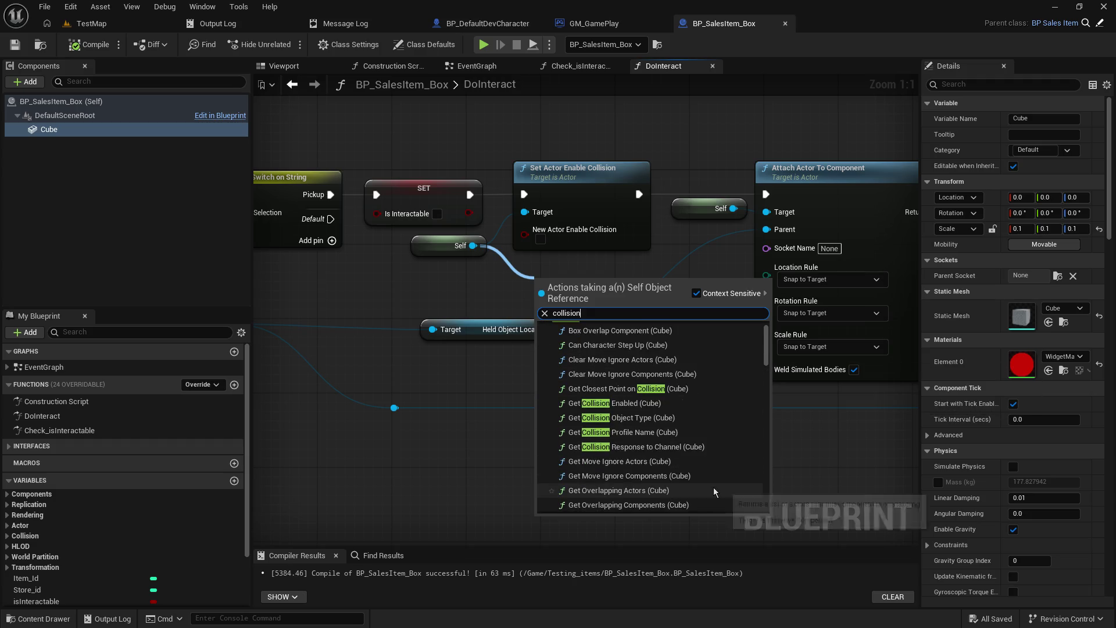
{"action": "scroll", "coordinate": [703, 491], "scroll_direction": "down", "scroll_amount": 3}
{"action": "scroll", "coordinate": [712, 496], "scroll_direction": "down", "scroll_amount": 3}
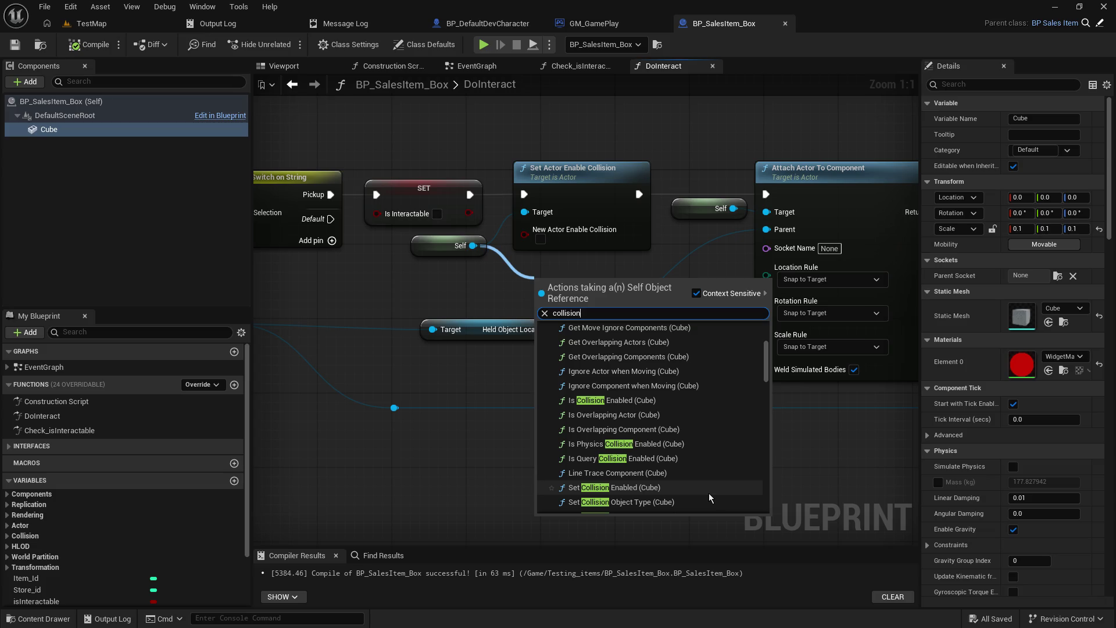
{"action": "scroll", "coordinate": [709, 497], "scroll_direction": "down", "scroll_amount": 2}
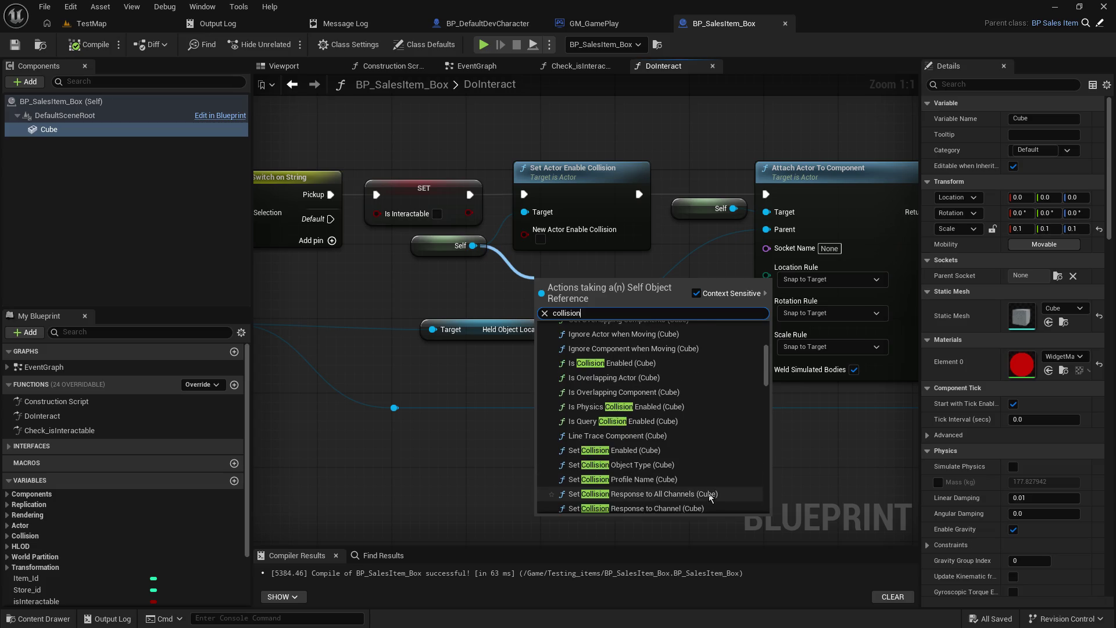
- Add Set Collision Enabled (Cube) and chain it between the SET step and Attach Actor To Component
{"action": "left_click", "coordinate": [695, 431]}
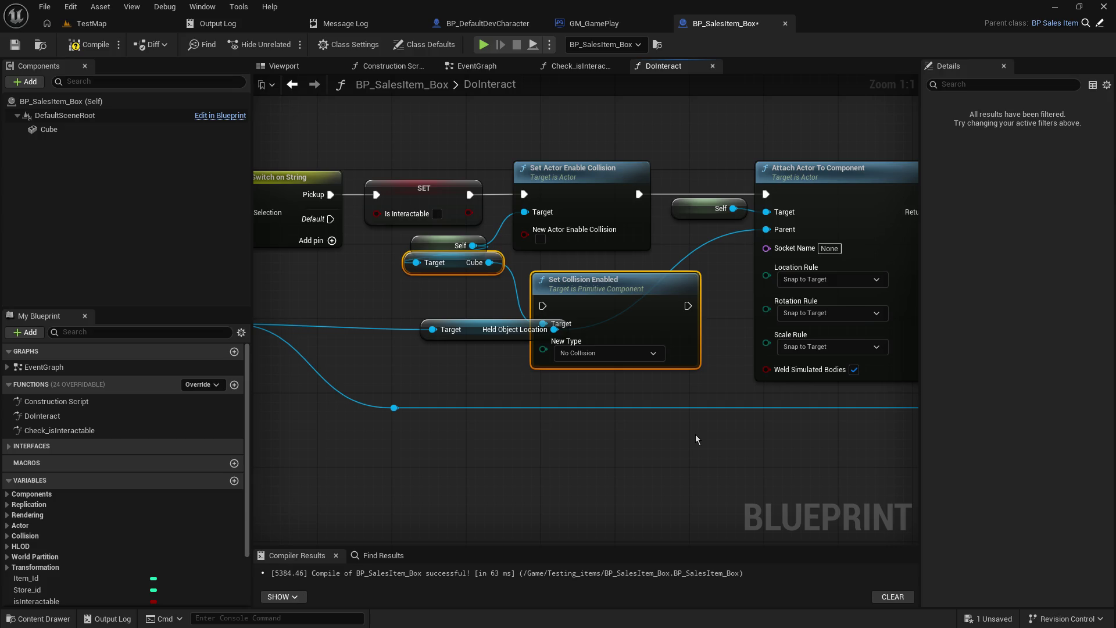
{"action": "left_click_drag", "start_coordinate": [470, 195], "coordinate": [542, 306]}
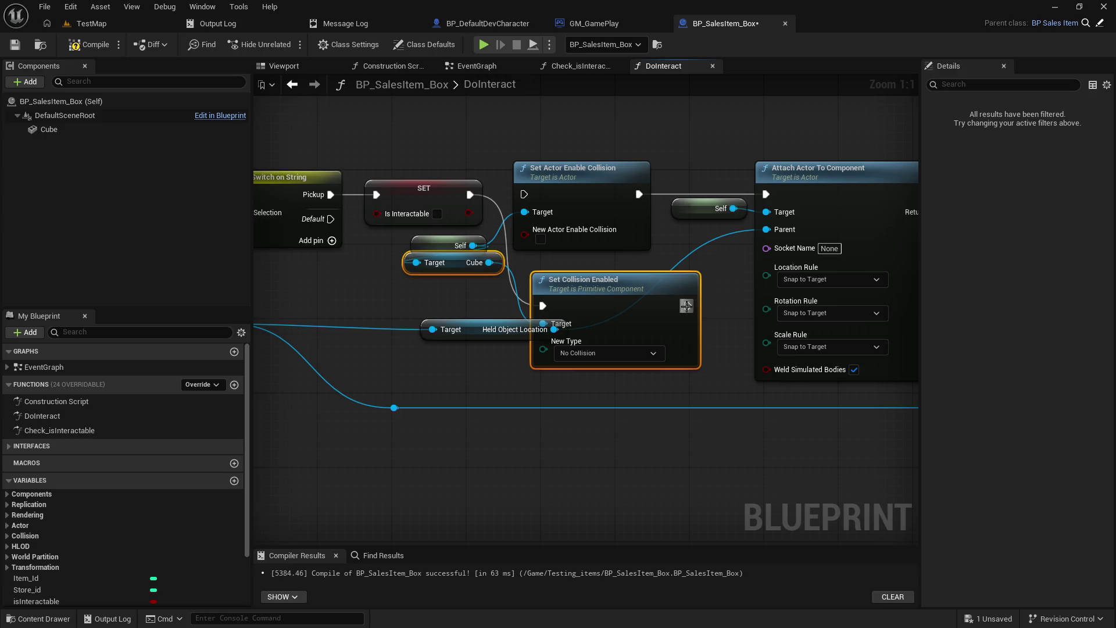
{"action": "left_click_drag", "start_coordinate": [688, 305], "coordinate": [765, 194]}
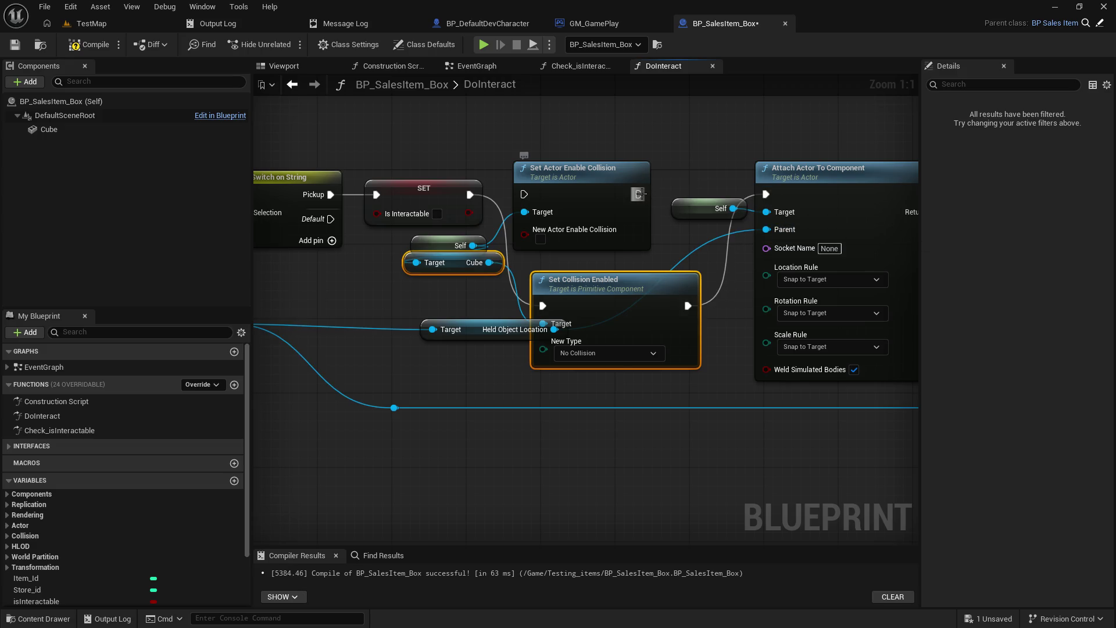
{"action": "mouse_move", "coordinate": [585, 299]}
{"action": "left_mouse_down"}
{"action": "mouse_move", "coordinate": [572, 299]}
{"action": "mouse_move", "coordinate": [572, 189]}
{"action": "mouse_move", "coordinate": [616, 324]}
{"action": "left_mouse_up"}
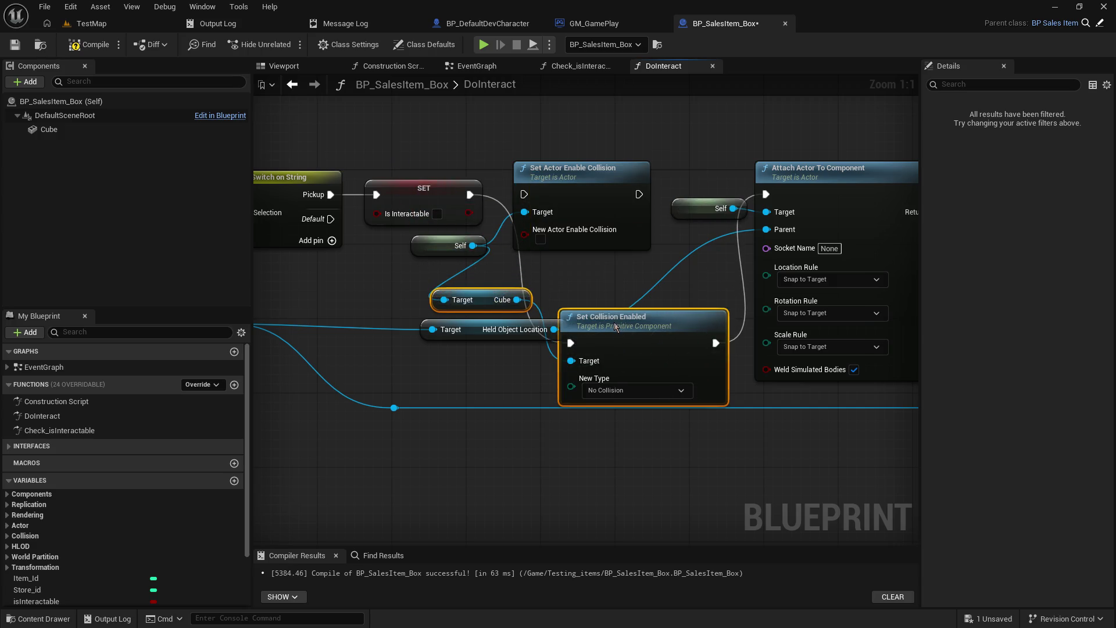
- Delete Set Actor Enable Collision, move Set Collision Enabled into its place and align the Cube/Self getters
{"action": "left_click", "coordinate": [590, 181]}
{"action": "key", "text": "Delete"}
{"action": "mouse_move", "coordinate": [660, 327]}
{"action": "left_mouse_down"}
{"action": "mouse_move", "coordinate": [610, 166]}
{"action": "mouse_move", "coordinate": [593, 178]}
{"action": "left_mouse_up"}
{"action": "left_click_drag", "start_coordinate": [440, 253], "coordinate": [403, 279]}
{"action": "left_click_drag", "start_coordinate": [494, 304], "coordinate": [435, 260]}
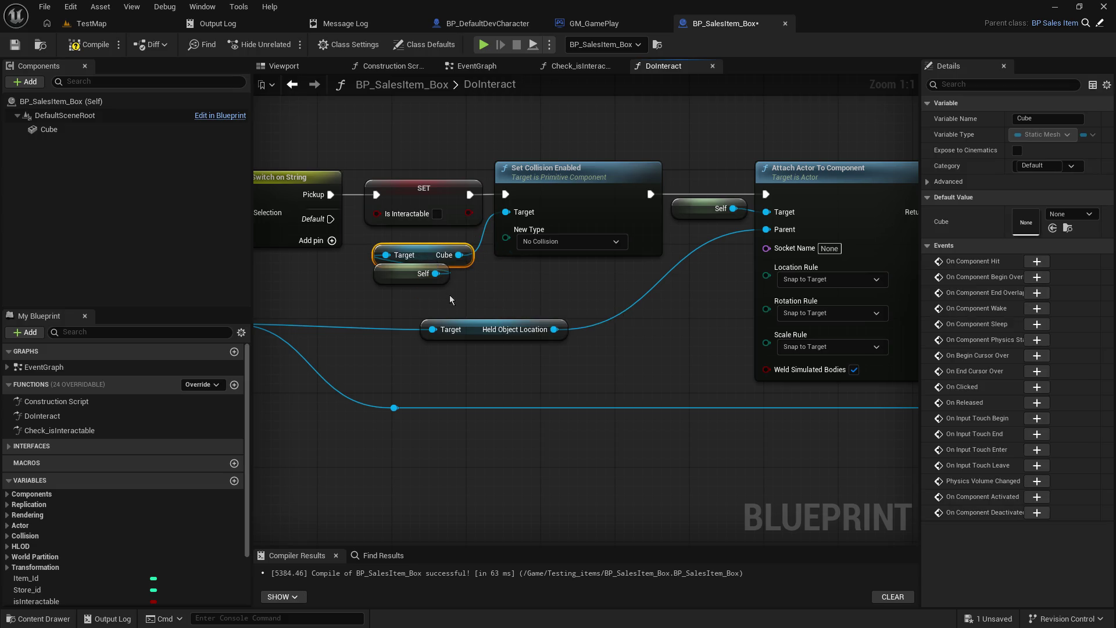
{"action": "mouse_move", "coordinate": [451, 300]}
{"action": "left_mouse_down"}
{"action": "mouse_move", "coordinate": [372, 261]}
{"action": "mouse_move", "coordinate": [415, 282]}
{"action": "left_mouse_up"}
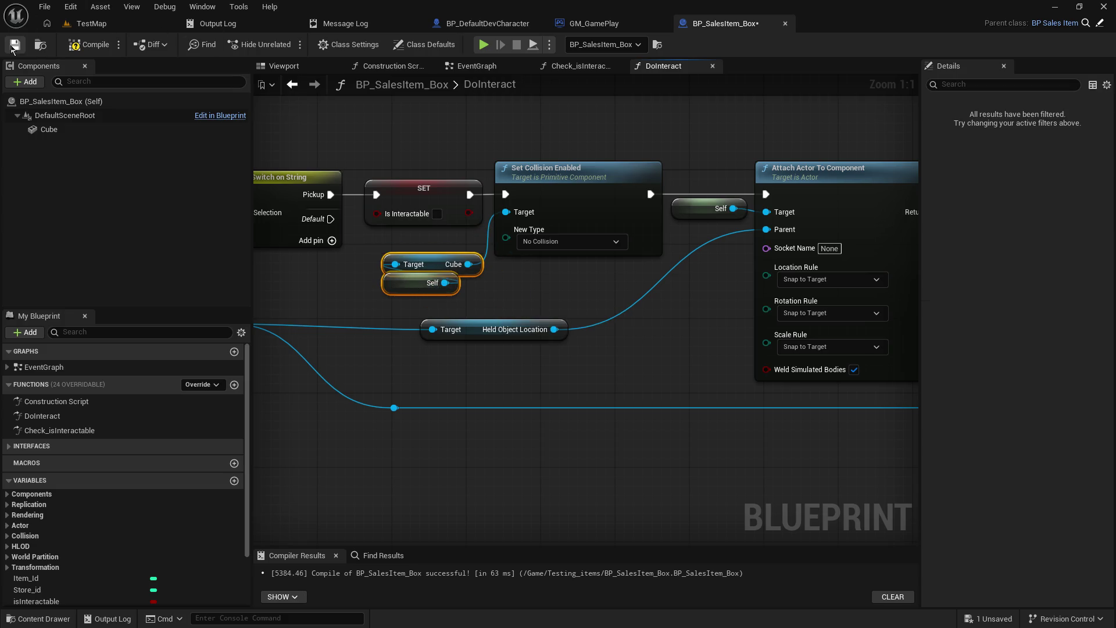
- Save BP_SalesItem_Box, pull HeldObjectLocation back to X ≈21.9, save the character, and return to TestMap
{"action": "left_click", "coordinate": [75, 45]}
{"action": "left_click", "coordinate": [465, 23]}
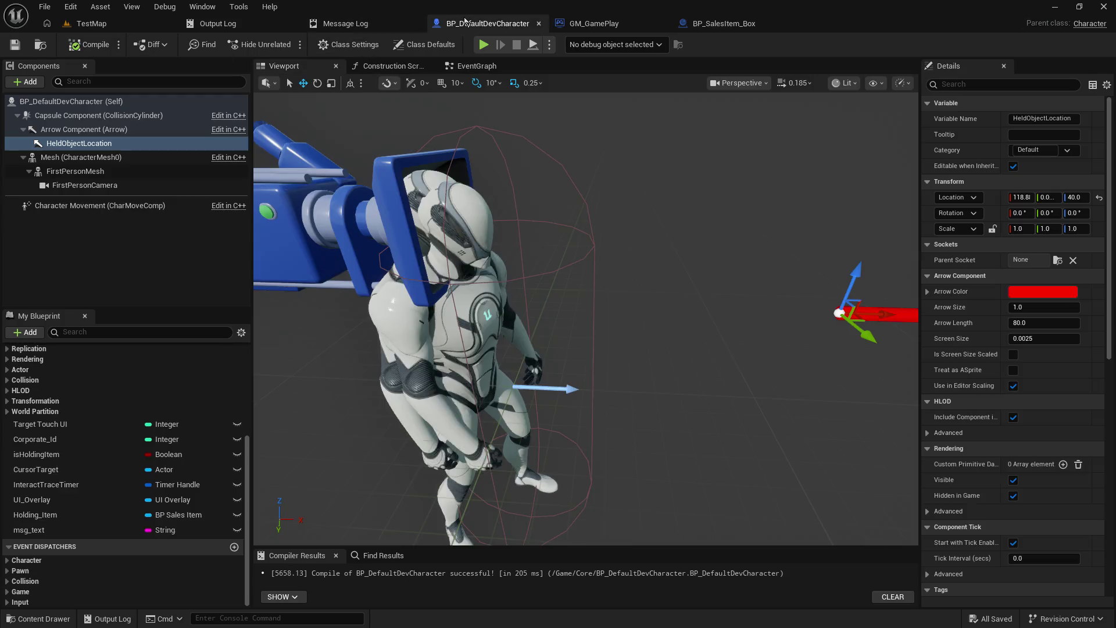
{"action": "left_click", "coordinate": [669, 227]}
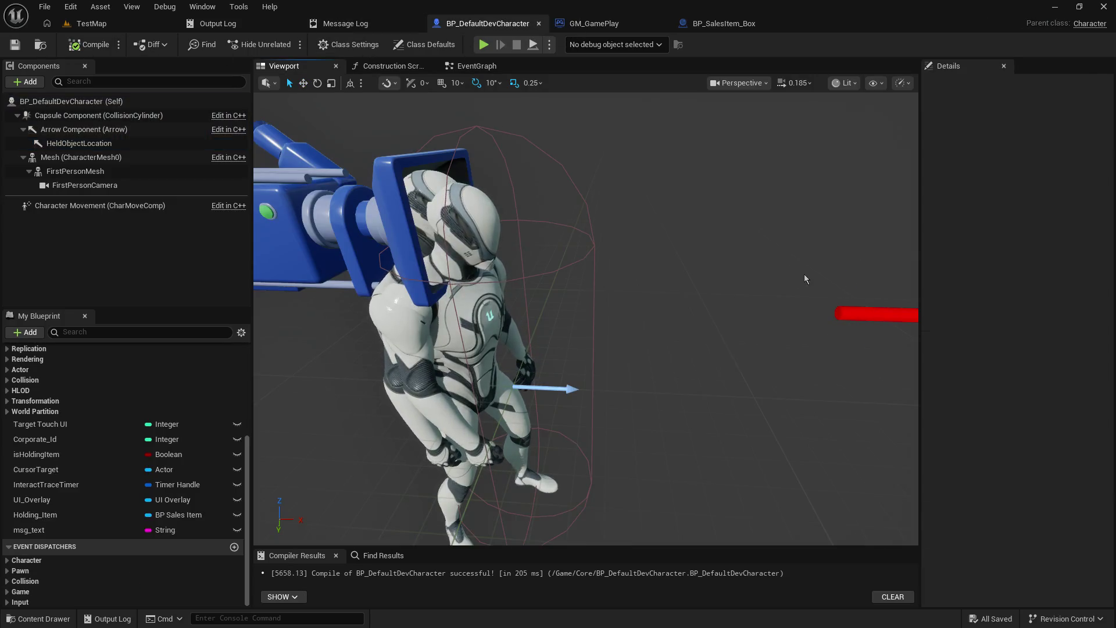
{"action": "left_click", "coordinate": [848, 309]}
{"action": "mouse_move", "coordinate": [866, 314]}
{"action": "left_mouse_down"}
{"action": "mouse_move", "coordinate": [581, 315]}
{"action": "mouse_move", "coordinate": [608, 314]}
{"action": "left_mouse_up"}
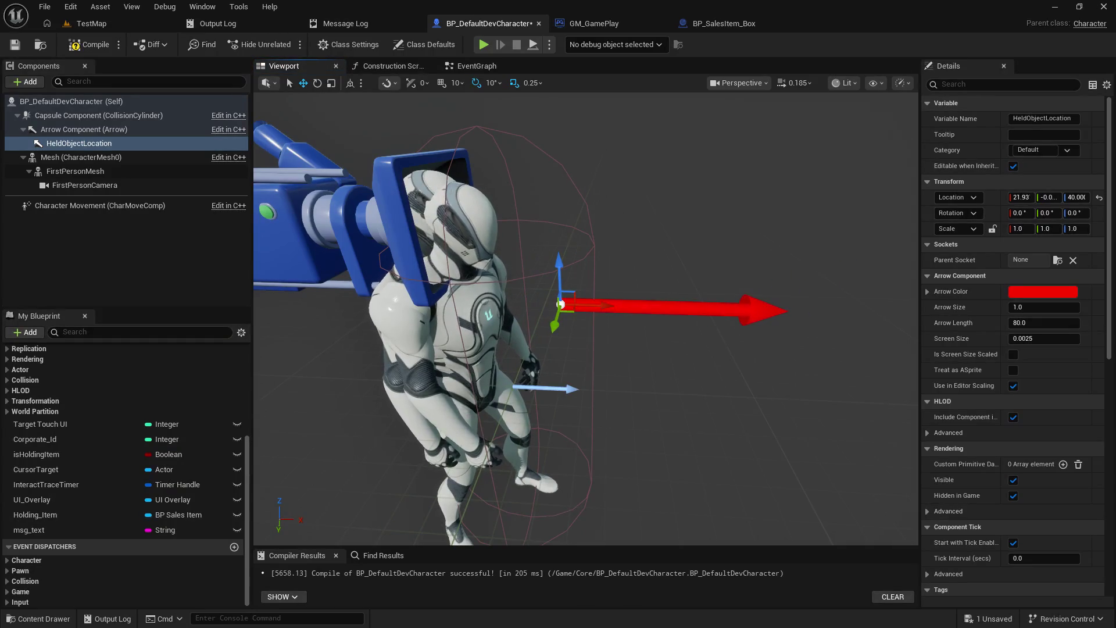
{"action": "left_click", "coordinate": [15, 44]}
{"action": "left_click", "coordinate": [91, 23]}
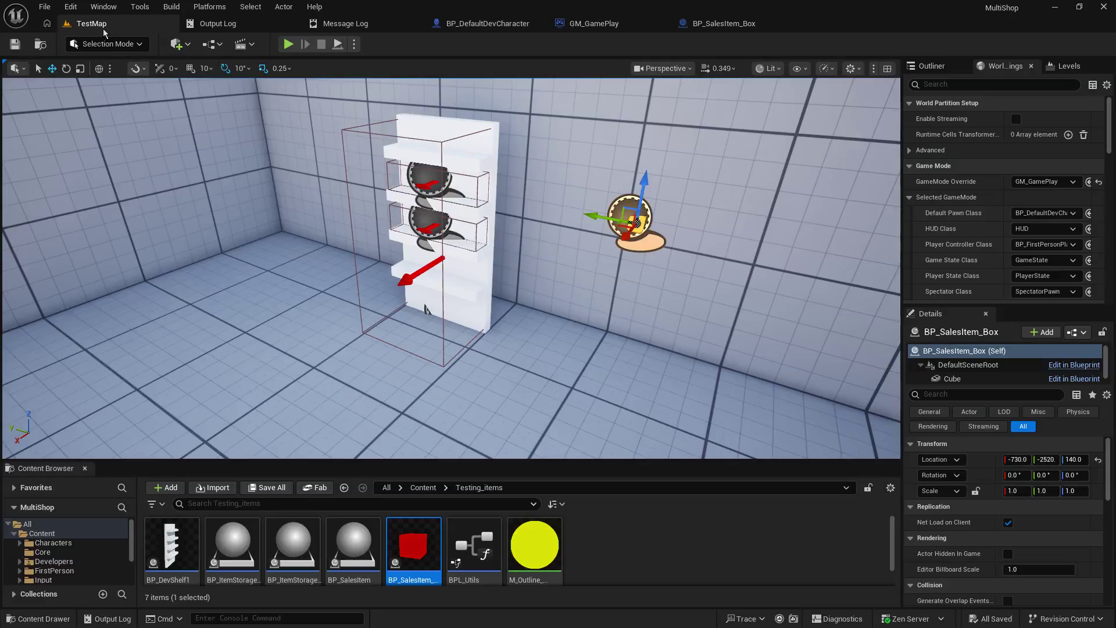
- Play-test picking up and dropping the red box, stop with Escape, and reopen BP_SalesItem_Box
{"action": "left_click", "coordinate": [287, 44]}
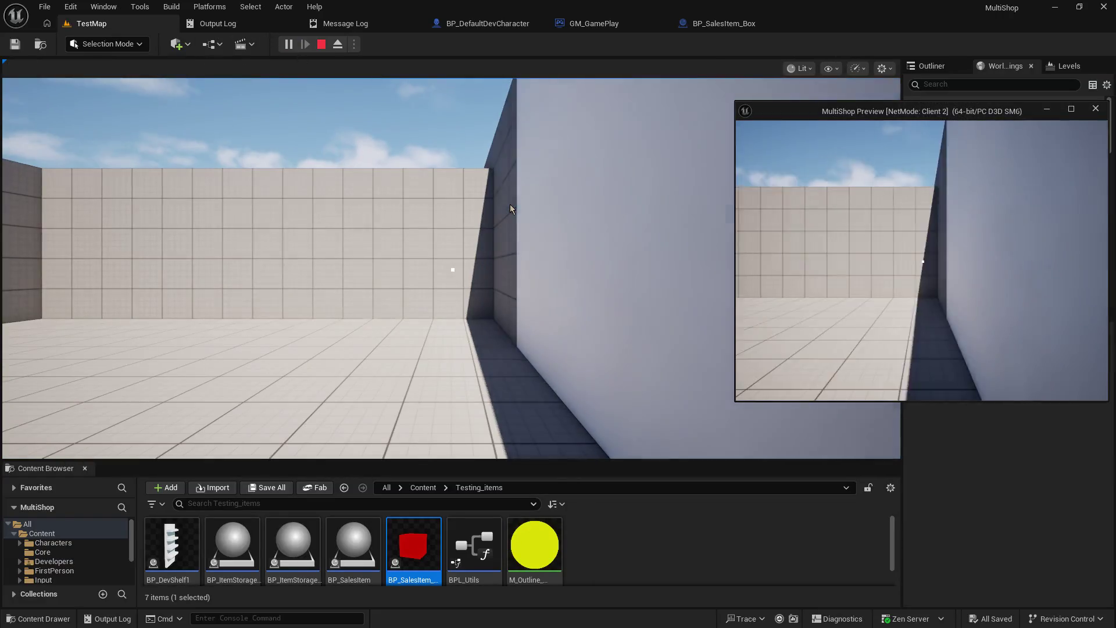
{"action": "left_click", "coordinate": [510, 208]}
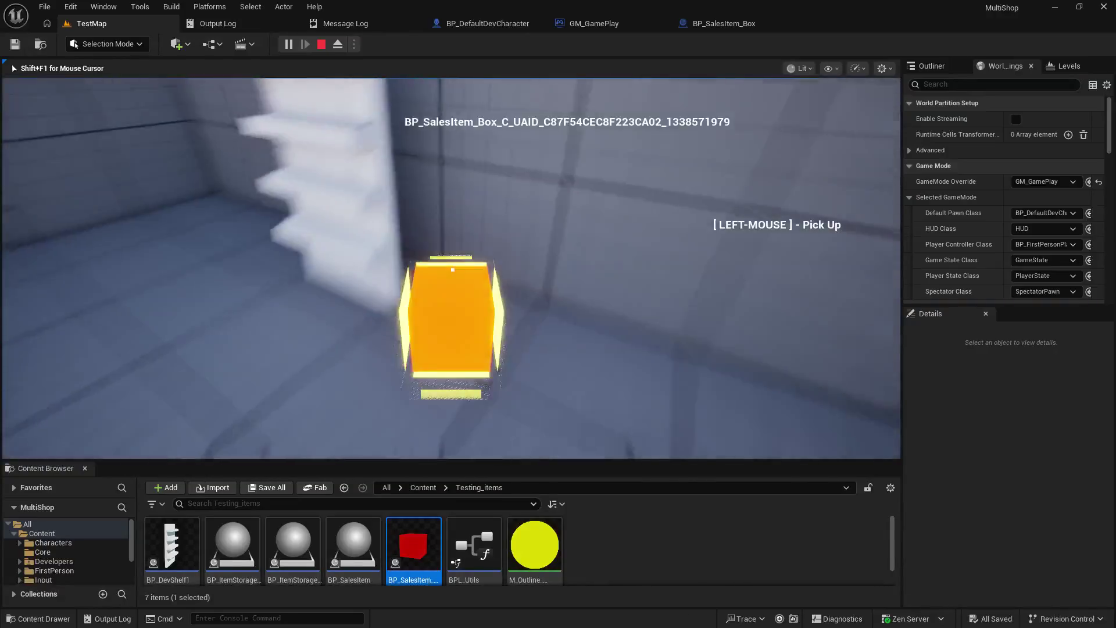
{"action": "left_click", "coordinate": [452, 270]}
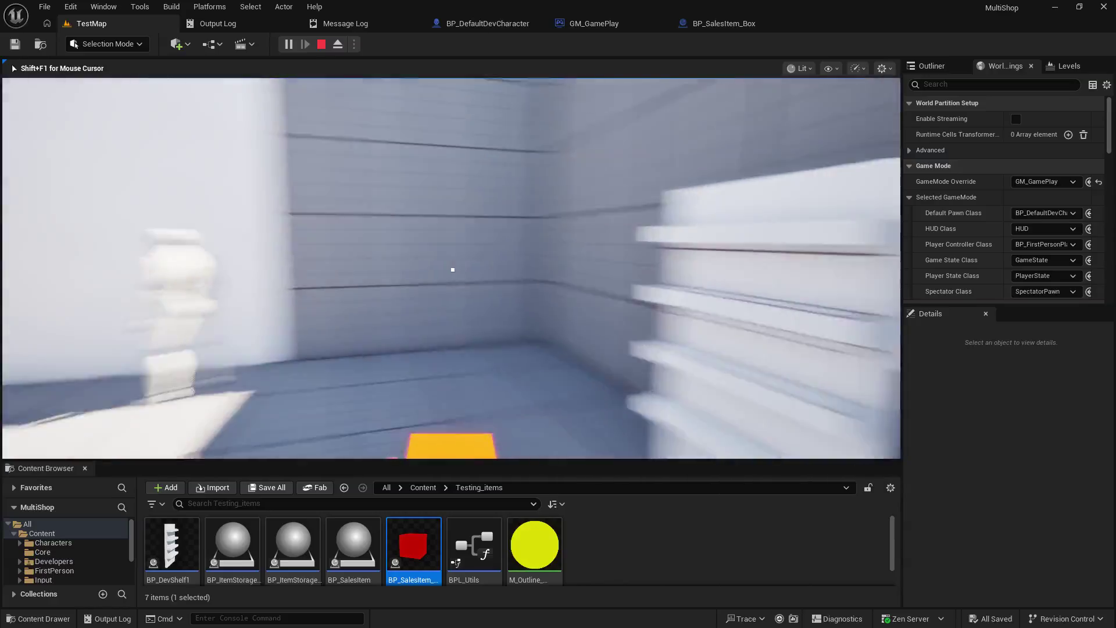
{"action": "left_click", "coordinate": [452, 270]}
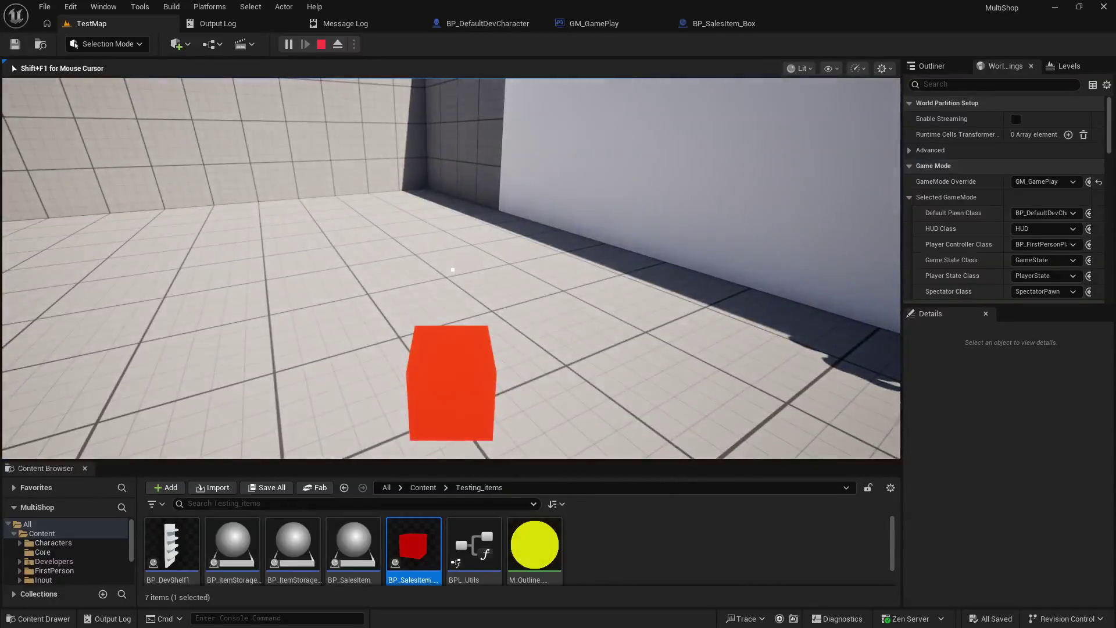
{"action": "key", "text": "Escape"}
{"action": "left_click", "coordinate": [721, 26]}
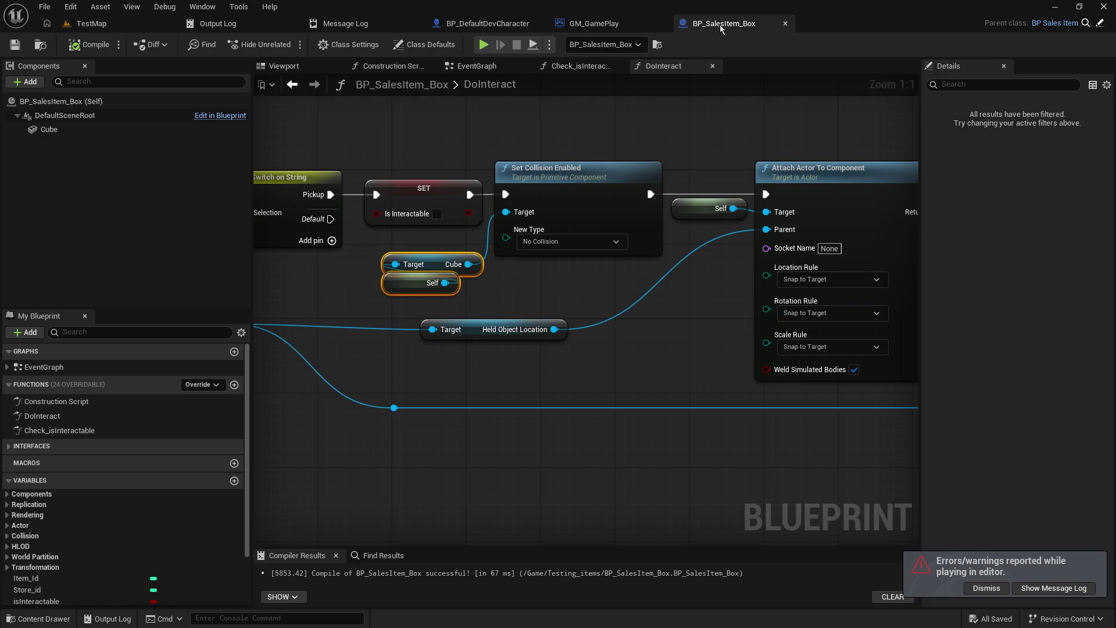
- Check the Cube's collision type list, DefaultSceneRoot and Class Defaults unchanged, then return to TestMap
{"action": "left_click", "coordinate": [66, 131]}
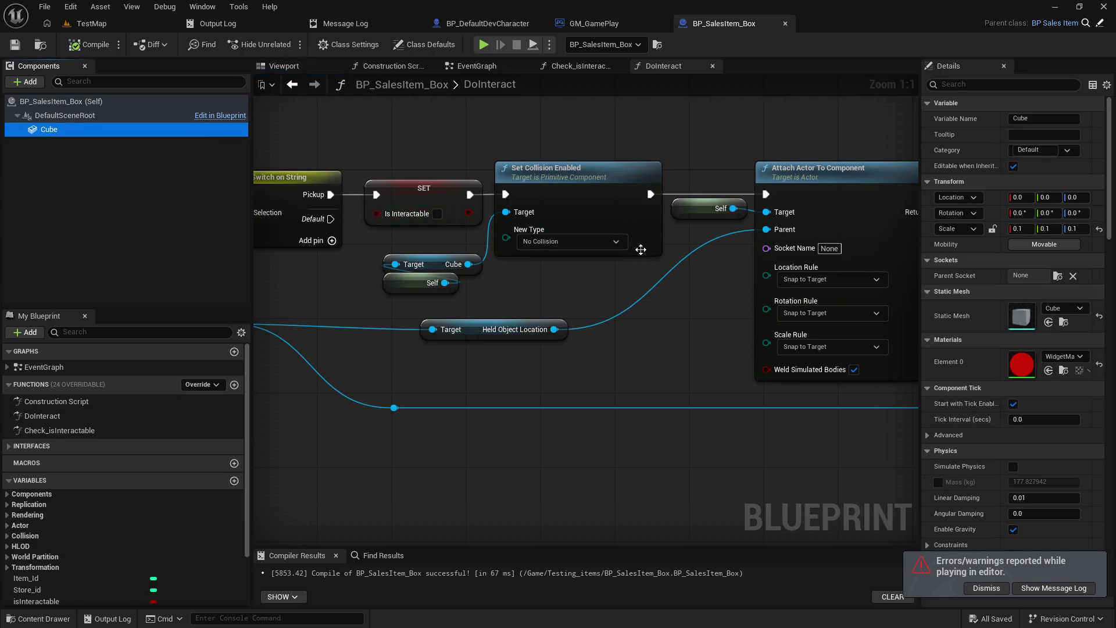
{"action": "left_click", "coordinate": [593, 241]}
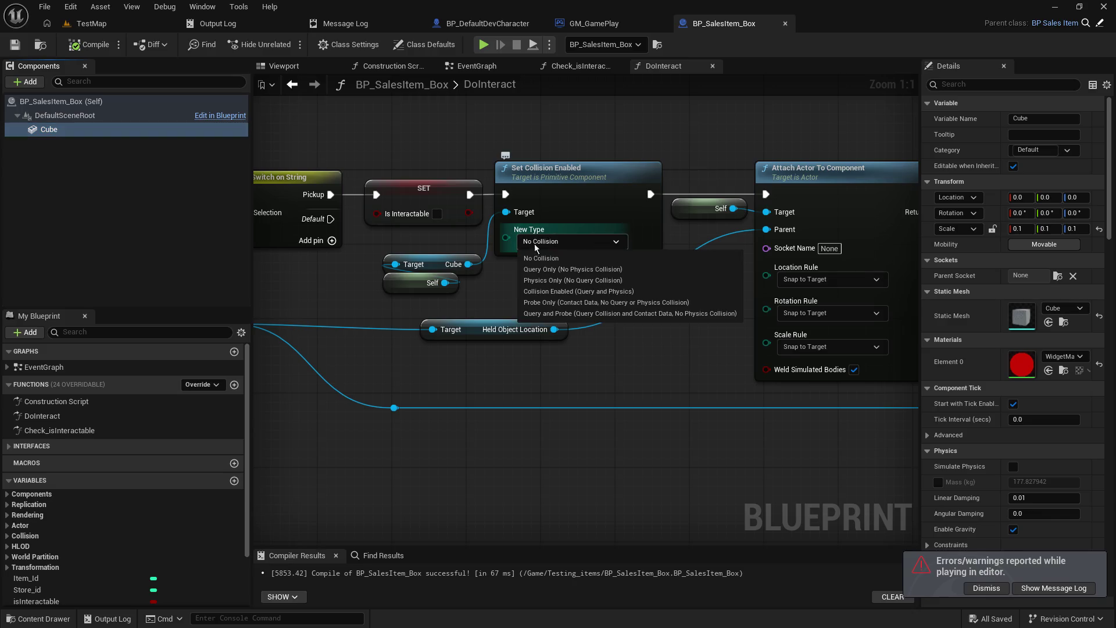
{"action": "left_click", "coordinate": [490, 286]}
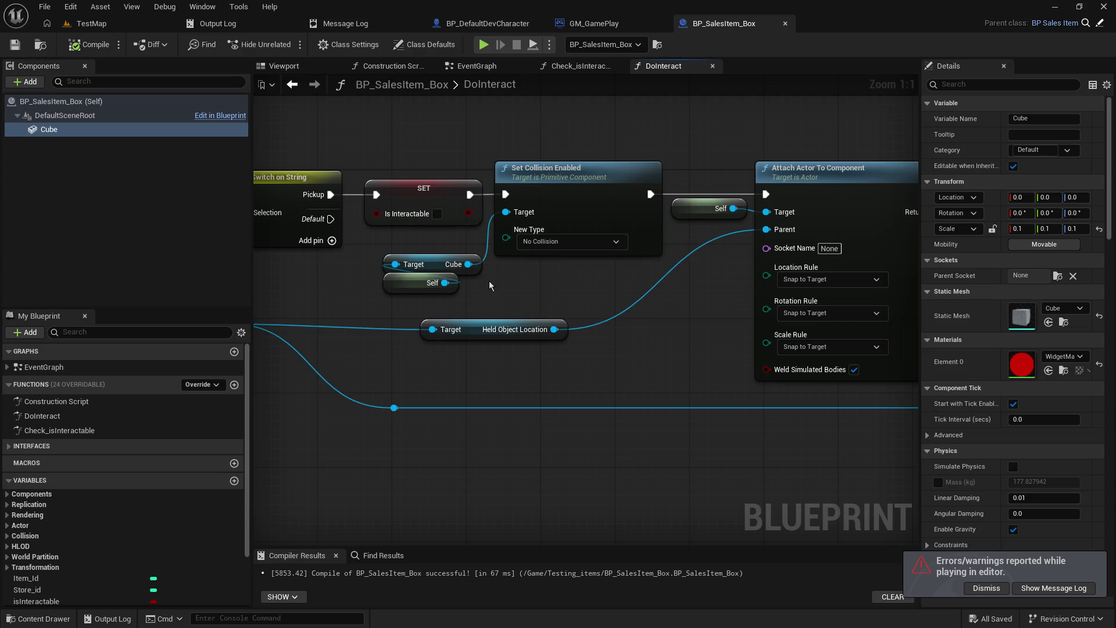
{"action": "left_click", "coordinate": [105, 116]}
{"action": "scroll", "coordinate": [974, 474], "scroll_direction": "down", "scroll_amount": 2}
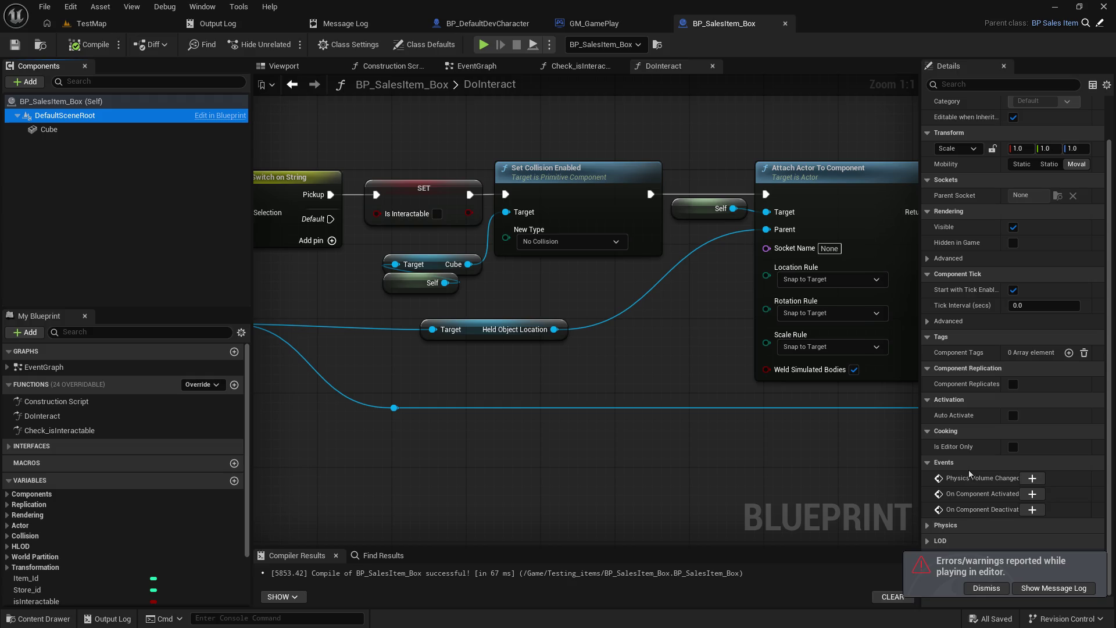
{"action": "scroll", "coordinate": [970, 474], "scroll_direction": "up", "scroll_amount": 2}
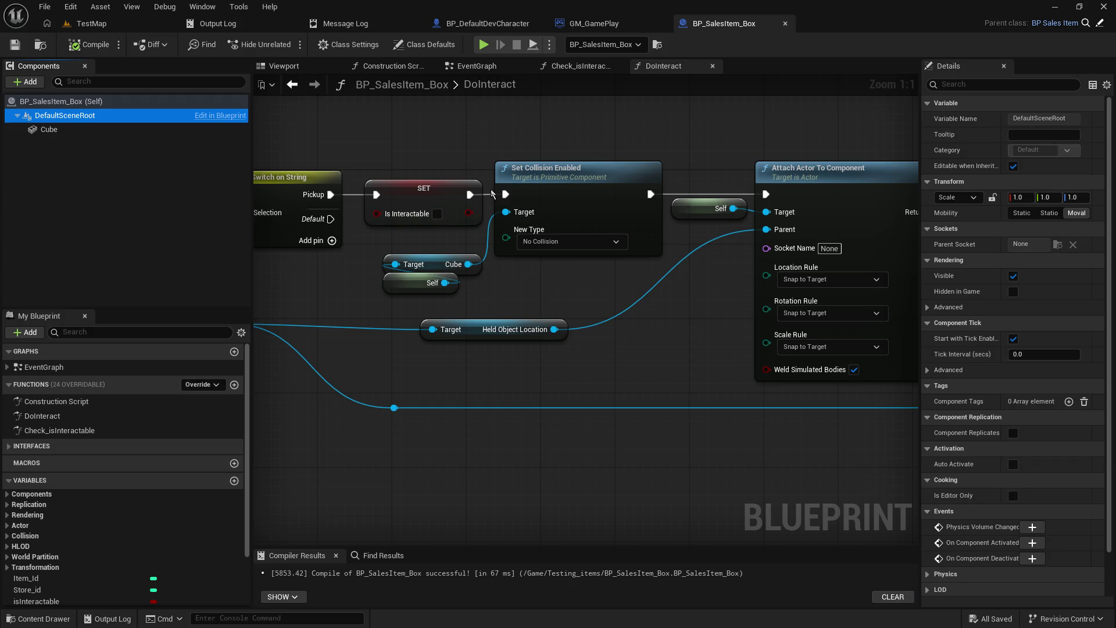
{"action": "left_click", "coordinate": [102, 102]}
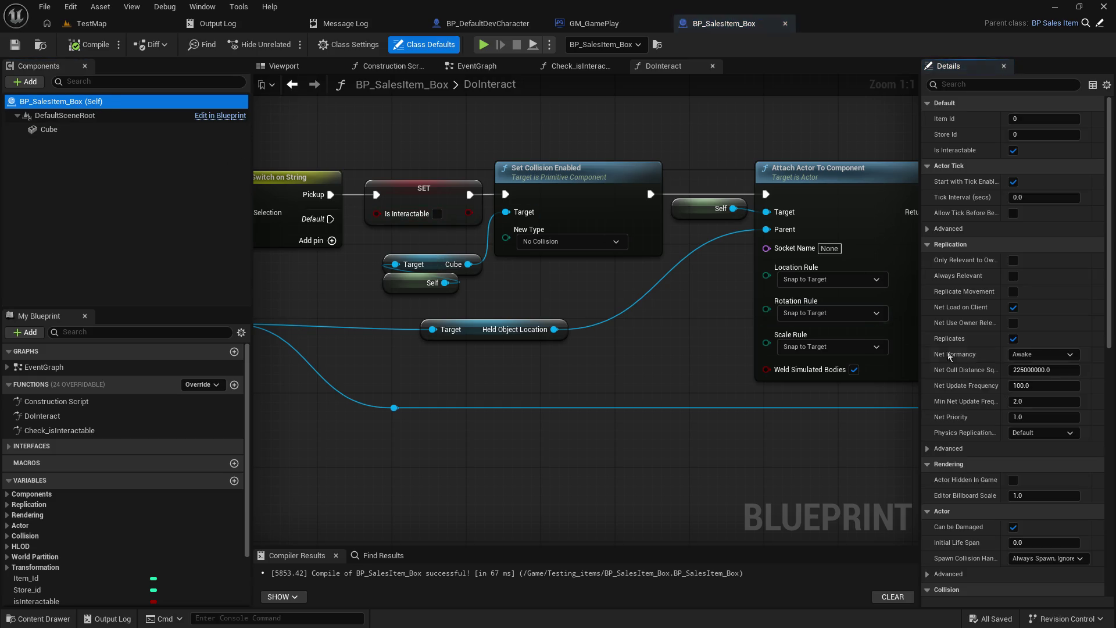
{"action": "scroll", "coordinate": [1028, 497], "scroll_direction": "down", "scroll_amount": 10}
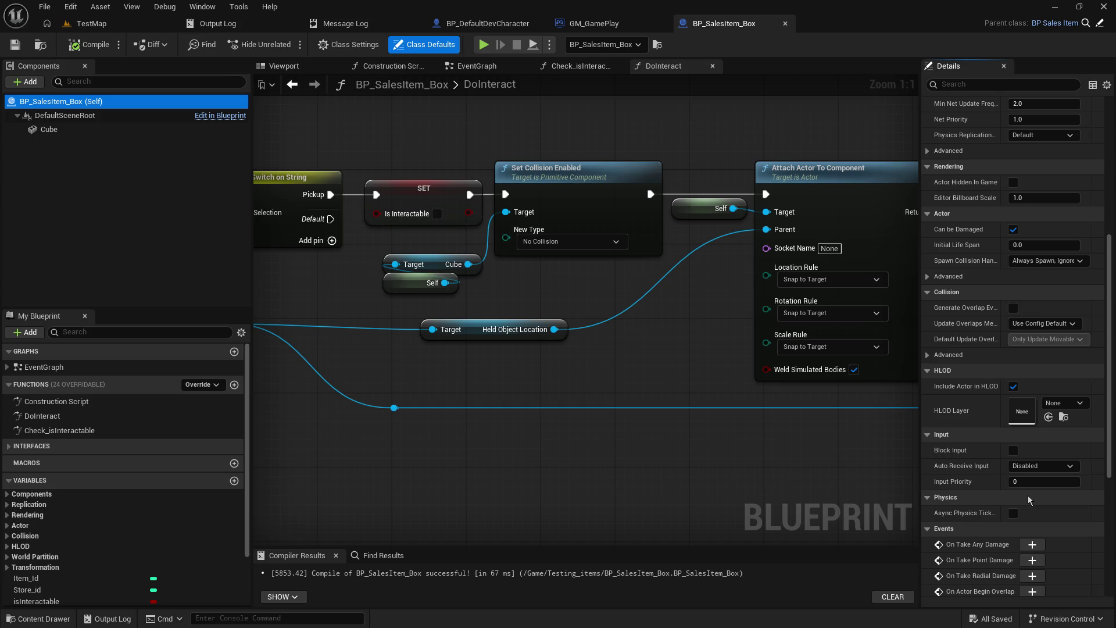
{"action": "left_click", "coordinate": [60, 30]}
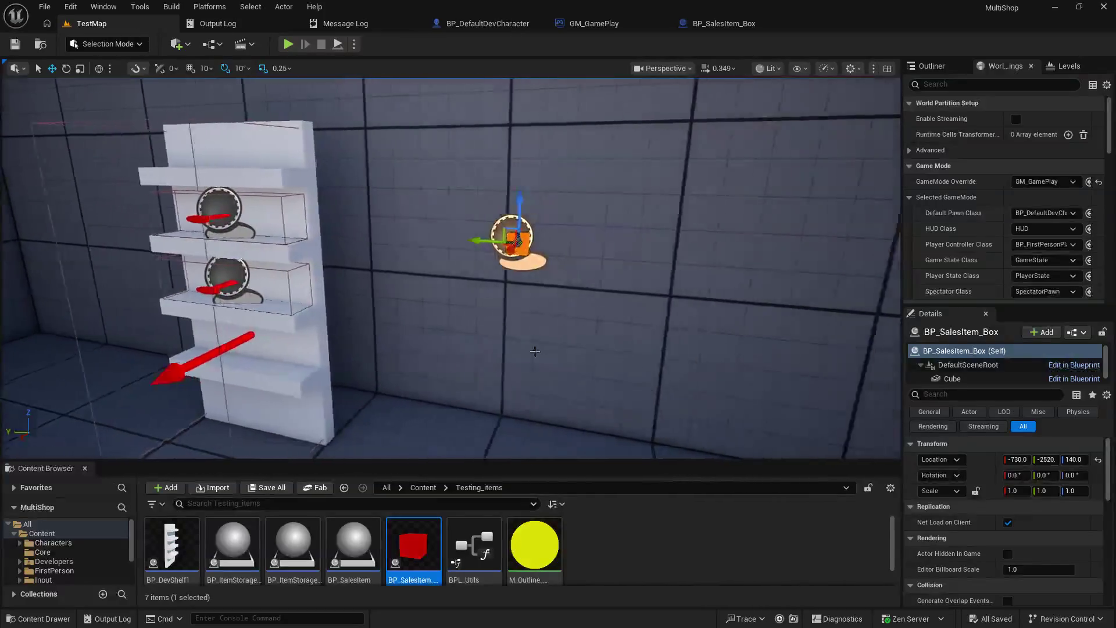
- Select the placed box's Cube component to see its BlockAllDynamic collision preset with overlap events on
{"action": "scroll", "coordinate": [997, 550], "scroll_direction": "down", "scroll_amount": 4}
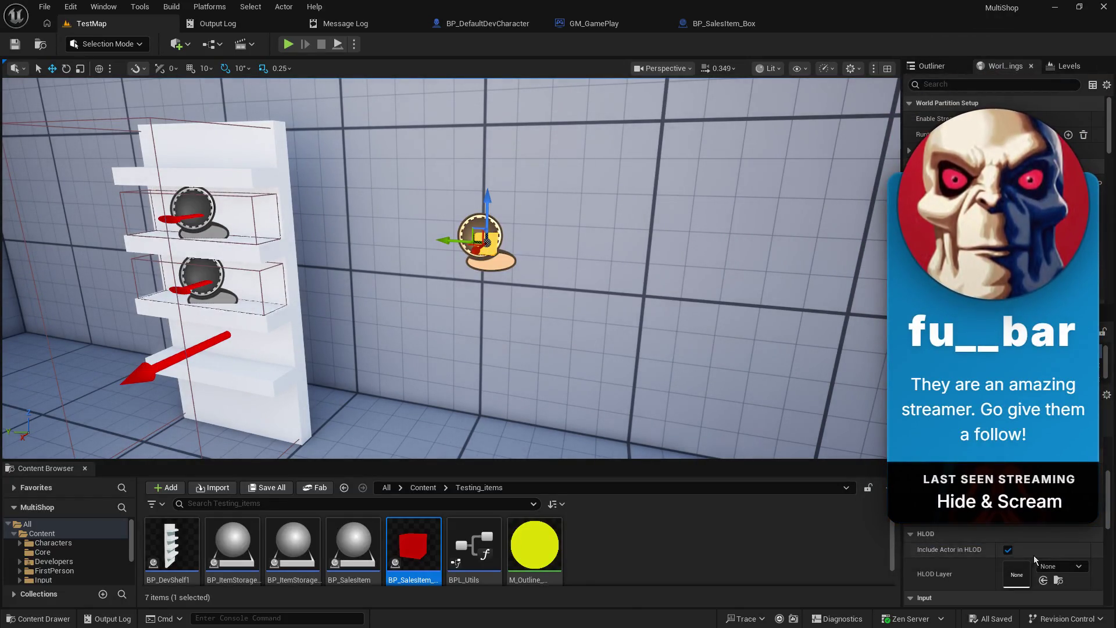
{"action": "scroll", "coordinate": [1032, 556], "scroll_direction": "up", "scroll_amount": 2}
{"action": "scroll", "coordinate": [1031, 555], "scroll_direction": "up", "scroll_amount": 2}
{"action": "scroll", "coordinate": [1031, 548], "scroll_direction": "down", "scroll_amount": 5}
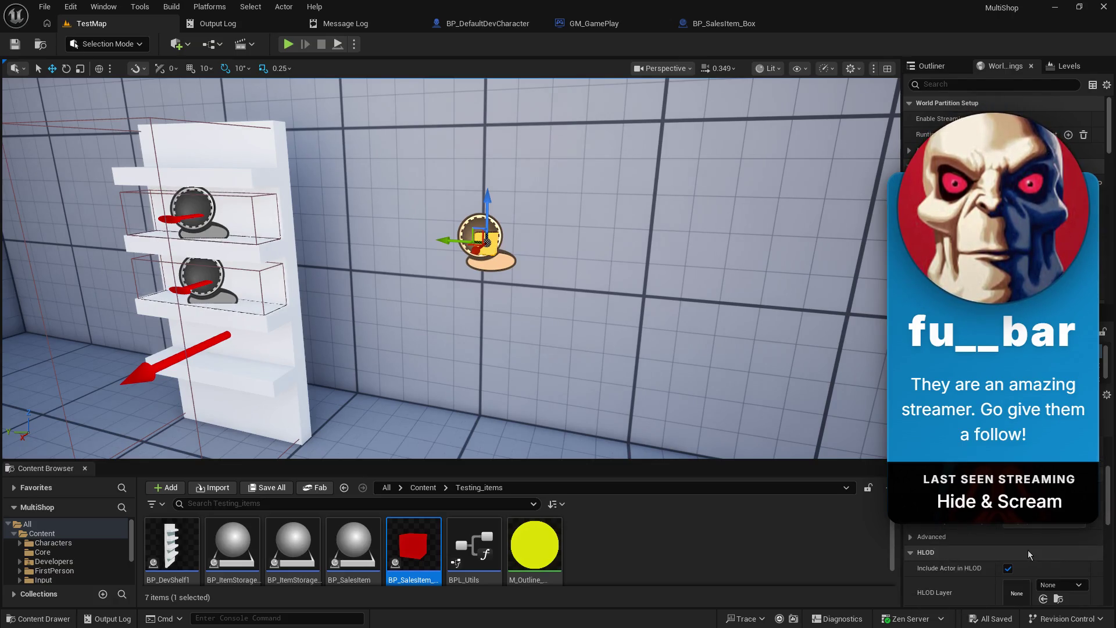
{"action": "scroll", "coordinate": [1027, 550], "scroll_direction": "down", "scroll_amount": 2}
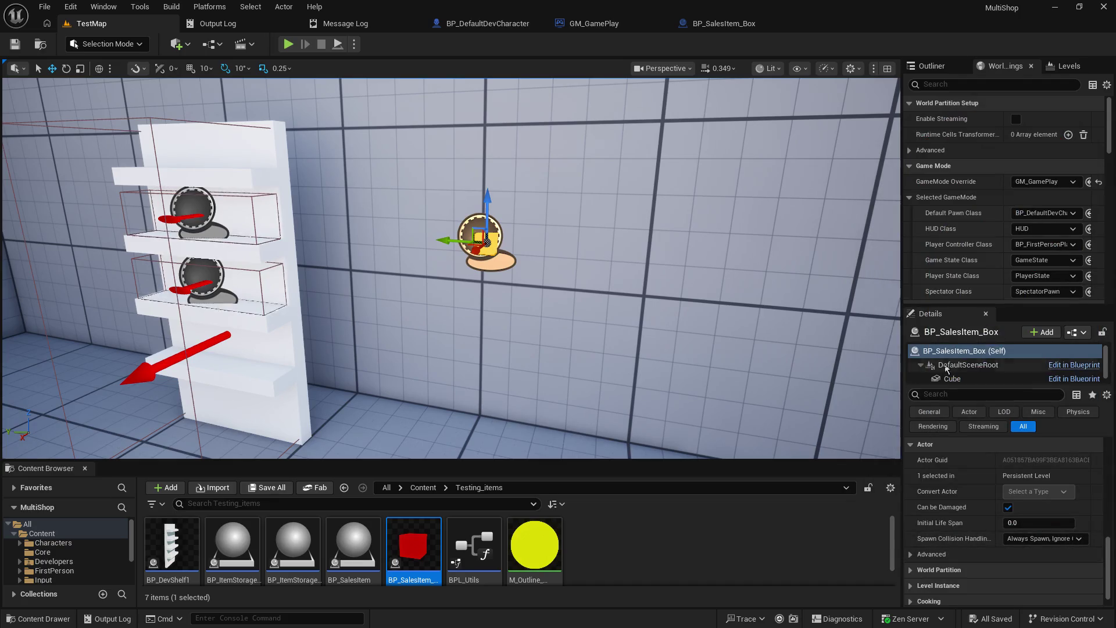
{"action": "left_click", "coordinate": [952, 378]}
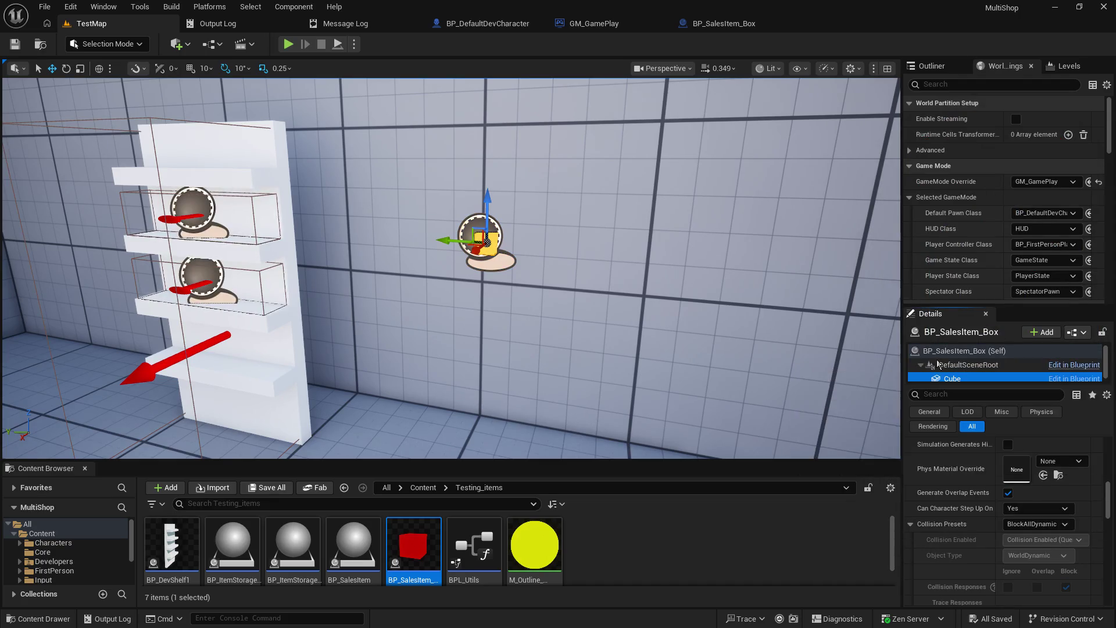